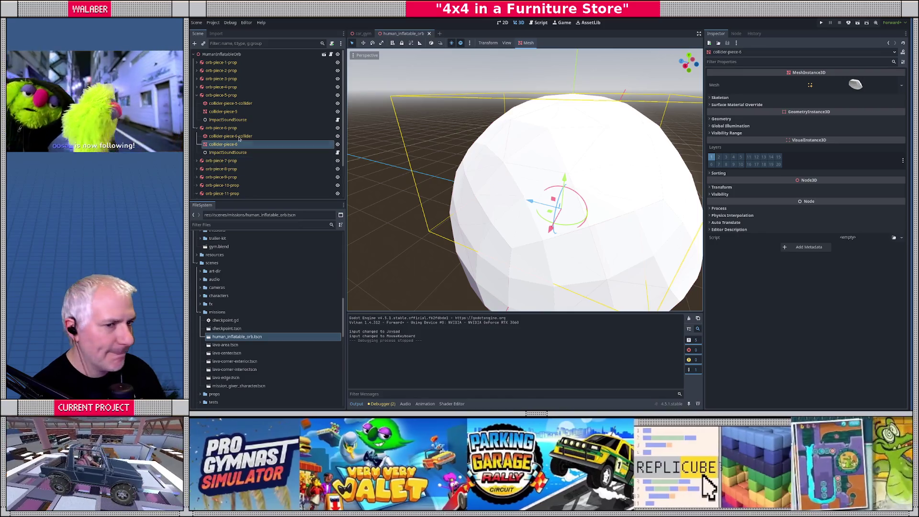
Inspect orb-piece-6-prop and the collider pieces, such as collider-piece-3, on the orb.
{"action": "left_click", "coordinate": [222, 128]}
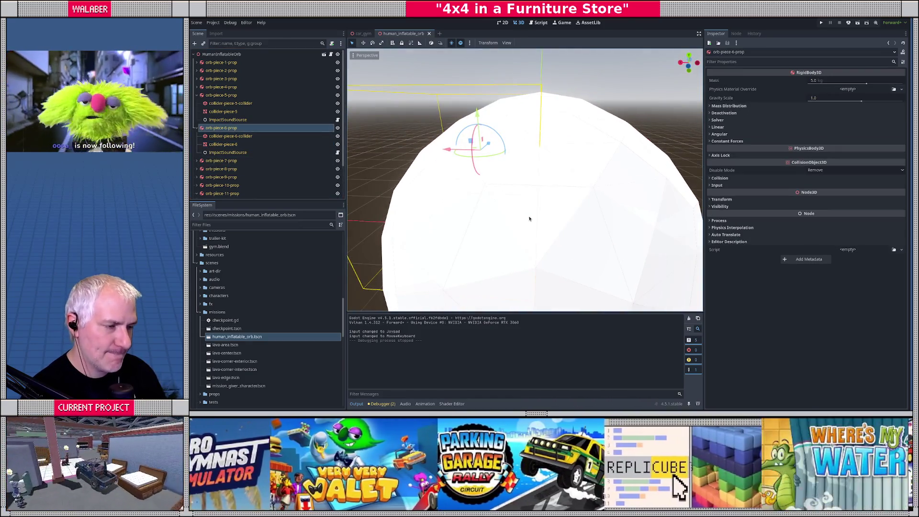
{"action": "key", "text": "f"}
{"action": "scroll", "coordinate": [519, 172], "scroll_direction": "down", "scroll_amount": 3}
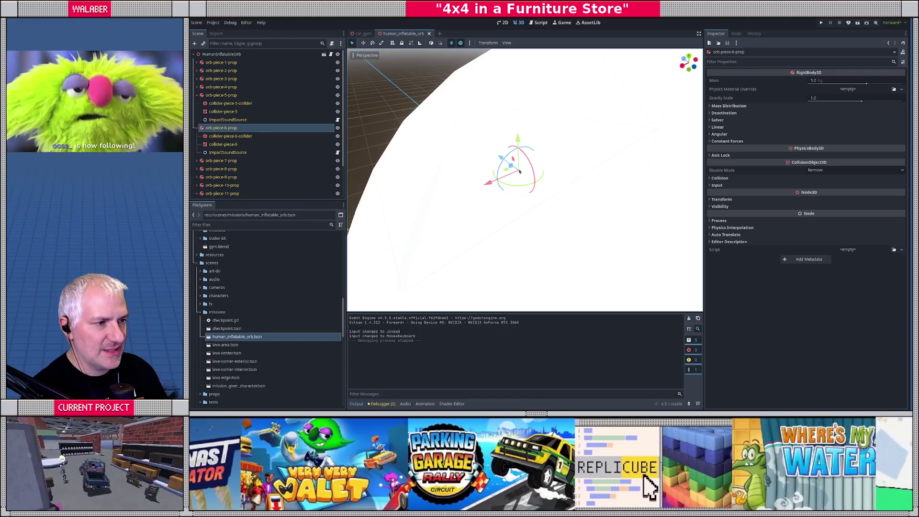
{"action": "scroll", "coordinate": [555, 171], "scroll_direction": "down", "scroll_amount": 3}
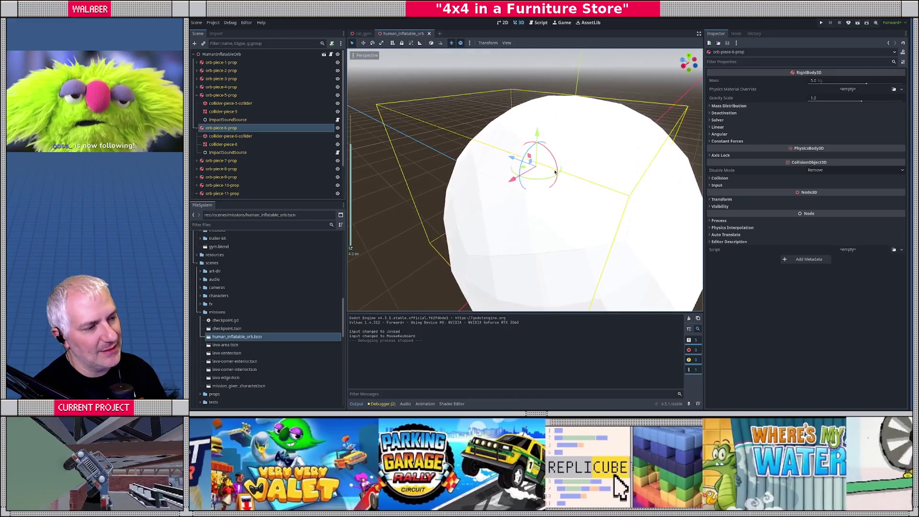
{"action": "mouse_move", "coordinate": [555, 171]}
{"action": "left_mouse_down"}
{"action": "mouse_move", "coordinate": [539, 187]}
{"action": "mouse_move", "coordinate": [515, 178]}
{"action": "left_mouse_up"}
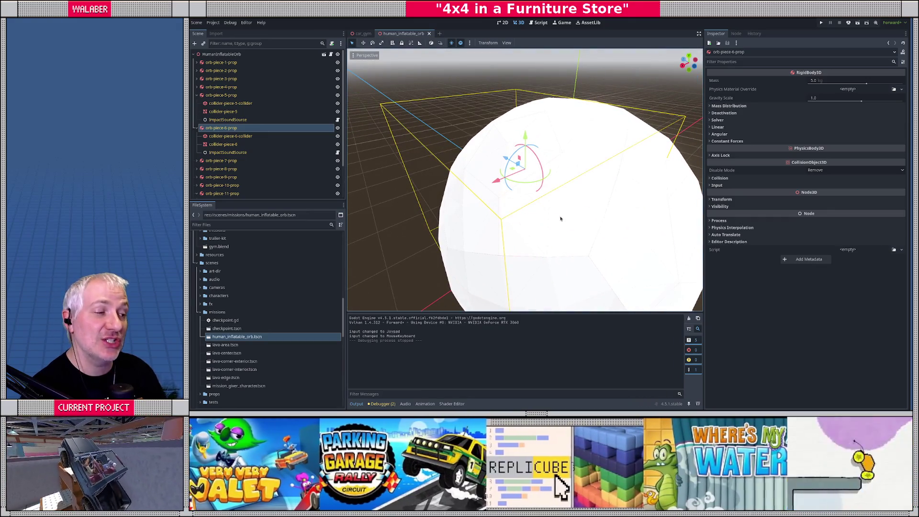
{"action": "scroll", "coordinate": [560, 215], "scroll_direction": "down", "scroll_amount": 2}
{"action": "left_click", "coordinate": [556, 254]}
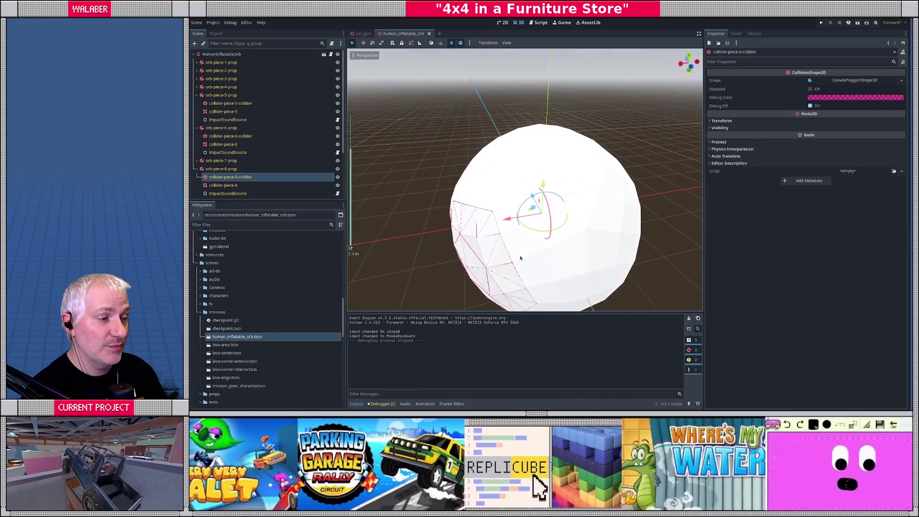
{"action": "left_click", "coordinate": [571, 250]}
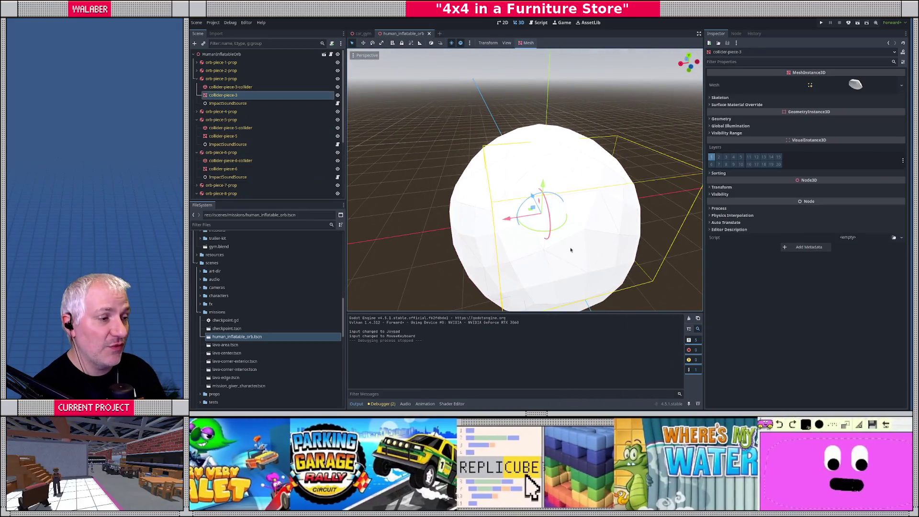
{"action": "left_click_drag", "start_coordinate": [538, 244], "coordinate": [483, 237]}
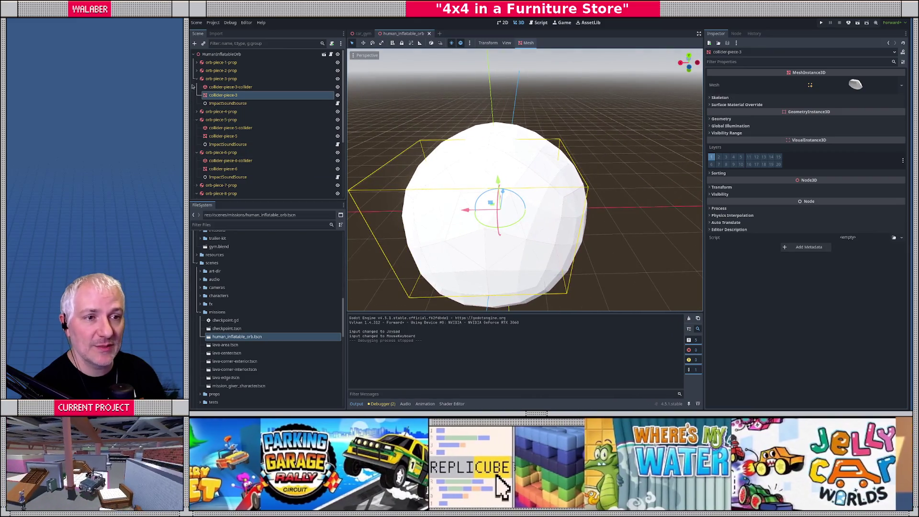
Collapse orb-piece-3, 5, 6 and 8 props in the Scene tree and inspect orb-piece-8-prop.
{"action": "left_click", "coordinate": [197, 78]}
{"action": "left_click", "coordinate": [197, 95]}
{"action": "left_click", "coordinate": [197, 102]}
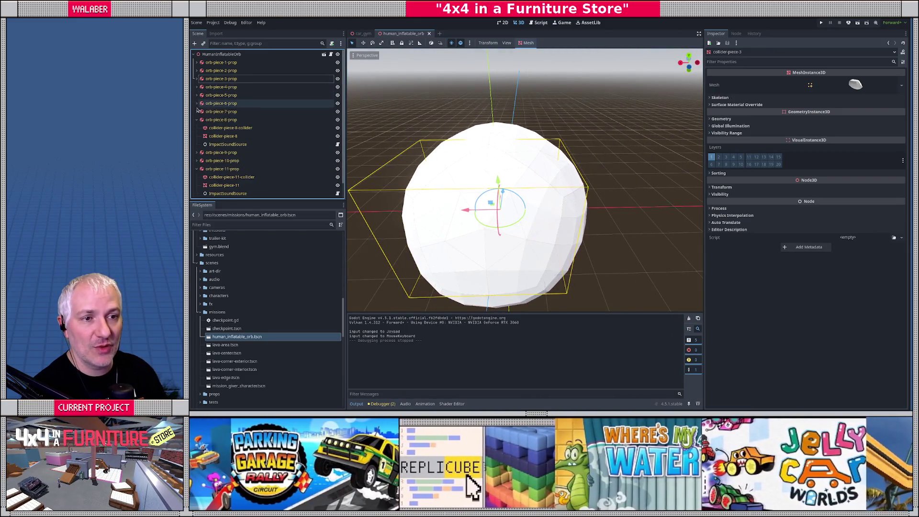
{"action": "left_click", "coordinate": [197, 120]}
{"action": "left_click", "coordinate": [220, 120]}
{"action": "mouse_move", "coordinate": [493, 199]}
{"action": "left_mouse_down"}
{"action": "mouse_move", "coordinate": [537, 199]}
{"action": "mouse_move", "coordinate": [536, 187]}
{"action": "mouse_move", "coordinate": [573, 173]}
{"action": "left_mouse_up"}
{"action": "mouse_move", "coordinate": [520, 206]}
{"action": "left_mouse_down"}
{"action": "mouse_move", "coordinate": [546, 189]}
{"action": "mouse_move", "coordinate": [519, 224]}
{"action": "mouse_move", "coordinate": [523, 215]}
{"action": "left_mouse_up"}
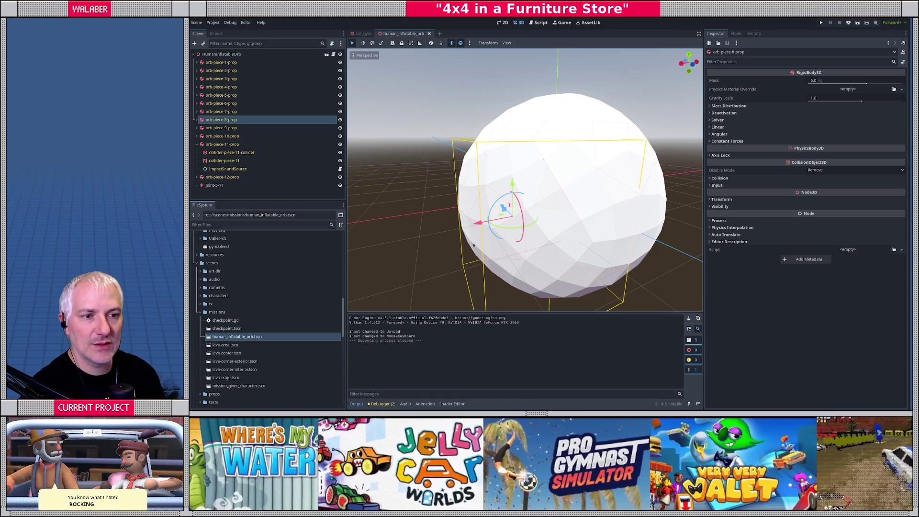
Delete the joint-5-11 node, then collapse the missions folder and orb-piece-11-prop.
{"action": "left_click", "coordinate": [234, 186]}
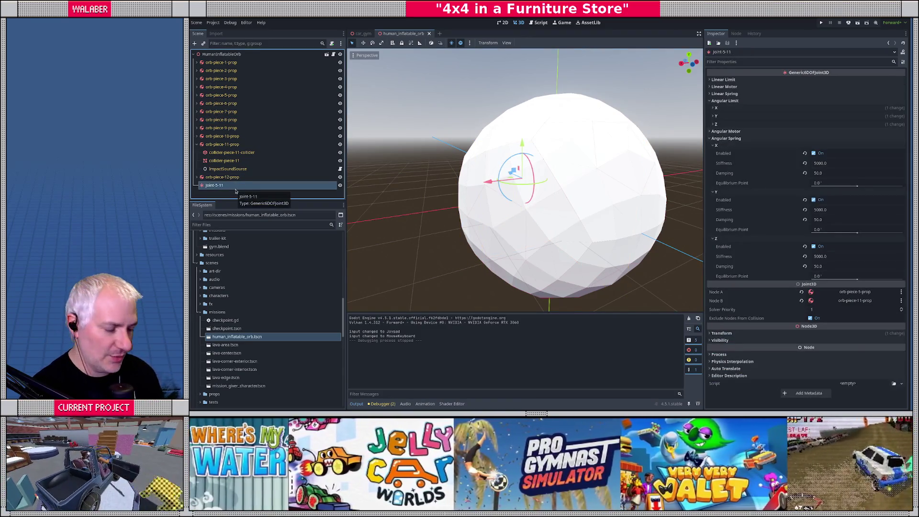
{"action": "key", "text": "Delete"}
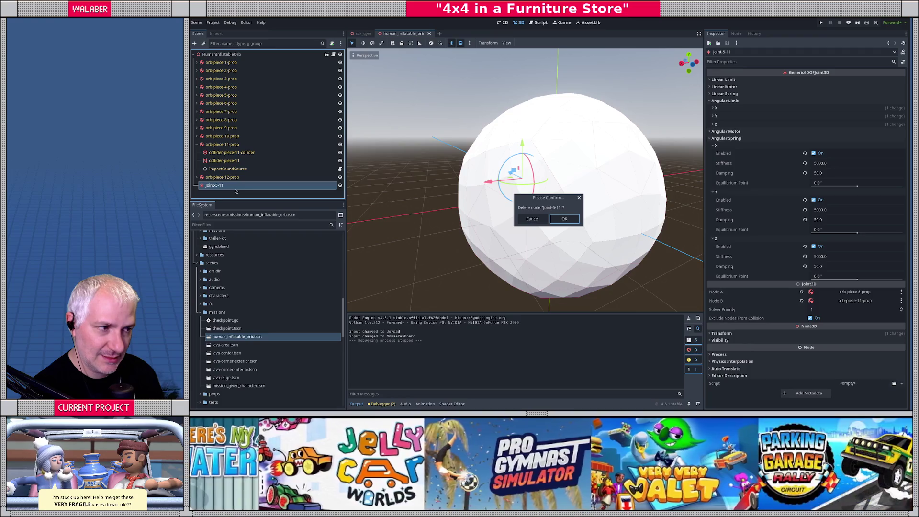
{"action": "key", "text": "Return"}
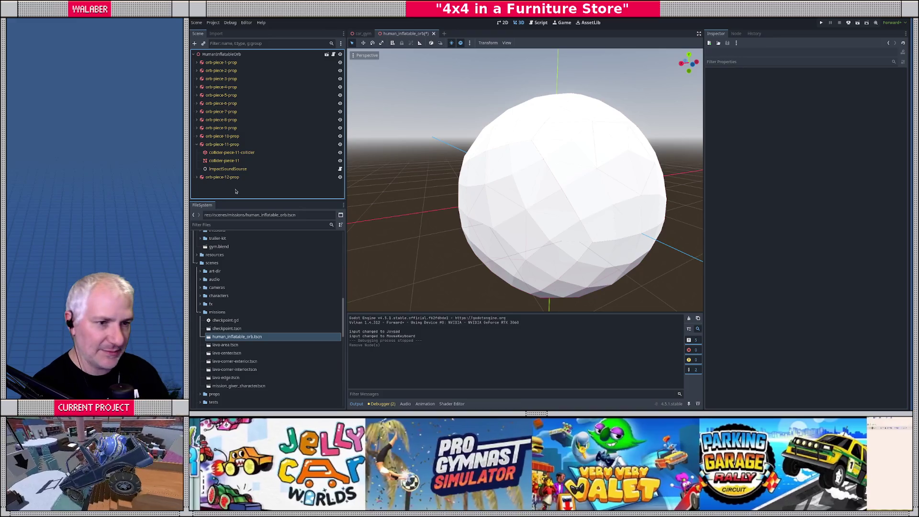
{"action": "left_click", "coordinate": [199, 313]}
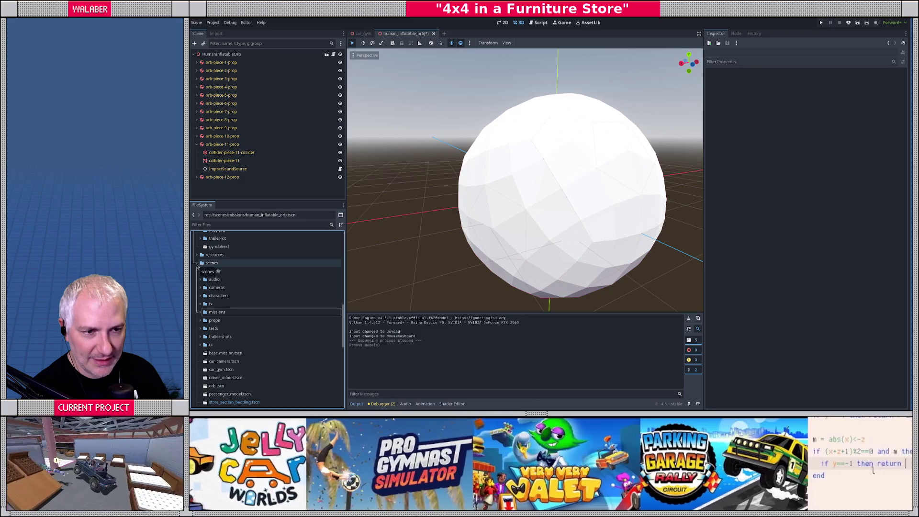
{"action": "left_click", "coordinate": [196, 144]}
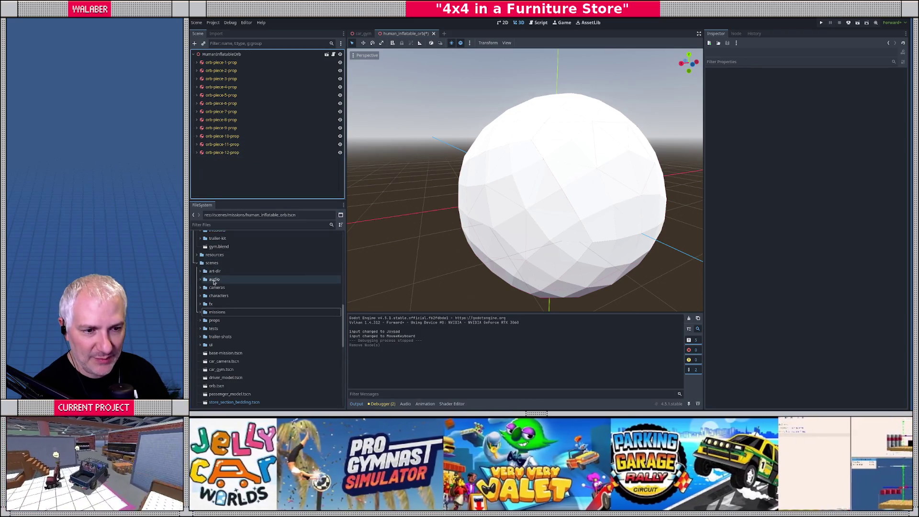
Collapse the scenes folder and expand scripts > utils in the FileSystem dock.
{"action": "left_click", "coordinate": [203, 264]}
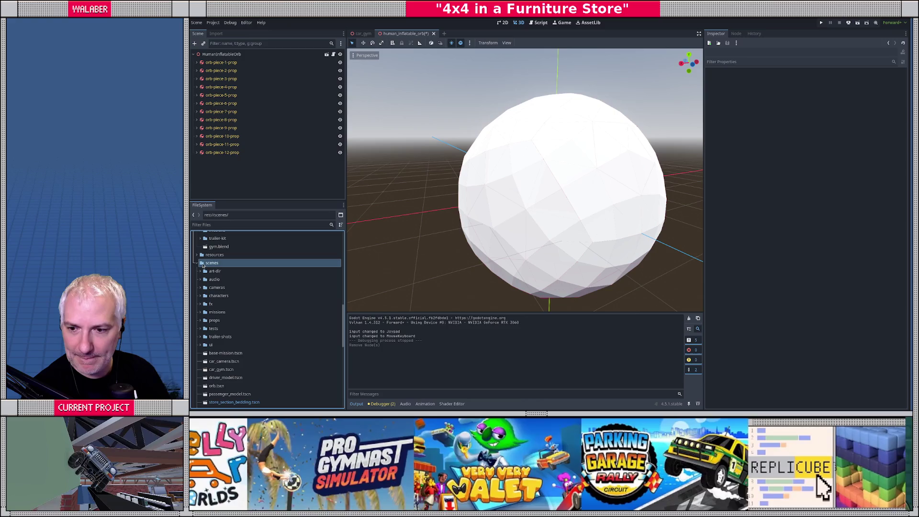
{"action": "left_click", "coordinate": [197, 263]}
{"action": "left_click", "coordinate": [204, 271]}
{"action": "left_click", "coordinate": [200, 311]}
{"action": "left_click", "coordinate": [201, 312]}
{"action": "scroll", "coordinate": [199, 378], "scroll_direction": "down", "scroll_amount": 1}
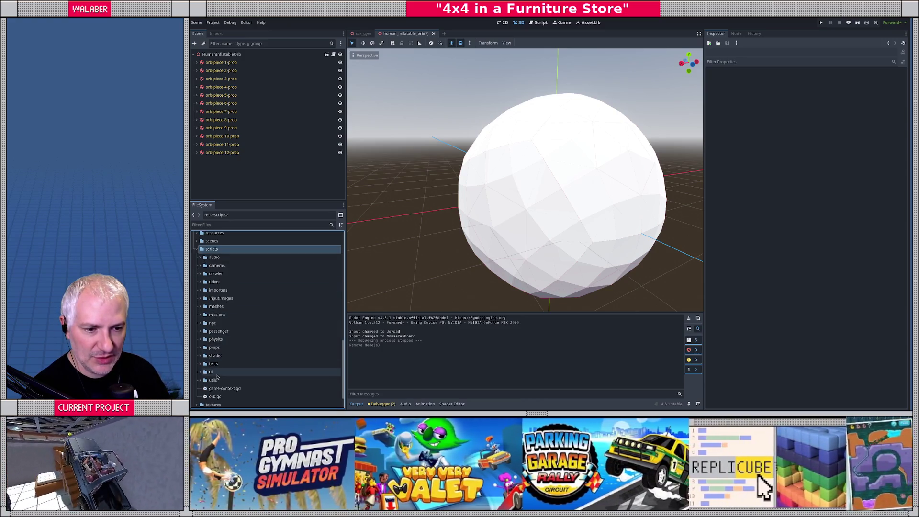
{"action": "left_click", "coordinate": [199, 380]}
{"action": "left_click", "coordinate": [199, 380]}
{"action": "scroll", "coordinate": [205, 374], "scroll_direction": "down", "scroll_amount": 4}
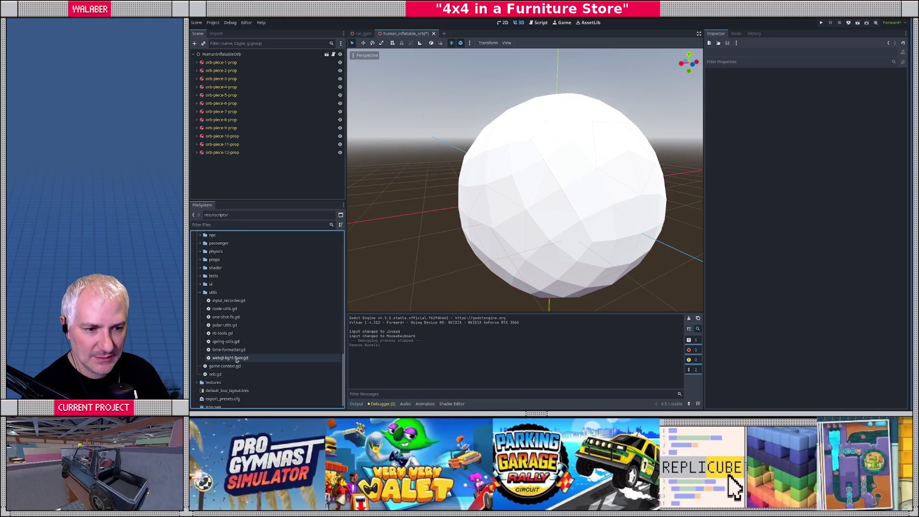
{"action": "left_click", "coordinate": [218, 292]}
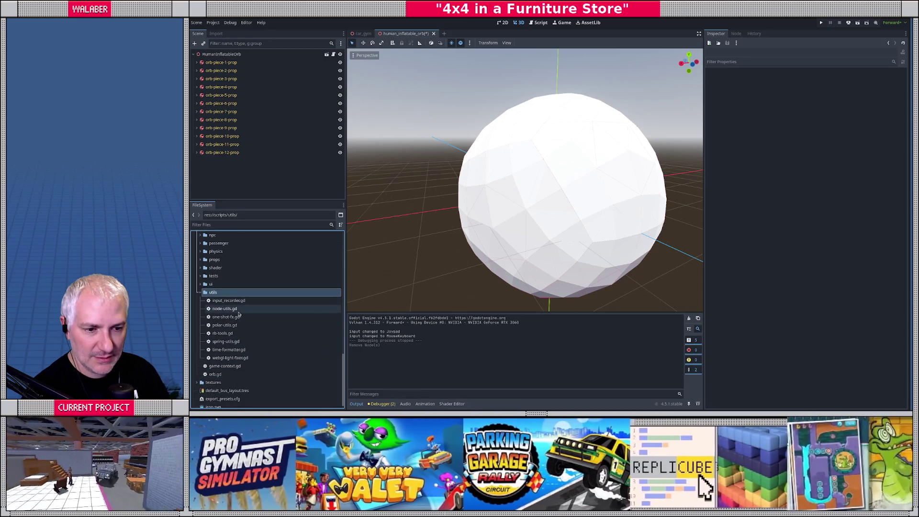
{"action": "scroll", "coordinate": [256, 317], "scroll_direction": "up", "scroll_amount": 1}
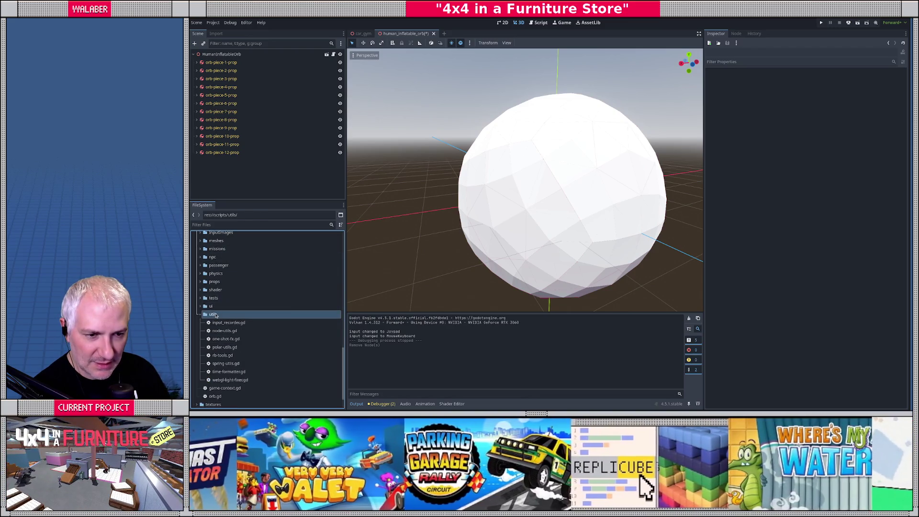
Create a new script human_orb_maker.gd in scripts/utils via Create New > Script.
{"action": "right_click", "coordinate": [216, 315]}
{"action": "mouse_move", "coordinate": [246, 294]}
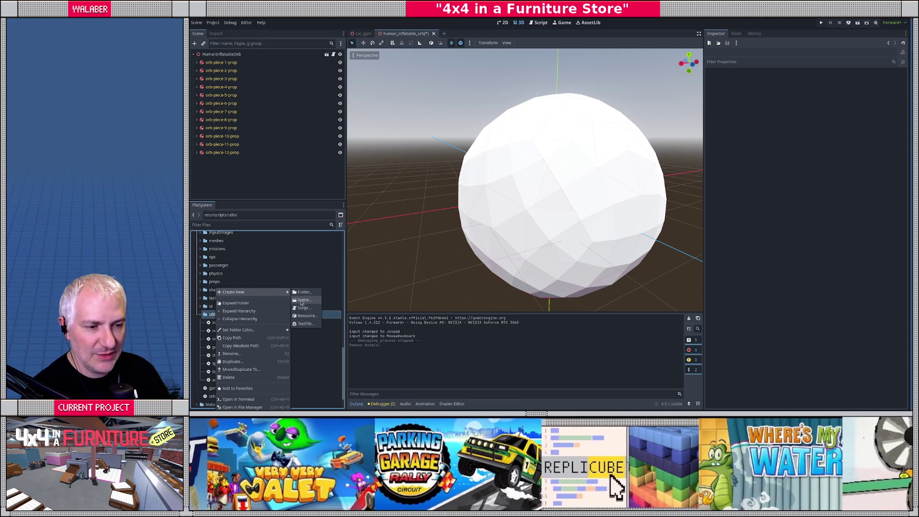
{"action": "left_click", "coordinate": [302, 309]}
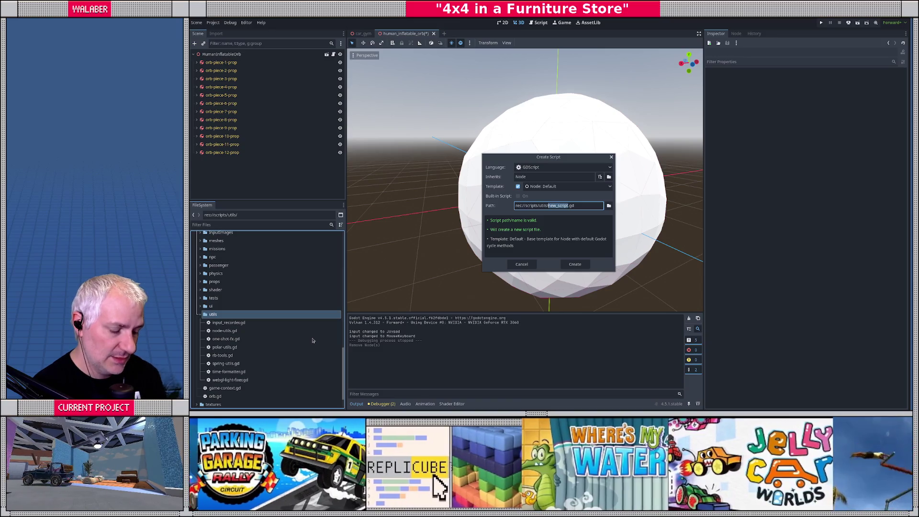
{"action": "type", "text": "human_orb_ma"}
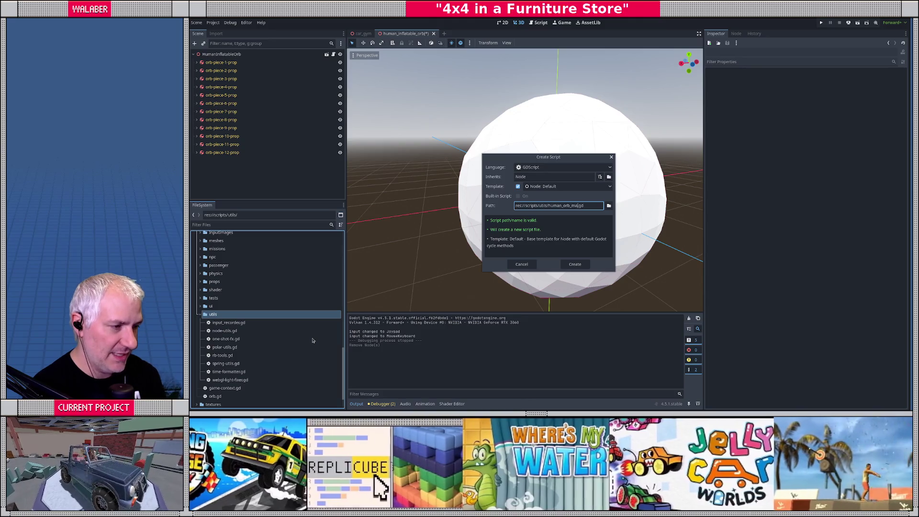
{"action": "type", "text": "ker"}
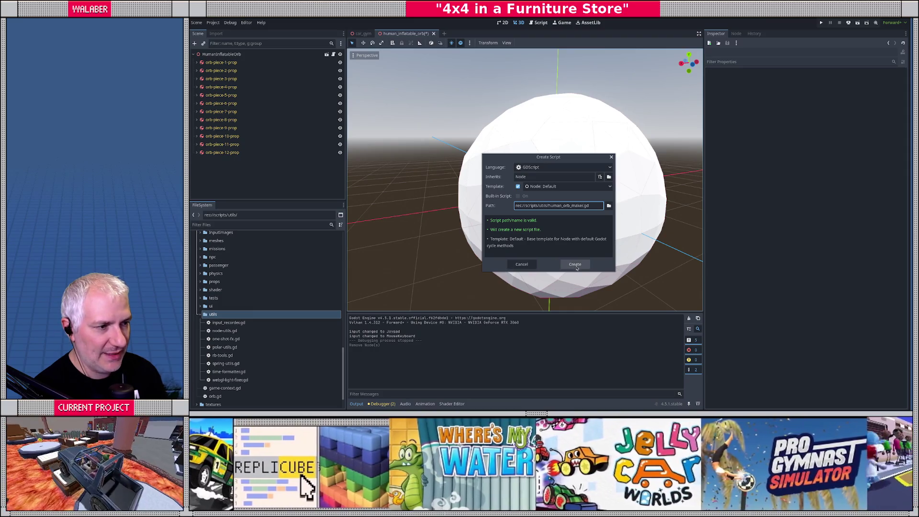
{"action": "left_click", "coordinate": [575, 266]}
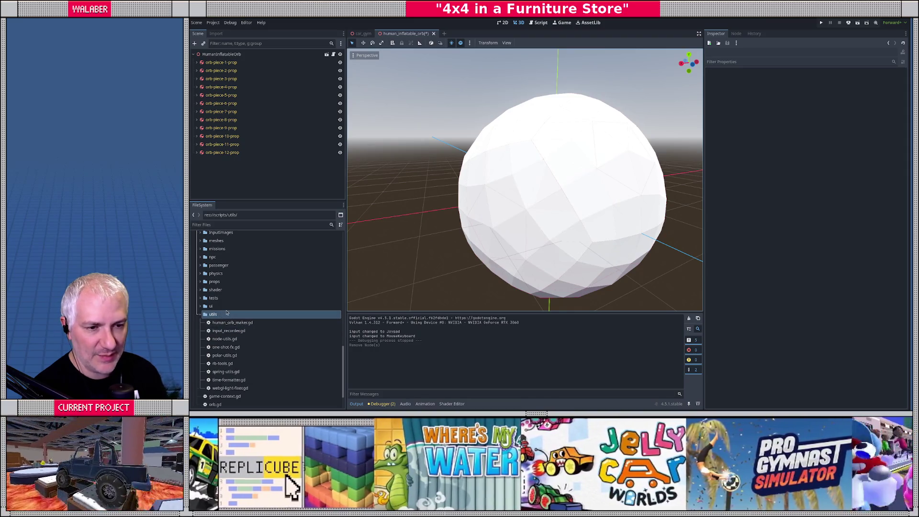
Replace the template with mission-add-resetters.gd's EditorScript header, print 'about to make an orb, yo', and save.
{"action": "left_click", "coordinate": [200, 249]}
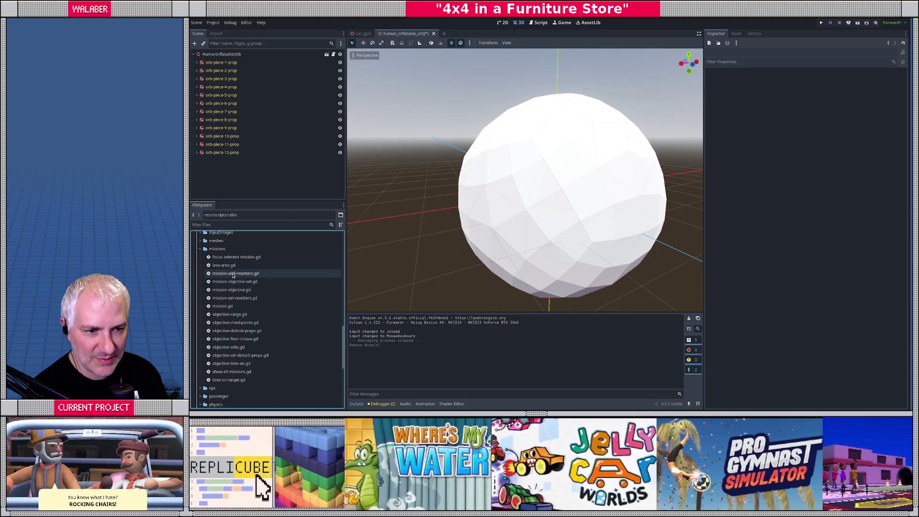
{"action": "double_click", "coordinate": [235, 274]}
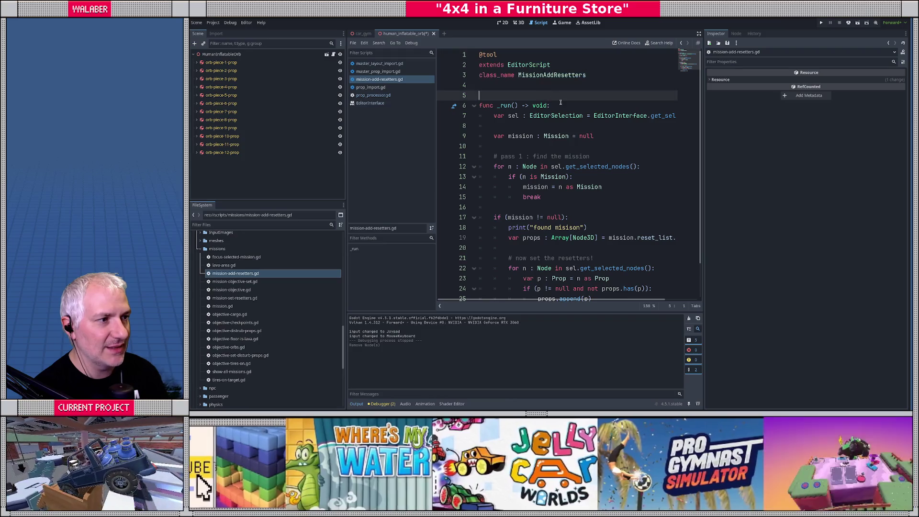
{"action": "left_click_drag", "start_coordinate": [555, 105], "coordinate": [453, 53]}
{"action": "key", "text": "ctrl+c"}
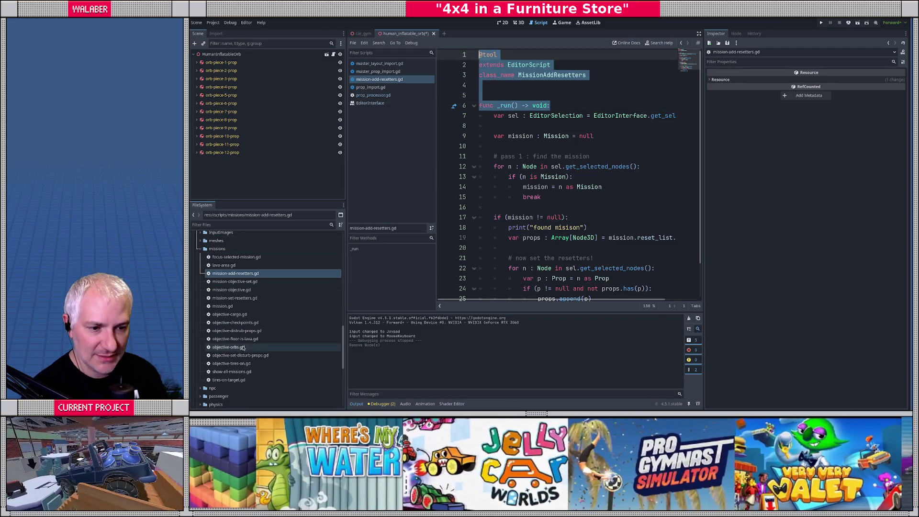
{"action": "scroll", "coordinate": [247, 342], "scroll_direction": "down", "scroll_amount": 5}
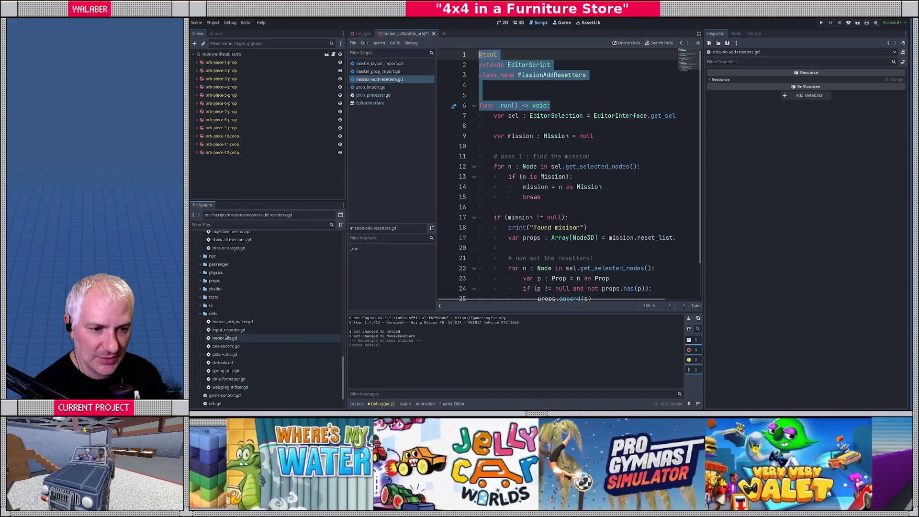
{"action": "left_click", "coordinate": [227, 323]}
{"action": "double_click", "coordinate": [227, 324]}
{"action": "left_click_drag", "start_coordinate": [483, 166], "coordinate": [460, 53]}
{"action": "key", "text": "ctrl+v"}
{"action": "type", "text": "print(\"a"}
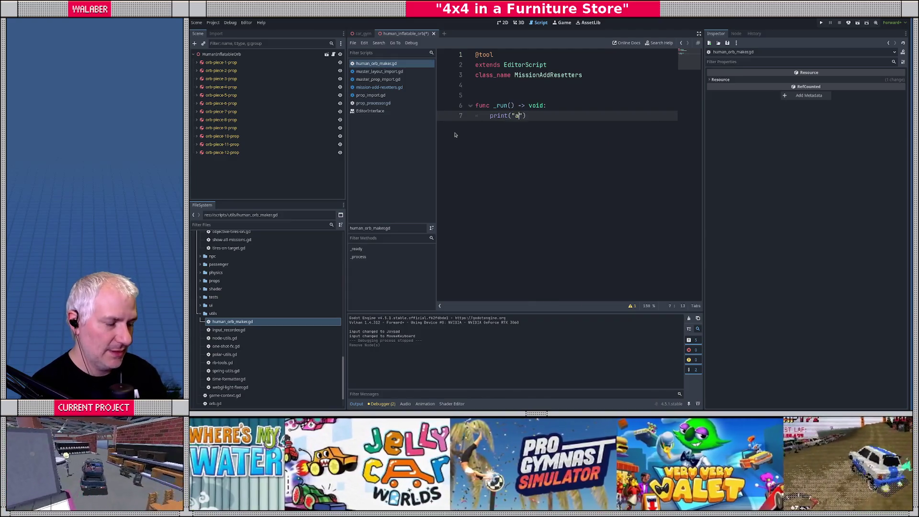
{"action": "type", "text": "bout to make an orb, y"}
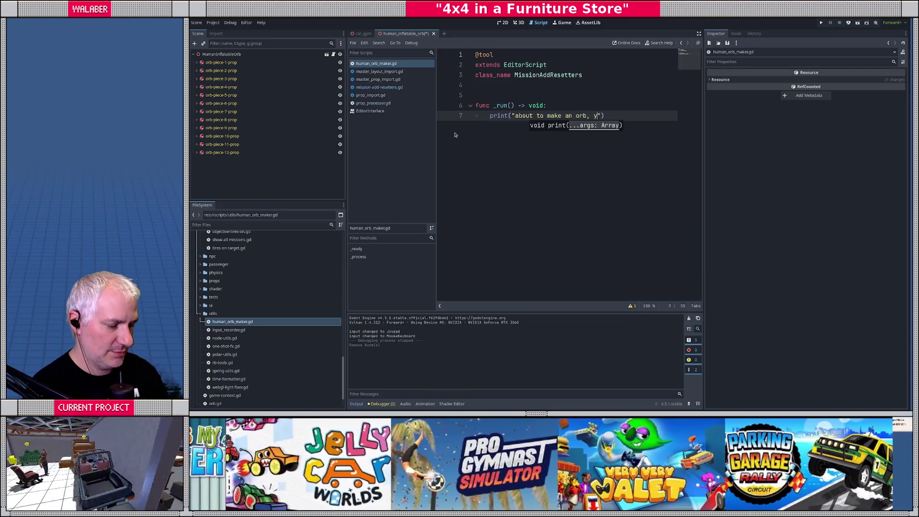
{"action": "type", "text": "o"}
{"action": "key", "text": "ctrl+s"}
Change class_name MissionAddResetters to HumanOrbMaker on line 3.
{"action": "left_click", "coordinate": [516, 84]}
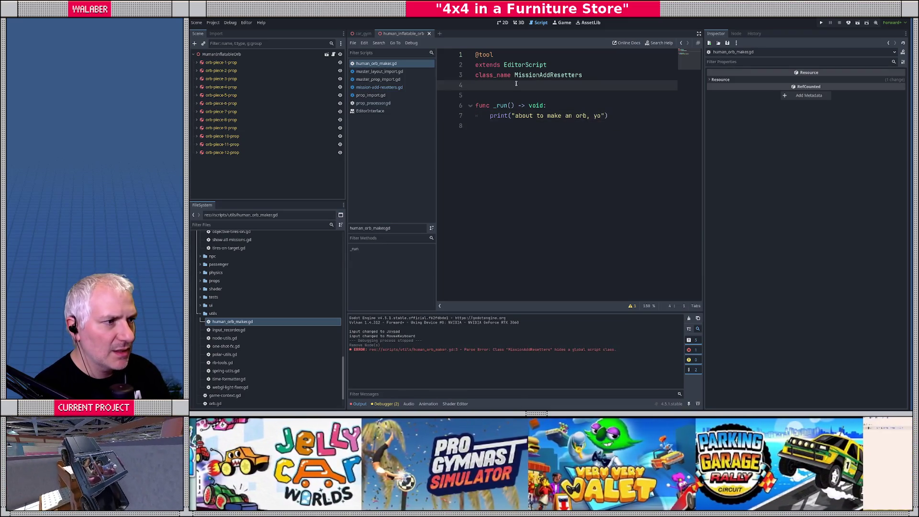
{"action": "double_click", "coordinate": [521, 75]}
{"action": "type", "text": "Human"}
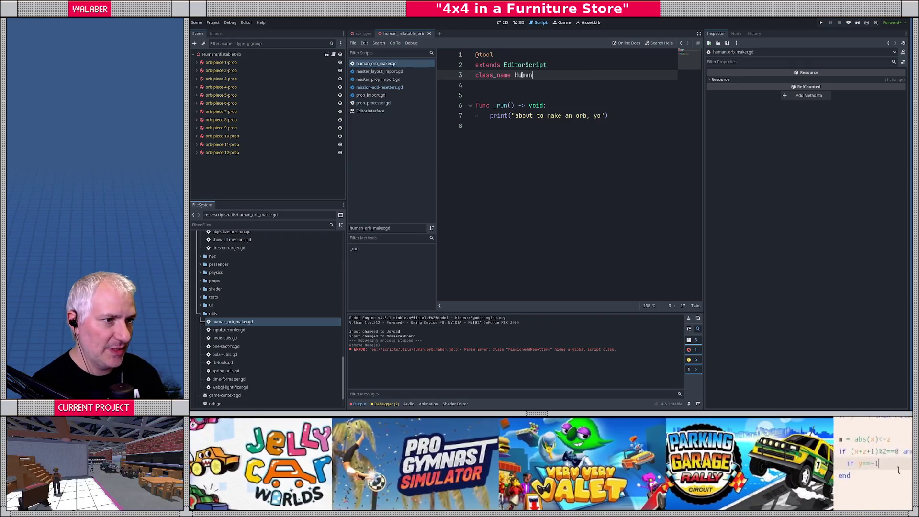
{"action": "type", "text": "OrbMaker"}
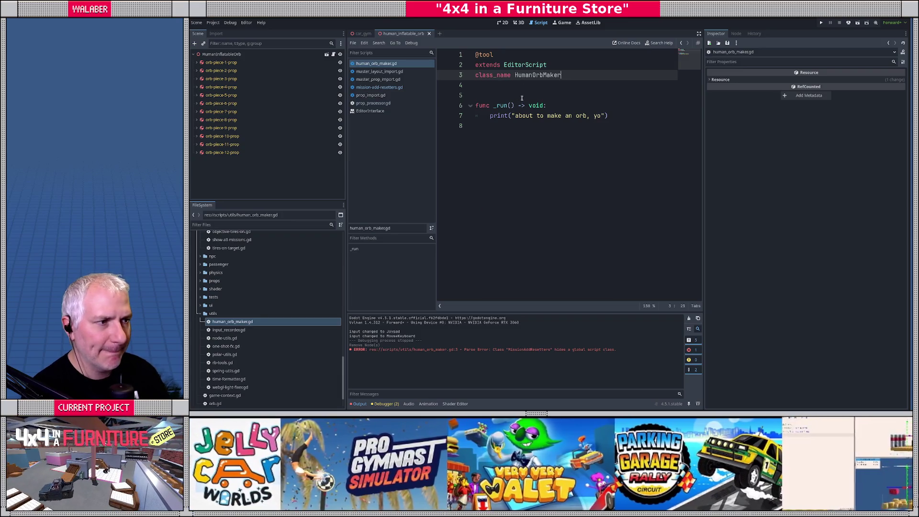
{"action": "left_click", "coordinate": [522, 97]}
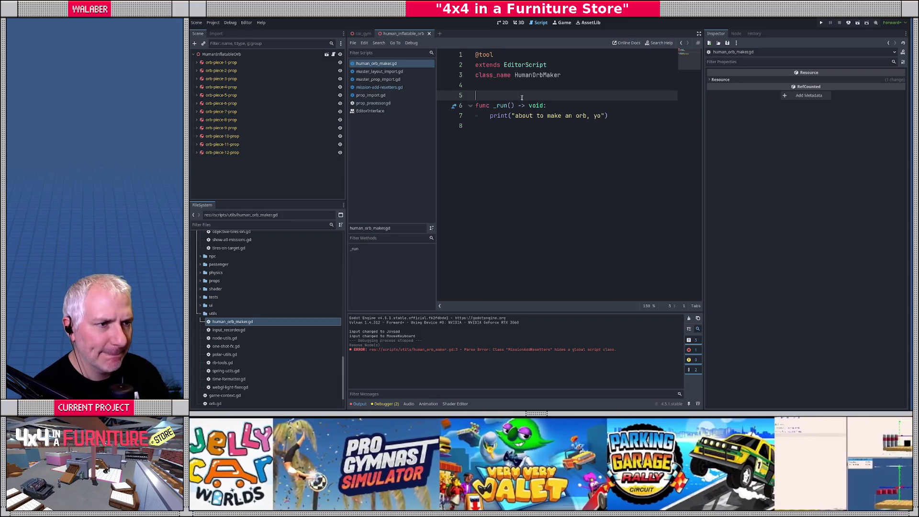
With the HumanInflatableOrb root selected in 3D, run the script from the Command Palette.
{"action": "left_click", "coordinate": [244, 55]}
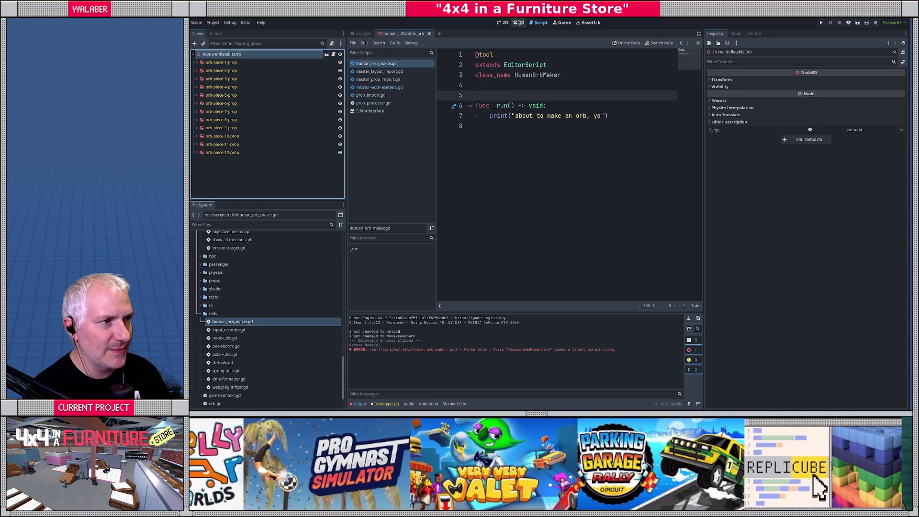
{"action": "left_click", "coordinate": [519, 22]}
{"action": "key", "text": "ctrl+shift+p"}
{"action": "type", "text": "run"}
{"action": "key", "text": "Return"}
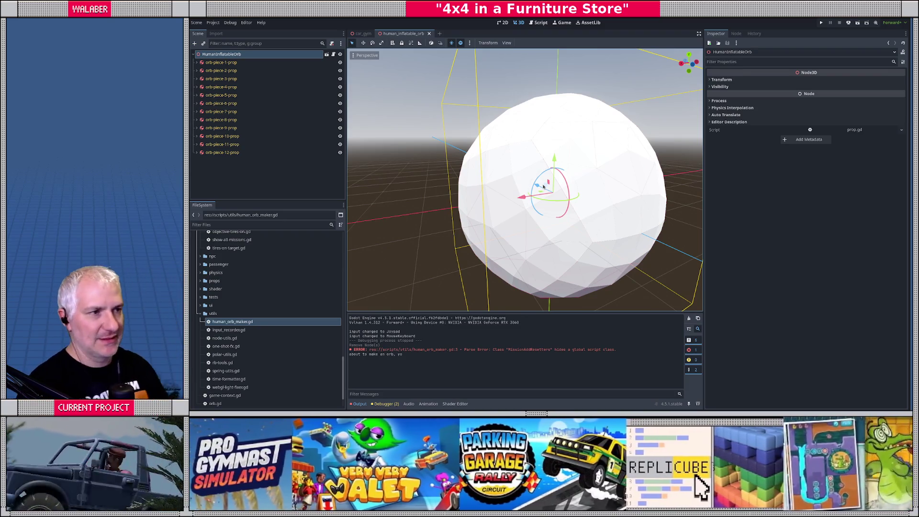
Look up EditorInterface usage in mission-add-resetters.gd, then return to line 8 of human_orb_maker.gd.
{"action": "left_click", "coordinate": [536, 24]}
{"action": "left_click", "coordinate": [505, 123]}
{"action": "left_click", "coordinate": [699, 34]}
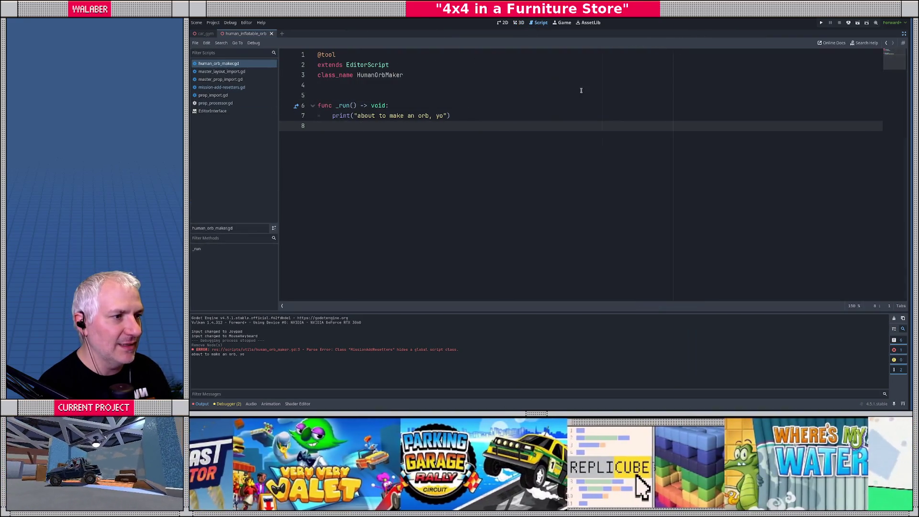
{"action": "left_click", "coordinate": [222, 87]}
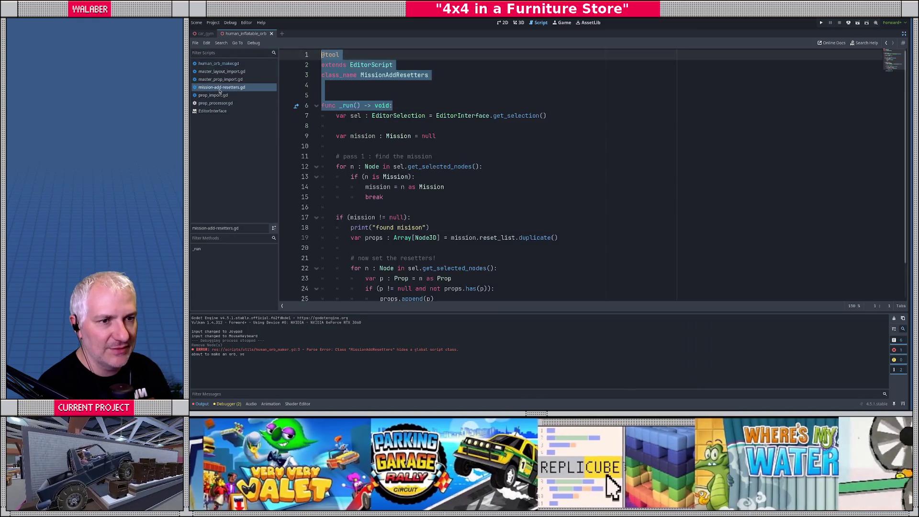
{"action": "left_click", "coordinate": [401, 124]}
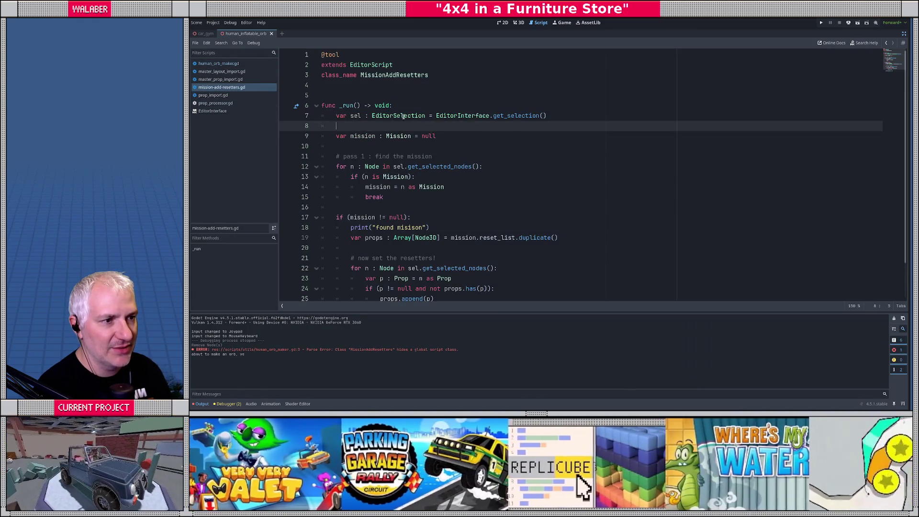
{"action": "double_click", "coordinate": [461, 115]}
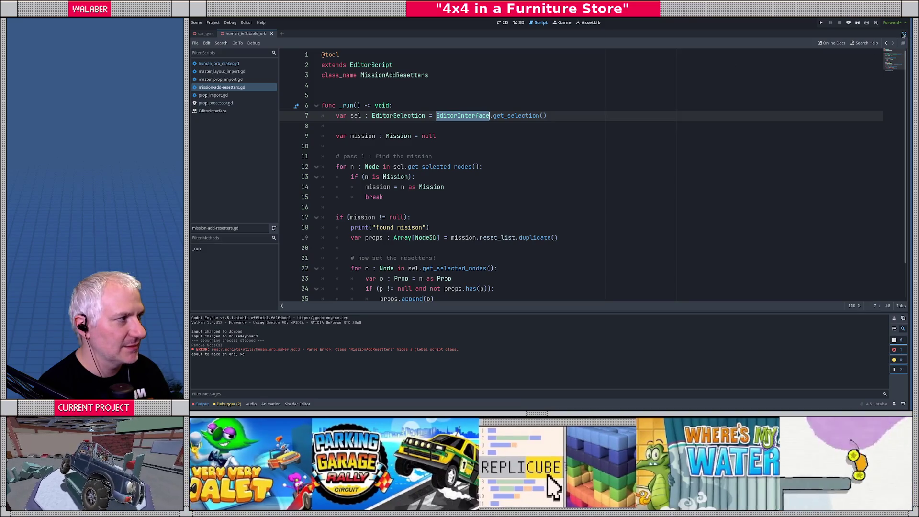
{"action": "left_click", "coordinate": [903, 35]}
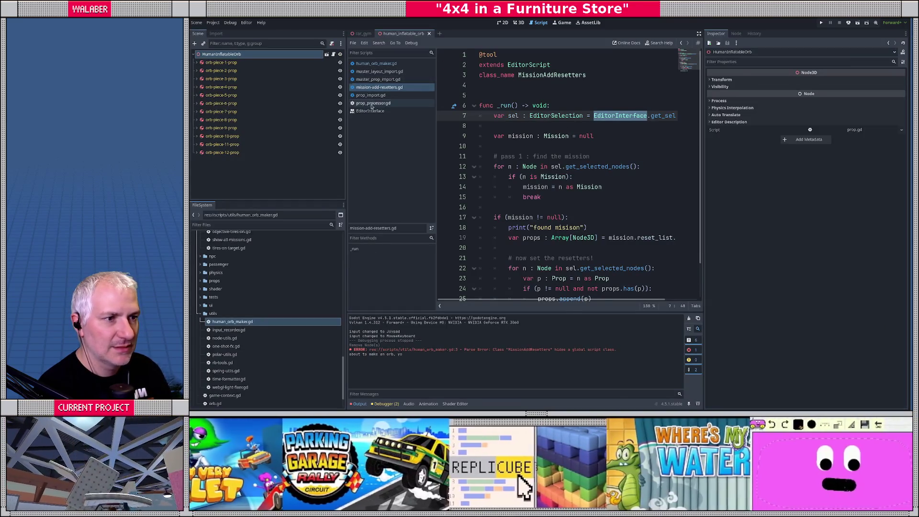
{"action": "left_click", "coordinate": [372, 103]}
{"action": "left_click", "coordinate": [377, 63]}
Type EditorInterface. on line 8 and insert get_open_scenes() from autocomplete.
{"action": "type", "text": "Edi"}
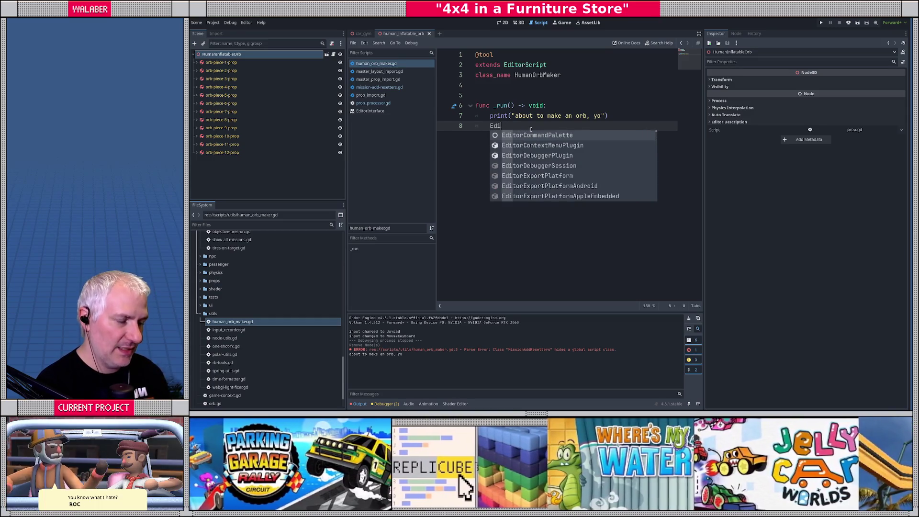
{"action": "type", "text": "torI"}
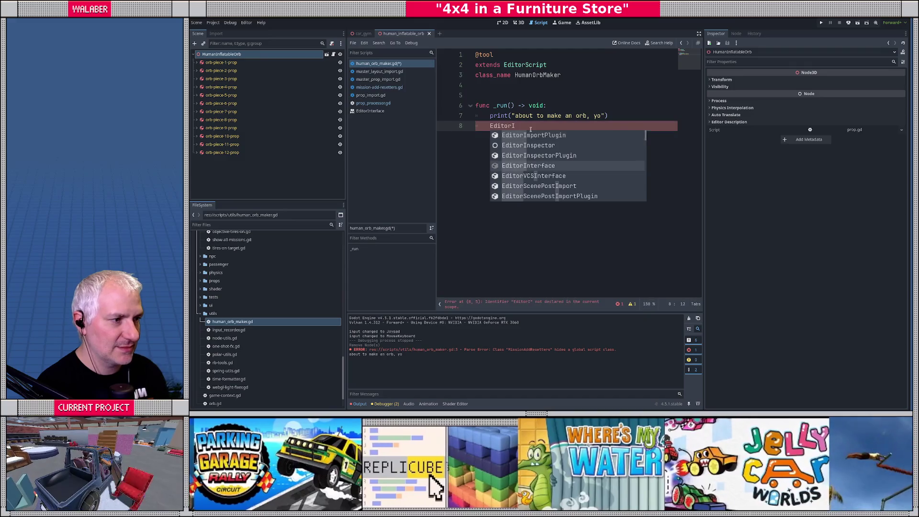
{"action": "key", "text": "Return"}
{"action": "type", "text": ".scen"}
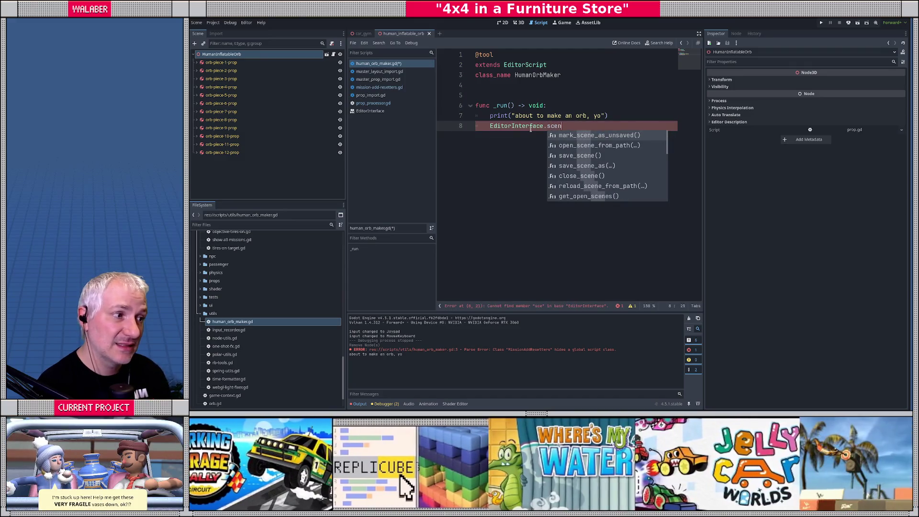
{"action": "key", "text": "Down"}
{"action": "key", "text": "Down"}
{"action": "key", "text": "Down"}
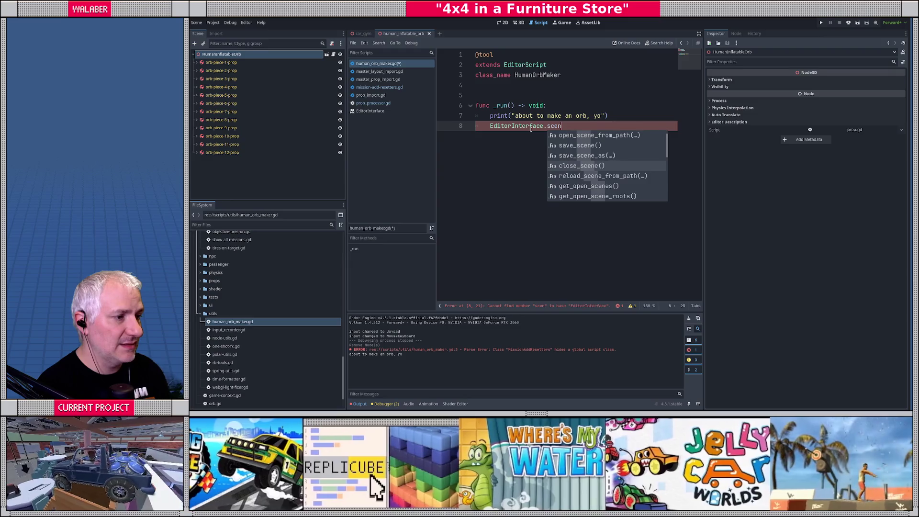
{"action": "key", "text": "BackSpace"}
{"action": "key", "text": "BackSpace"}
{"action": "key", "text": "BackSpace"}
{"action": "type", "text": "get"}
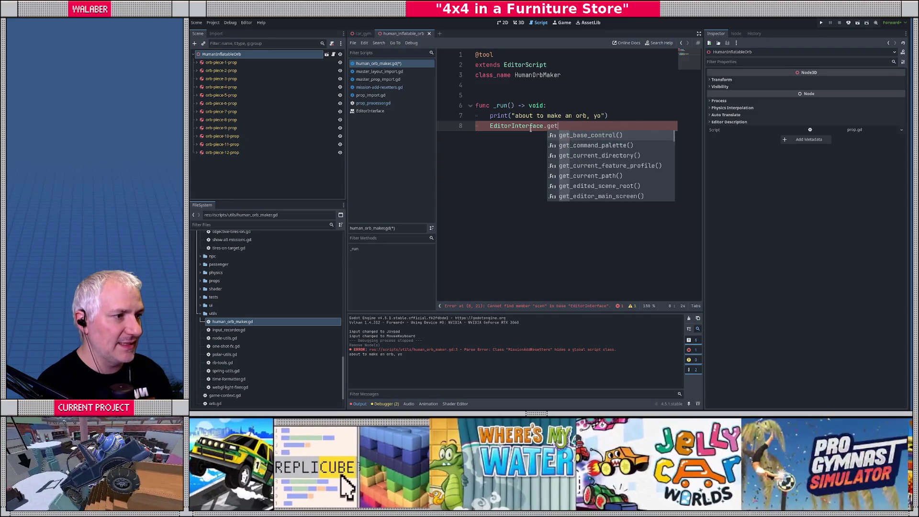
{"action": "type", "text": "_Scene"}
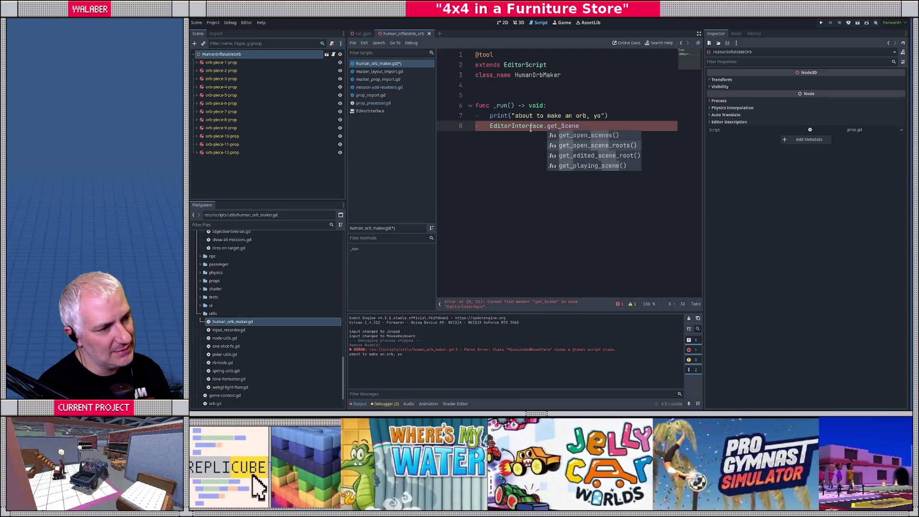
{"action": "left_click", "coordinate": [584, 135]}
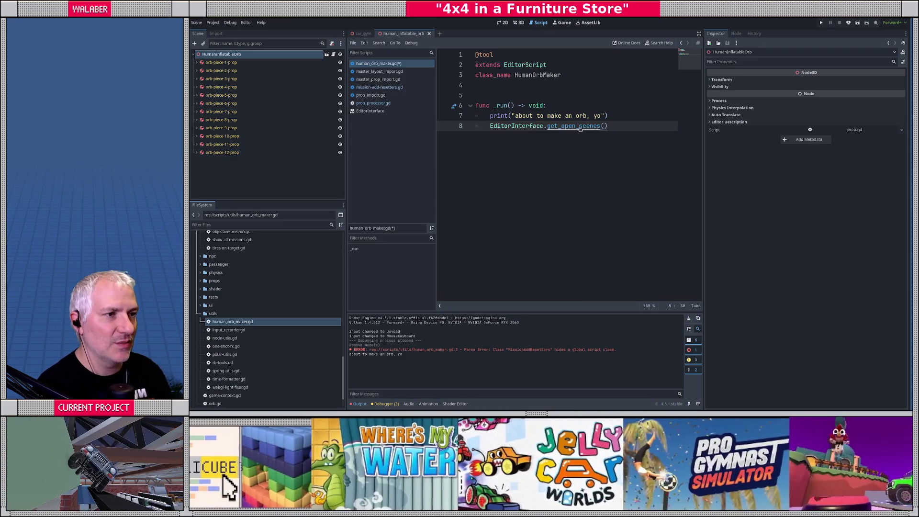
{"action": "left_click", "coordinate": [567, 129]}
{"action": "double_click", "coordinate": [566, 127]}
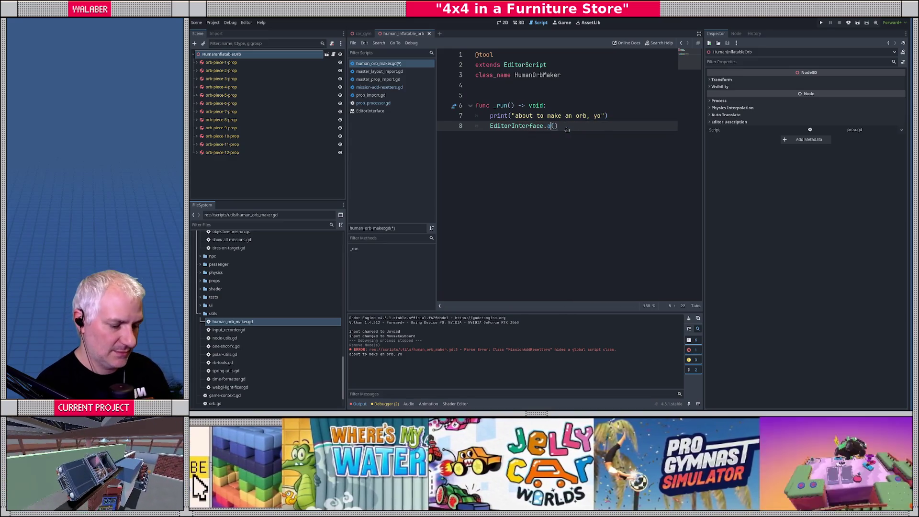
Replace it with get_edited_scene_root() and open that method's documentation.
{"action": "type", "text": "ac"}
{"action": "key", "text": "BackSpace"}
{"action": "key", "text": "BackSpace"}
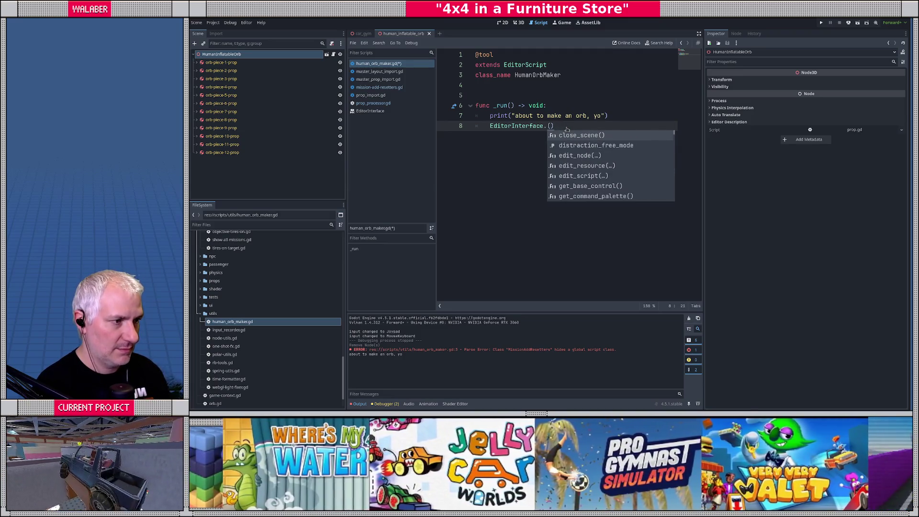
{"action": "type", "text": "scene"}
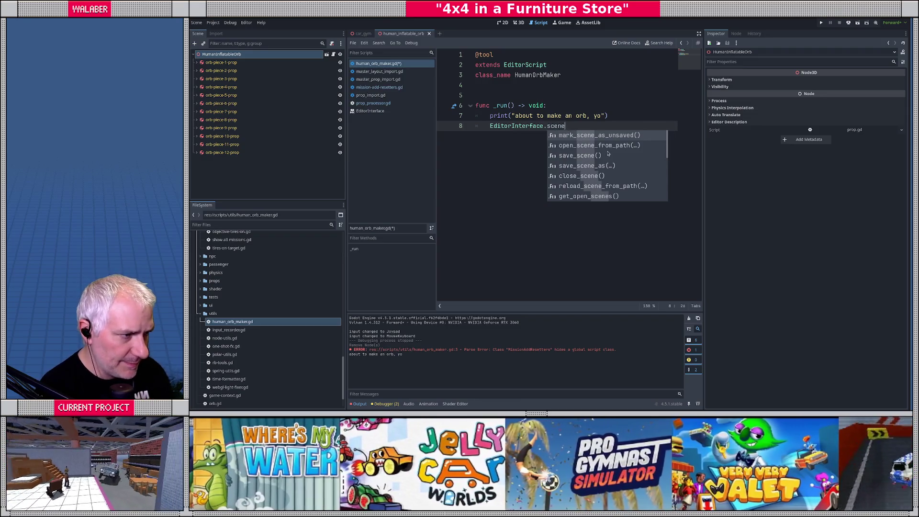
{"action": "scroll", "coordinate": [612, 160], "scroll_direction": "down", "scroll_amount": 2}
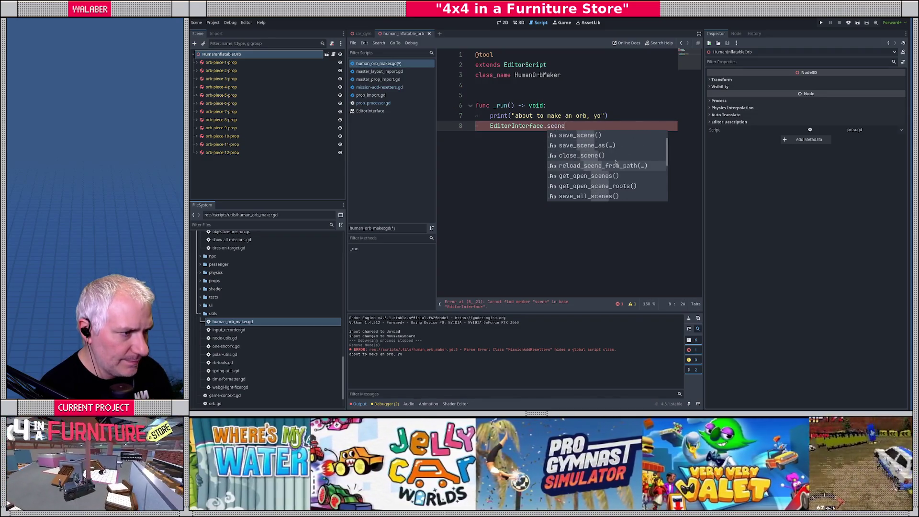
{"action": "scroll", "coordinate": [616, 162], "scroll_direction": "down", "scroll_amount": 2}
{"action": "scroll", "coordinate": [616, 161], "scroll_direction": "down", "scroll_amount": 2}
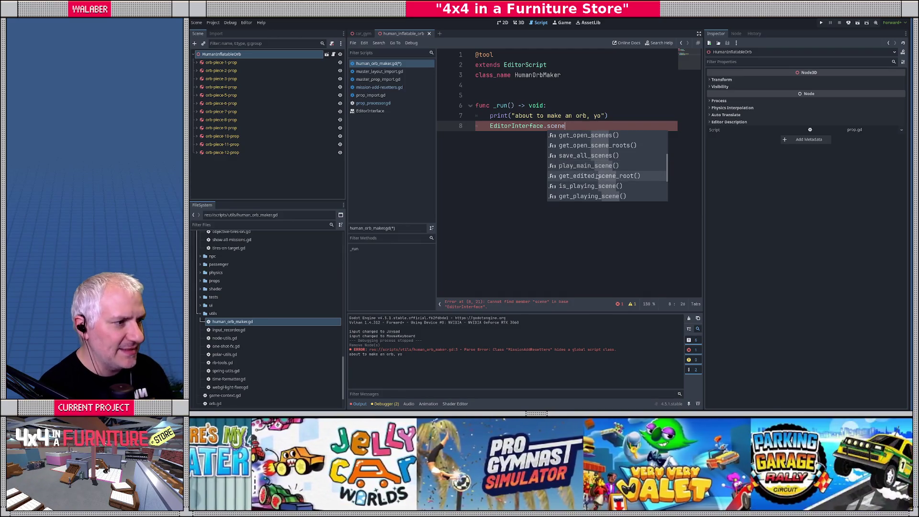
{"action": "left_click", "coordinate": [596, 175]}
{"action": "left_click", "coordinate": [589, 126], "text": "ctrl"}
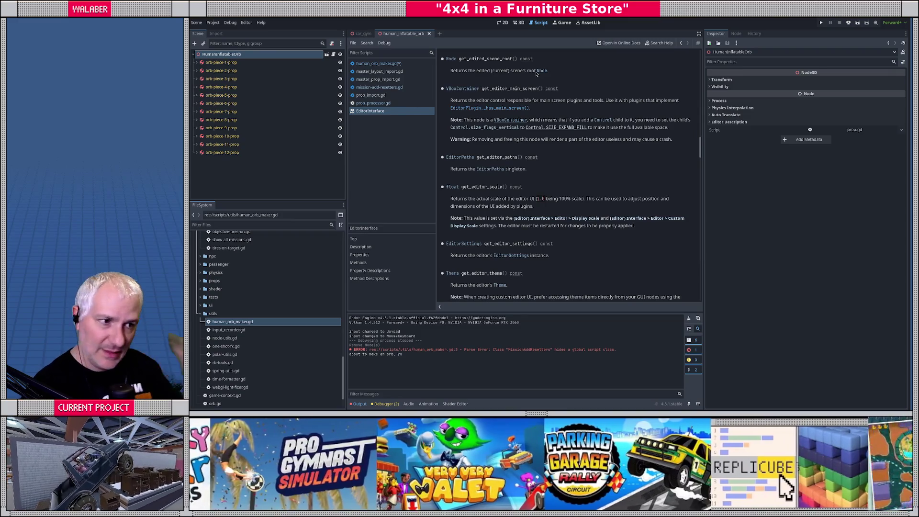
Return to human_orb_maker.gd, close the EditorInterface reference tab, and toggle the side docks.
{"action": "left_click", "coordinate": [387, 64]}
{"action": "middle_click", "coordinate": [388, 113]}
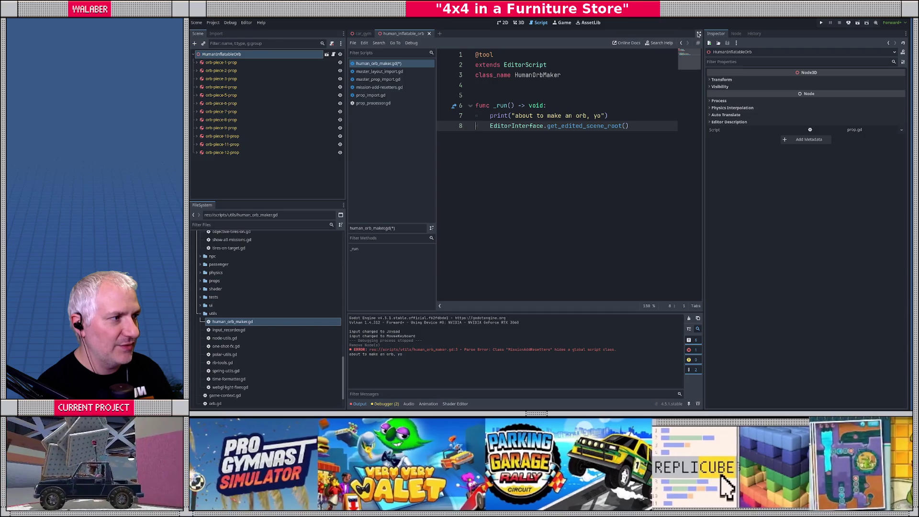
{"action": "left_click", "coordinate": [699, 34]}
{"action": "double_click", "coordinate": [368, 65]}
{"action": "key", "text": "Down"}
{"action": "key", "text": "Down"}
{"action": "key", "text": "Down"}
{"action": "key", "text": "Down"}
{"action": "key", "text": "Up"}
{"action": "key", "text": "Up"}
{"action": "left_click", "coordinate": [904, 34]}
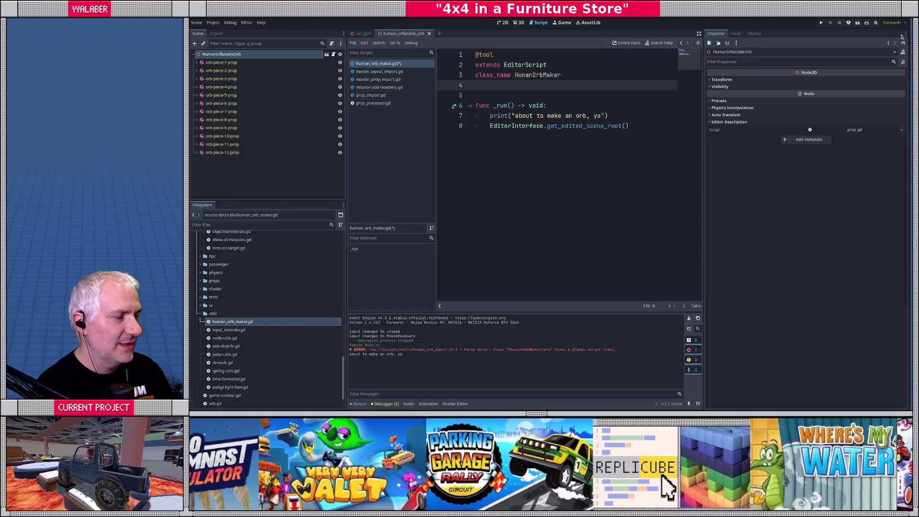
Select an orb piece in 3D, run the script via Command Palette 'human', then return to Script.
{"action": "left_click", "coordinate": [519, 23]}
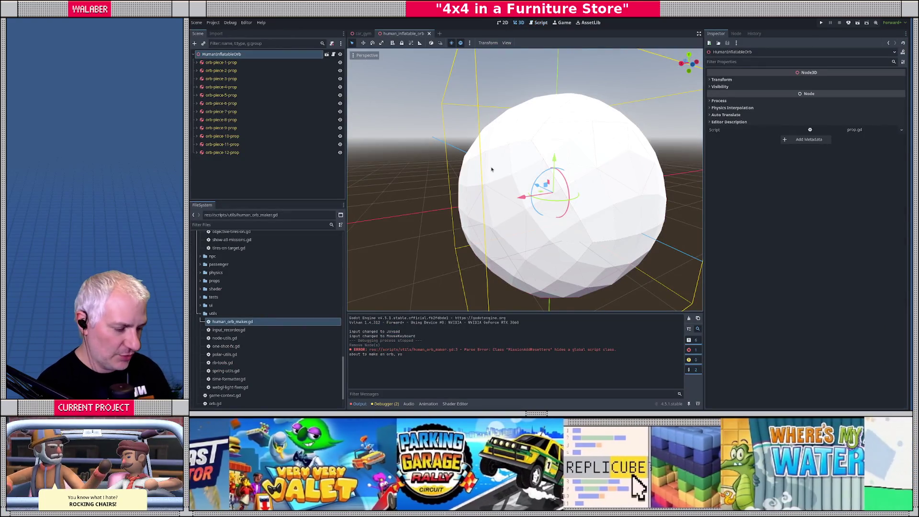
{"action": "left_click", "coordinate": [491, 169]}
{"action": "key", "text": "ctrl+shift+p"}
{"action": "type", "text": "human"}
{"action": "key", "text": "Return"}
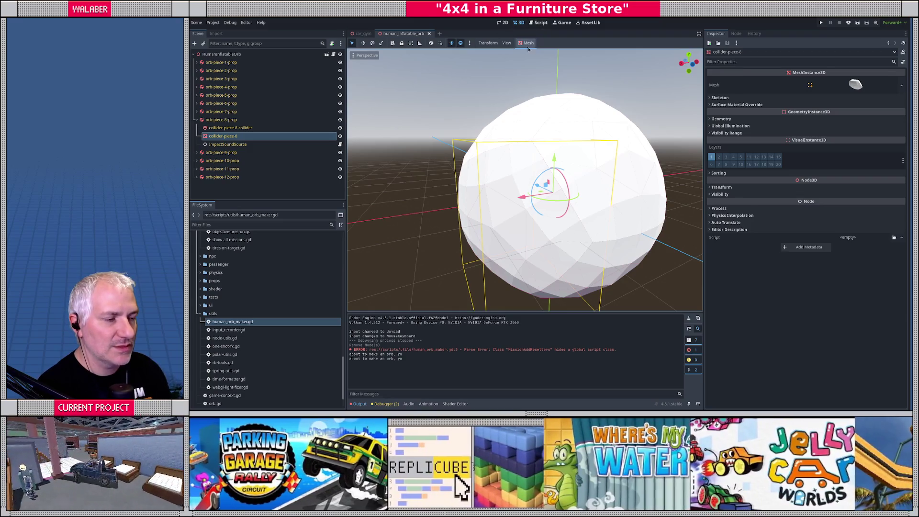
{"action": "left_click_drag", "start_coordinate": [546, 119], "coordinate": [558, 123]}
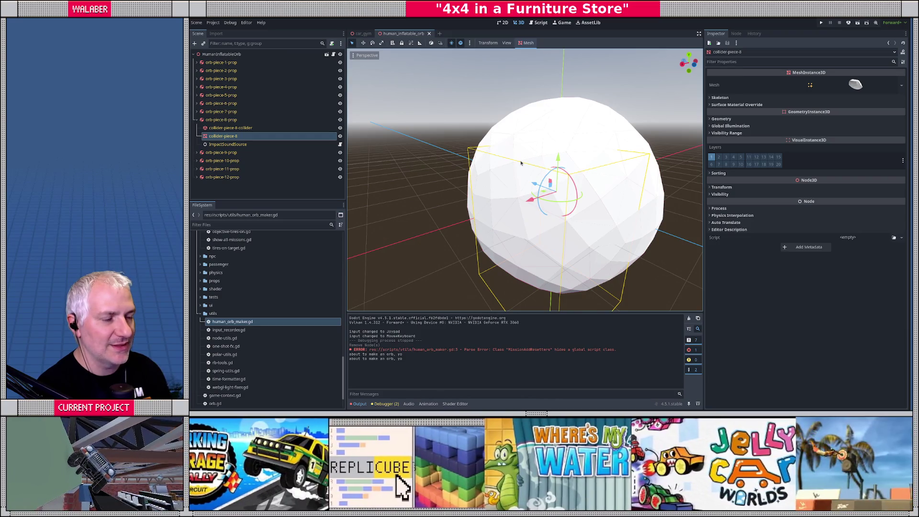
{"action": "left_click", "coordinate": [538, 22]}
{"action": "left_click", "coordinate": [644, 122]}
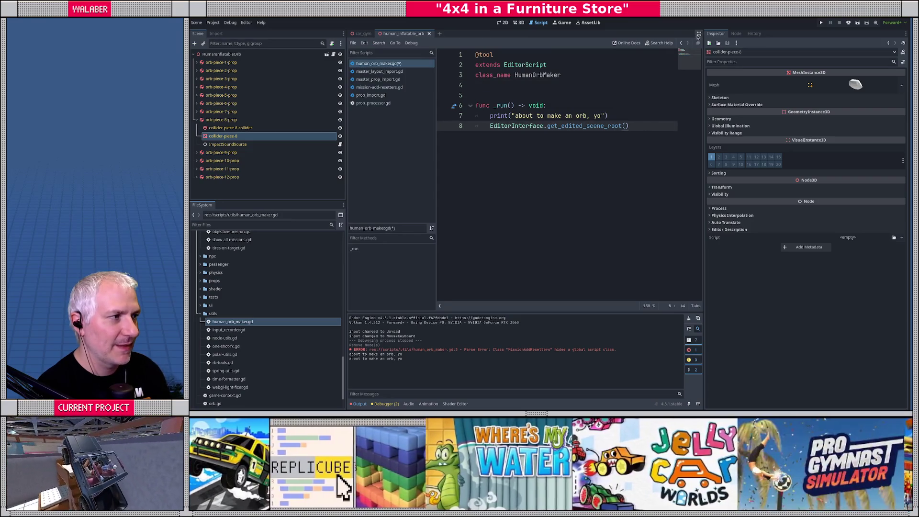
Assign line 8 to var root_note : Node and add var pieces : Array[Node3D] = [].
{"action": "left_click", "coordinate": [699, 34]}
{"action": "left_click", "coordinate": [333, 126]}
{"action": "type", "text": "var root"}
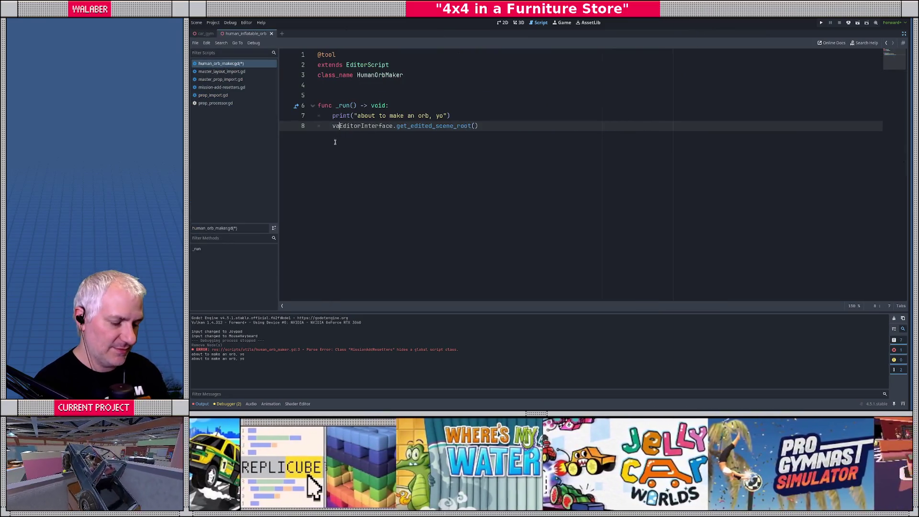
{"action": "type", "text": "_note : Node ="}
{"action": "key", "text": "End"}
{"action": "key", "text": "Return"}
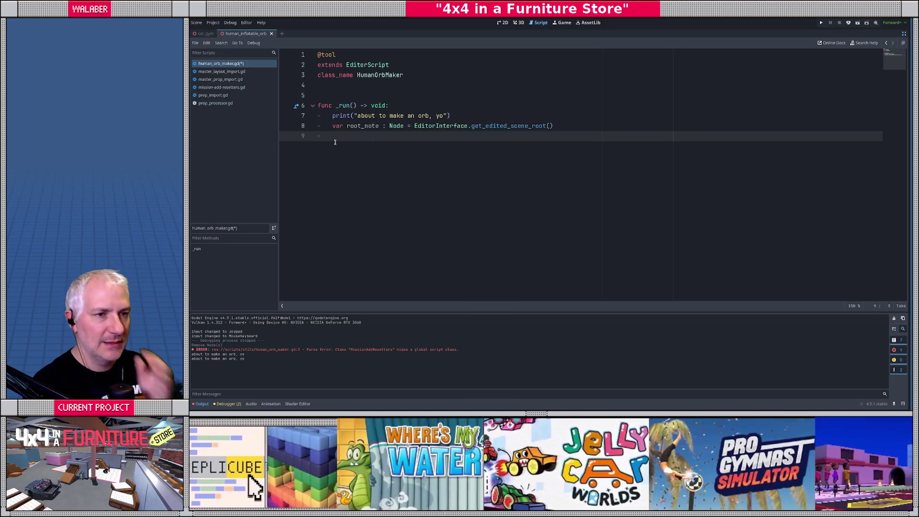
{"action": "key", "text": "Return"}
{"action": "type", "text": "for"}
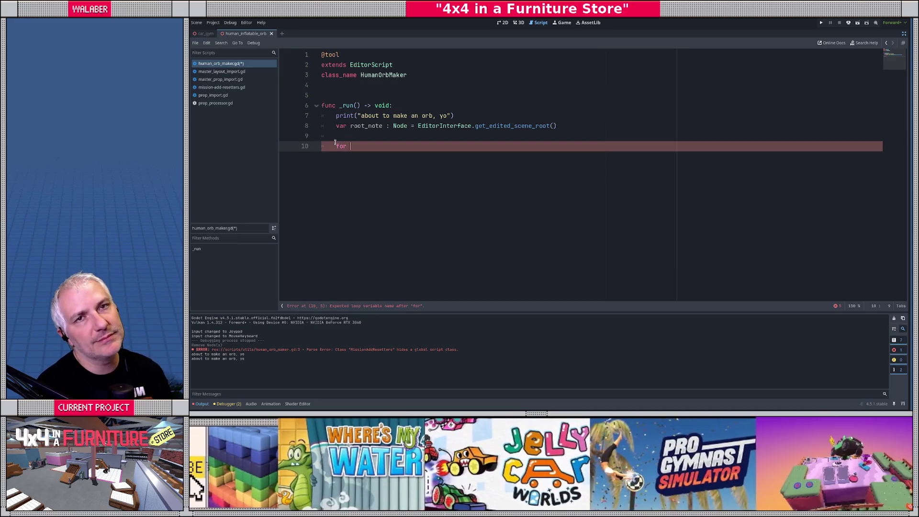
{"action": "key", "text": "BackSpace"}
{"action": "key", "text": "BackSpace"}
{"action": "type", "text": "var "}
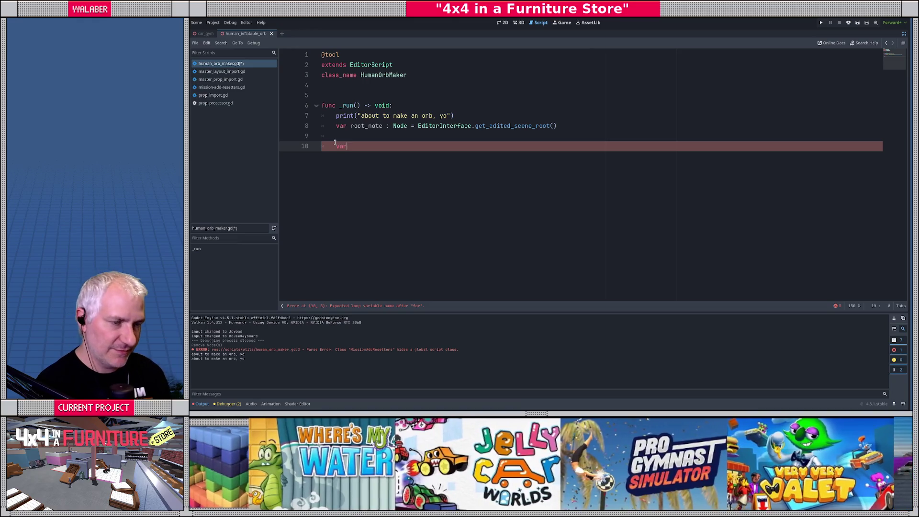
{"action": "type", "text": "p"}
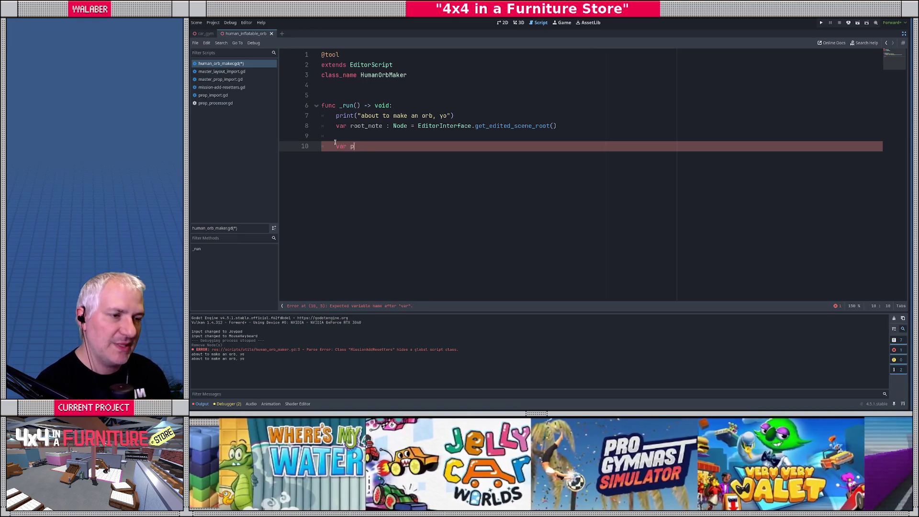
{"action": "type", "text": "ieces : Array[Node3D] = []"}
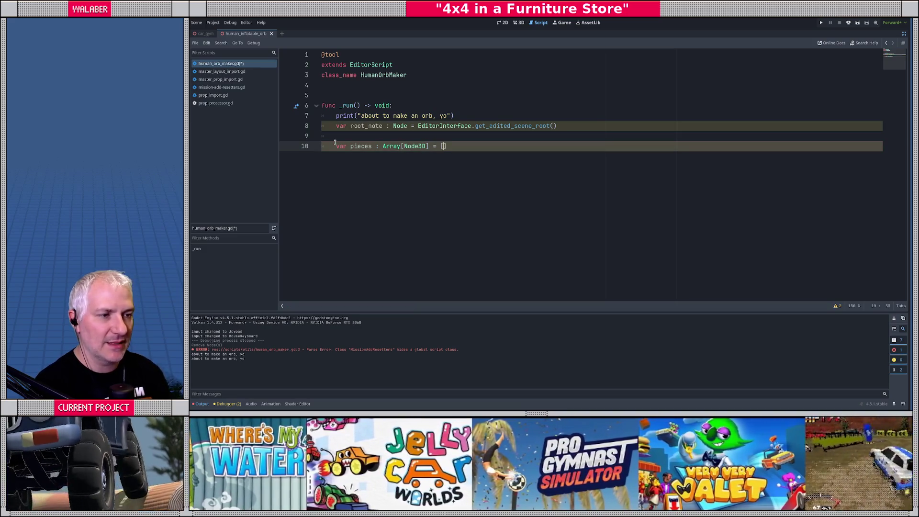
{"action": "key", "text": "Return"}
{"action": "key", "text": "Return"}
Write for kid : Node in root_node.get_children():, renaming root_note to root_node.
{"action": "type", "text": "for i in"}
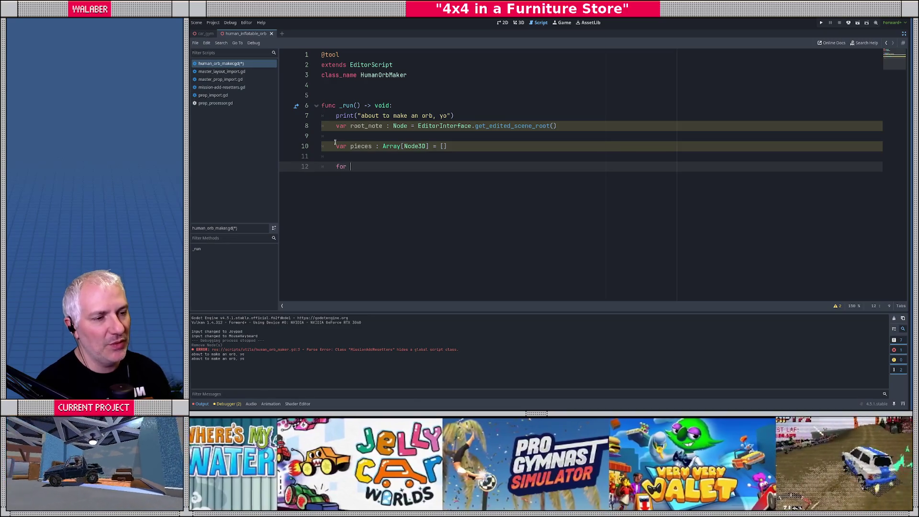
{"action": "key", "text": "BackSpace"}
{"action": "key", "text": "BackSpace"}
{"action": "key", "text": "BackSpace"}
{"action": "type", "text": "kid : Node in root_"}
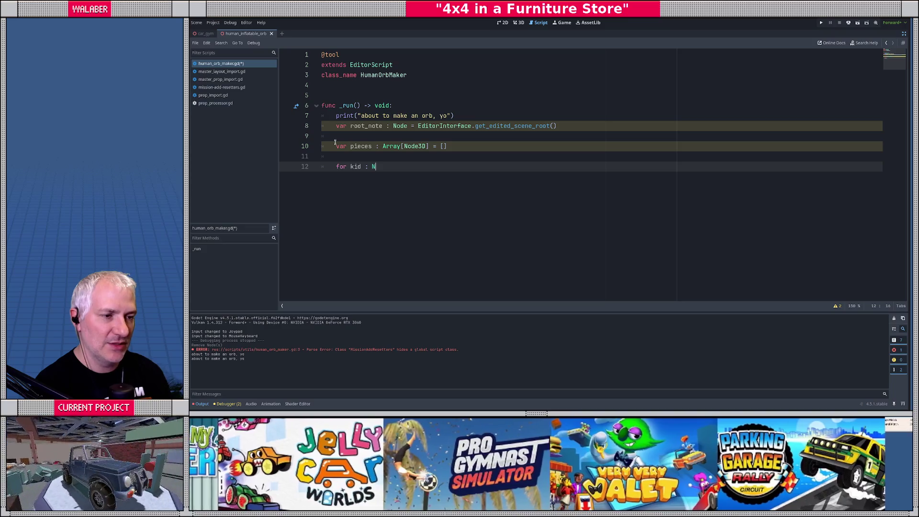
{"action": "type", "text": "n"}
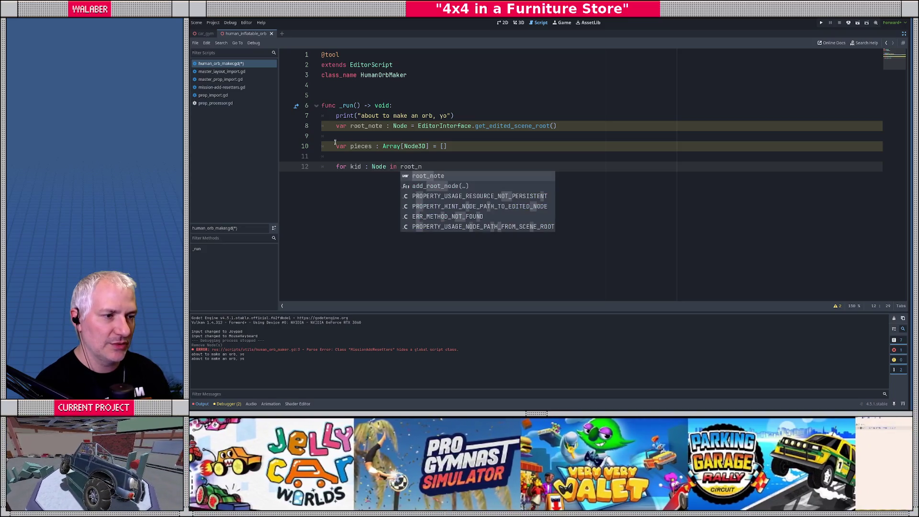
{"action": "key", "text": "Return"}
{"action": "left_click", "coordinate": [382, 125]}
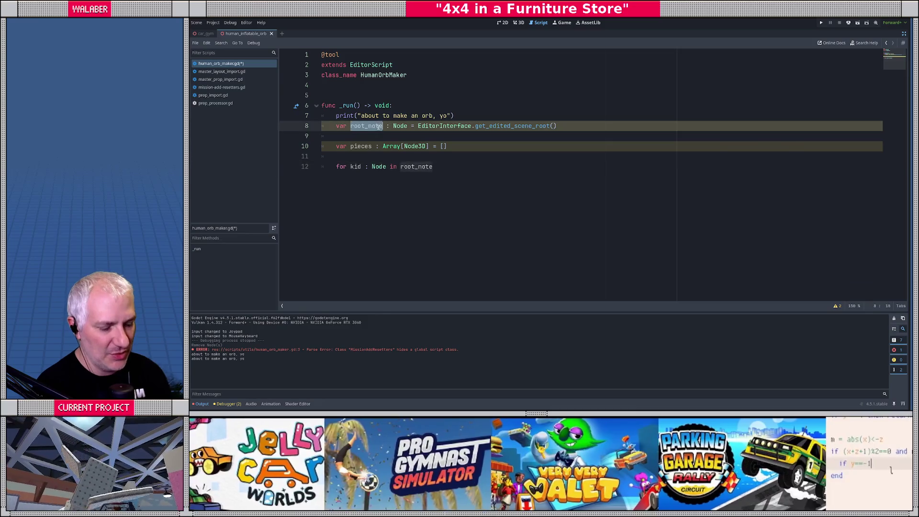
{"action": "key", "text": "BackSpace"}
{"action": "type", "text": "d"}
{"action": "key", "text": "Down"}
{"action": "key", "text": "Down"}
{"action": "key", "text": "Down"}
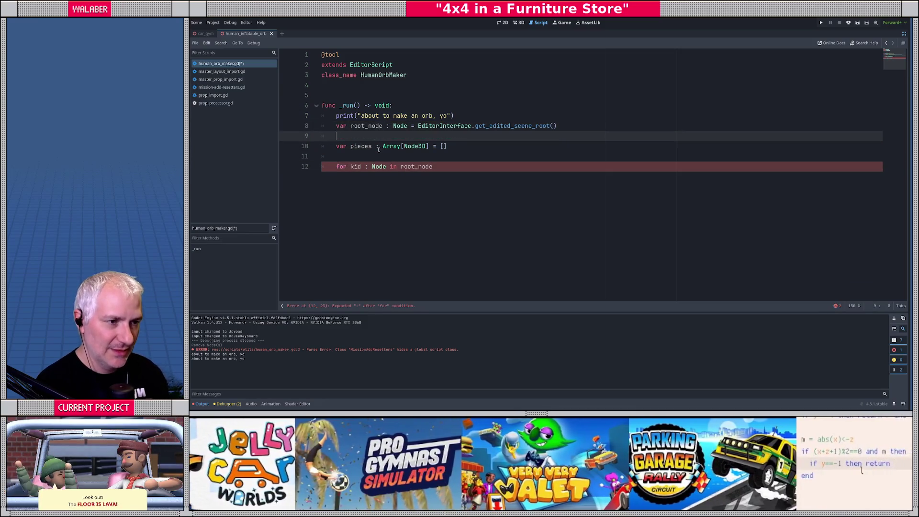
{"action": "type", "text": ".get"}
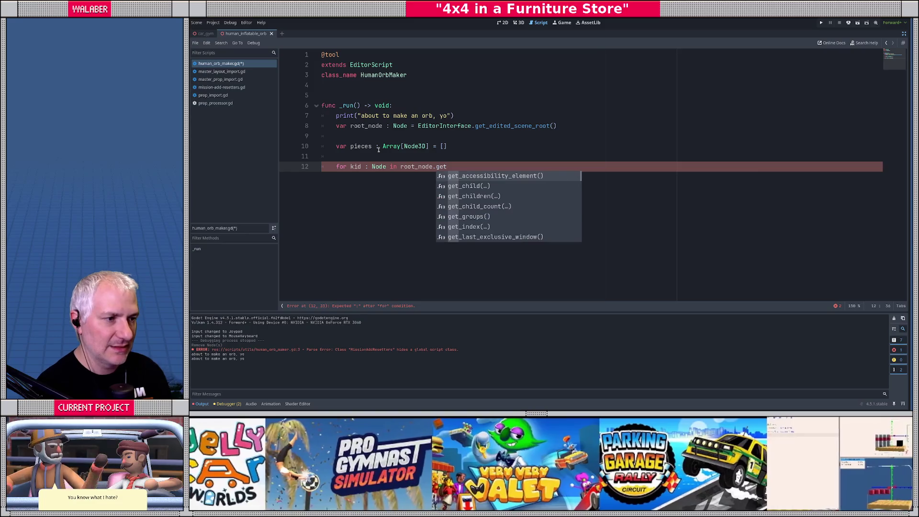
{"action": "key", "text": "Down"}
{"action": "key", "text": "Down"}
{"action": "key", "text": "Return"}
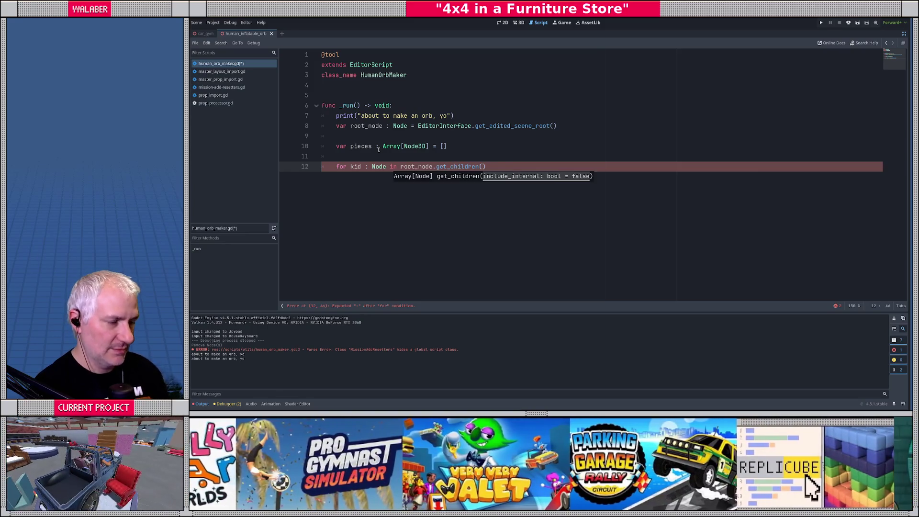
{"action": "key", "text": "End"}
{"action": "type", "text": ":"}
{"action": "key", "text": "Return"}
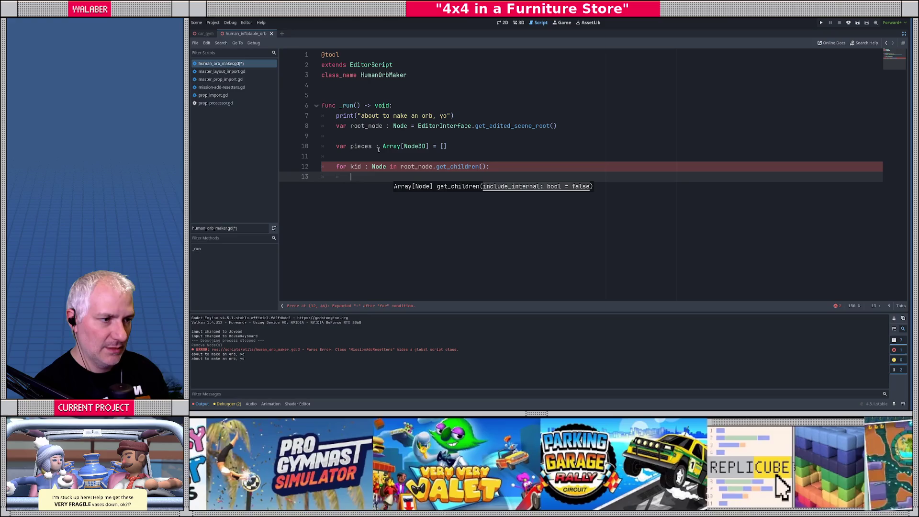
{"action": "left_click", "coordinate": [903, 34]}
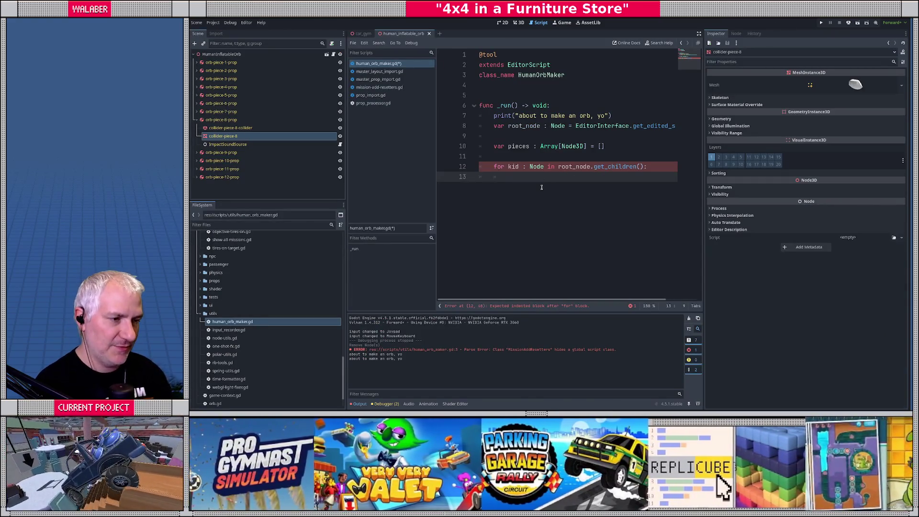
Inside the loop, add if kid.name.begins_with("orb-piece"):.
{"action": "type", "text": "if kid.name.s"}
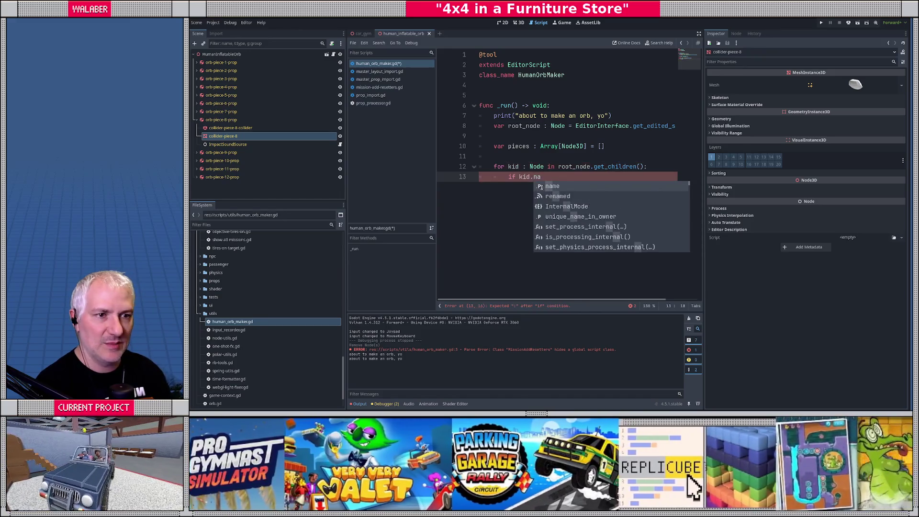
{"action": "type", "text": "b"}
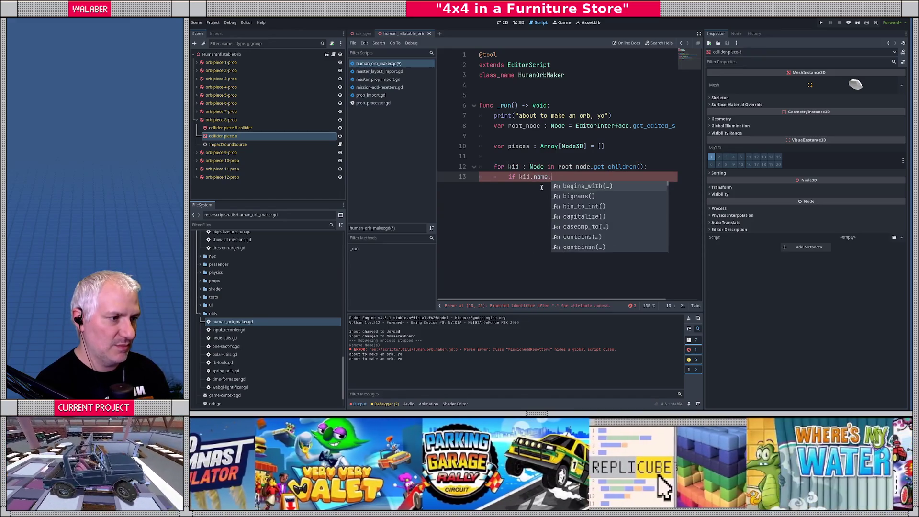
{"action": "key", "text": "Return"}
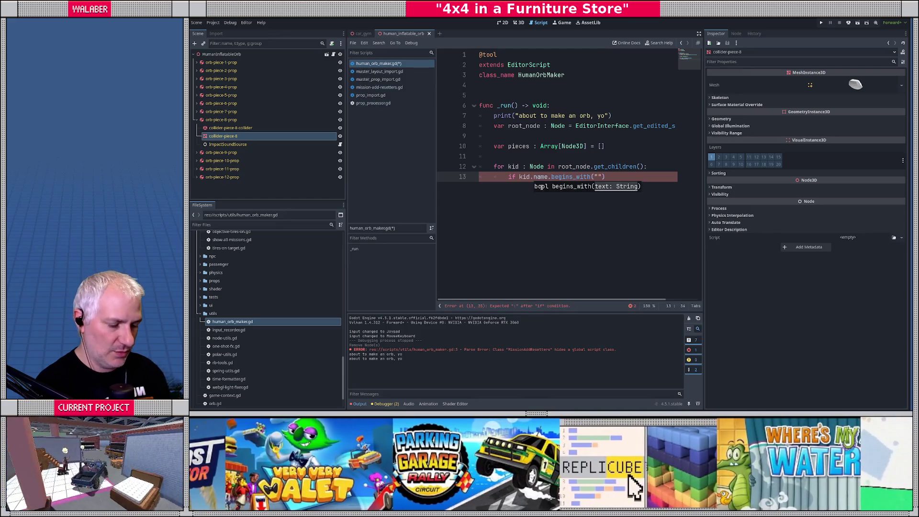
{"action": "type", "text": "orb-piece"}
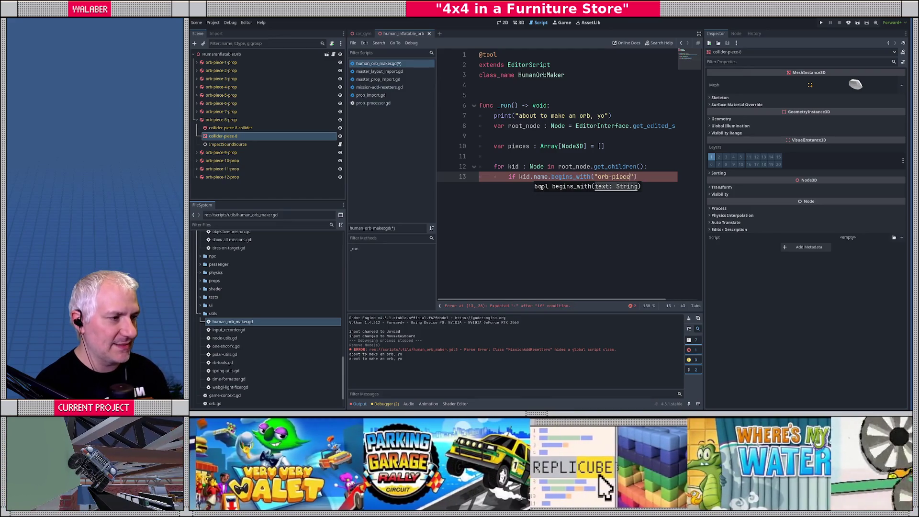
{"action": "key", "text": "End"}
{"action": "type", "text": ":"}
{"action": "key", "text": "Return"}
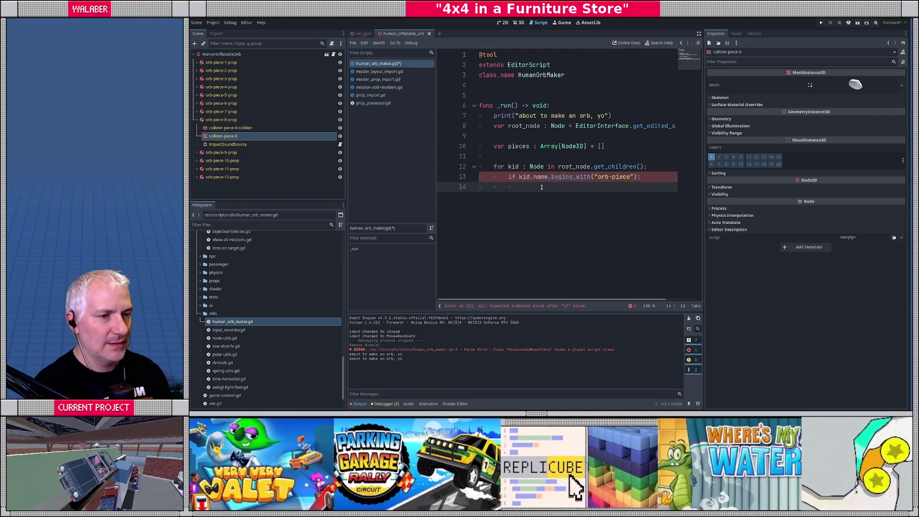
Cast kid as Node3D into kid3d and append it to pieces when valid.
{"action": "type", "text": "var "}
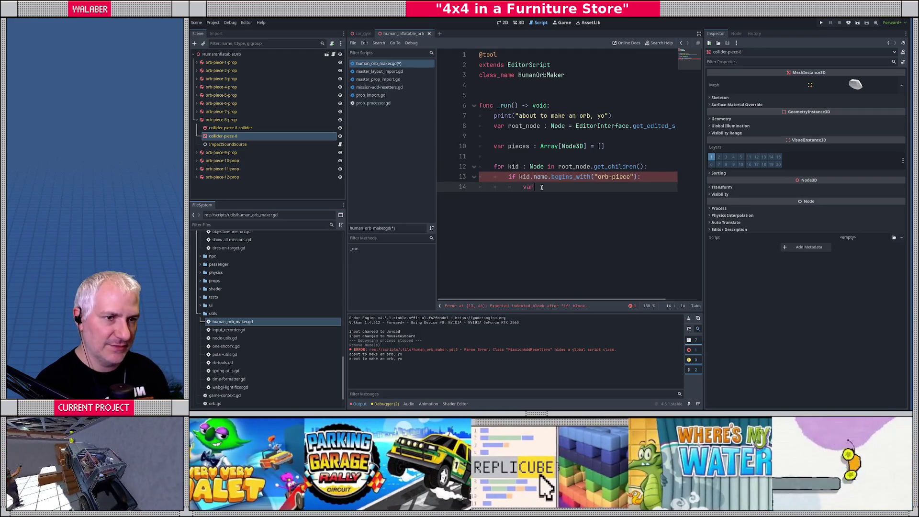
{"action": "type", "text": "k"}
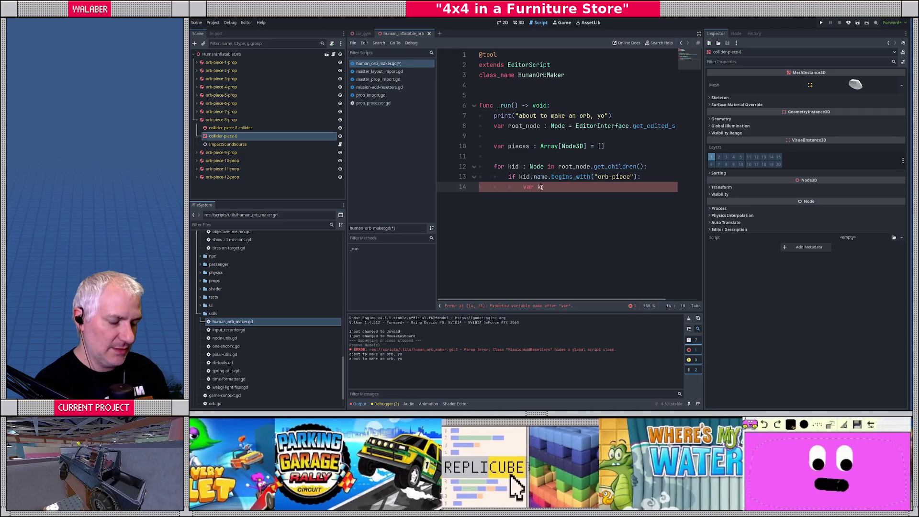
{"action": "type", "text": "id3d:="}
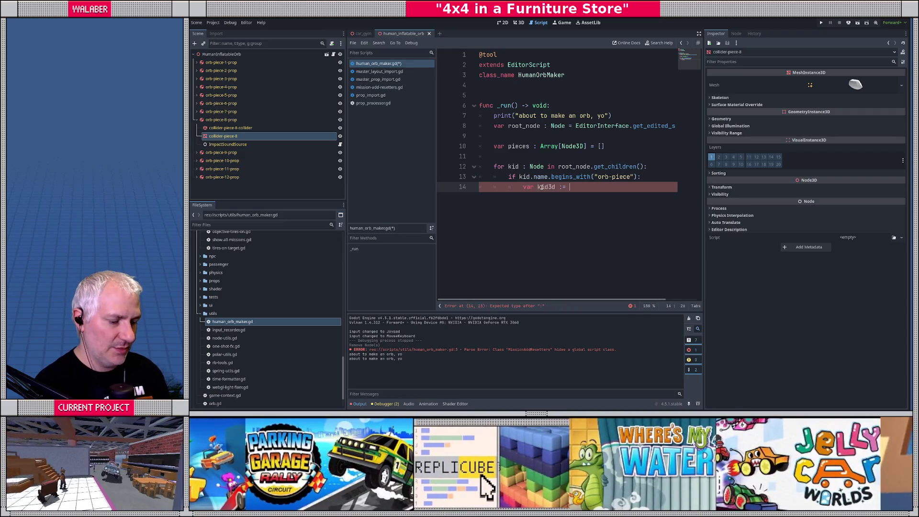
{"action": "type", "text": "kid as node3"}
{"action": "key", "text": "Return"}
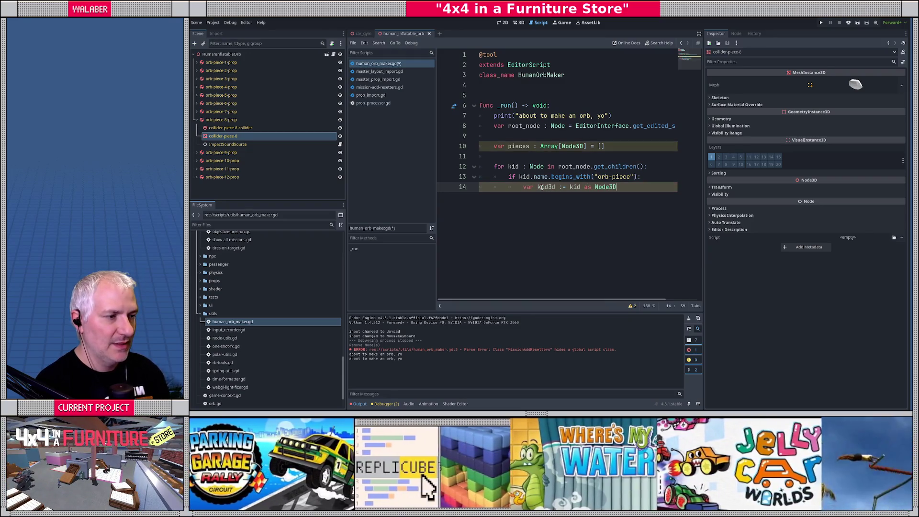
{"action": "key", "text": "Return"}
{"action": "type", "text": "if kid3d:"}
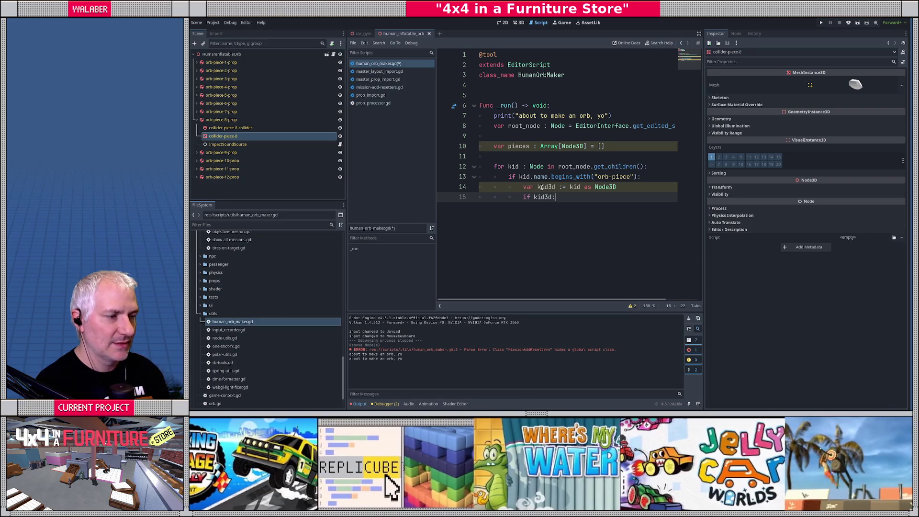
{"action": "key", "text": "Return"}
{"action": "type", "text": "pieces.ap"}
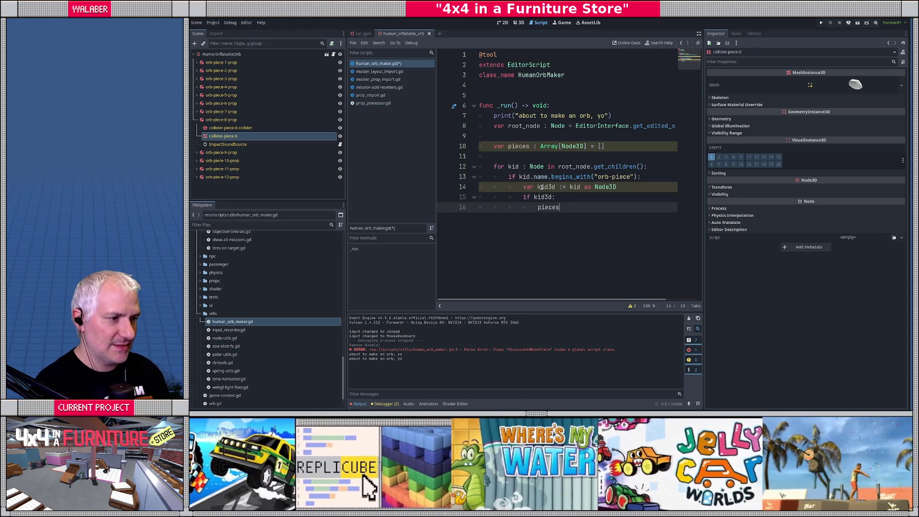
{"action": "key", "text": "Return"}
{"action": "type", "text": "kid3d)"}
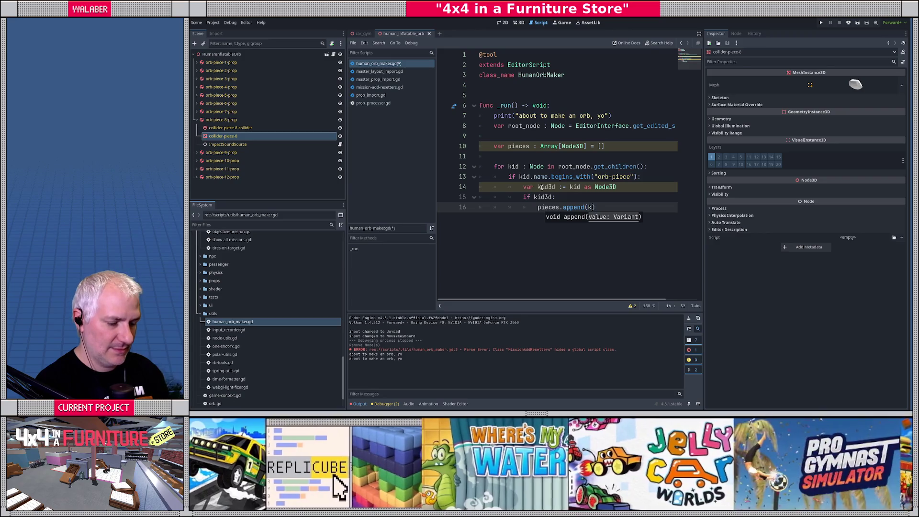
After the loop, print("found %d pieces" % pieces.size()).
{"action": "key", "text": "Return"}
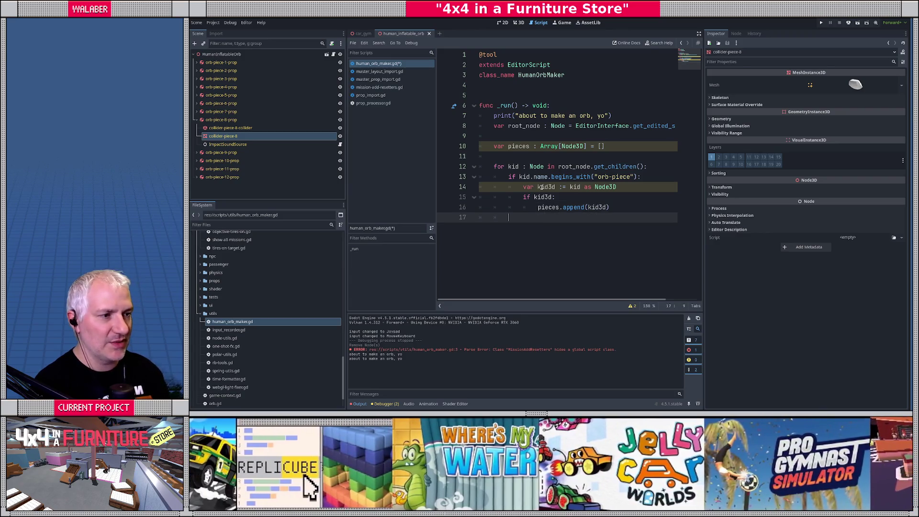
{"action": "key", "text": "Return"}
{"action": "key", "text": "BackSpace"}
{"action": "type", "text": "print(\"foun"}
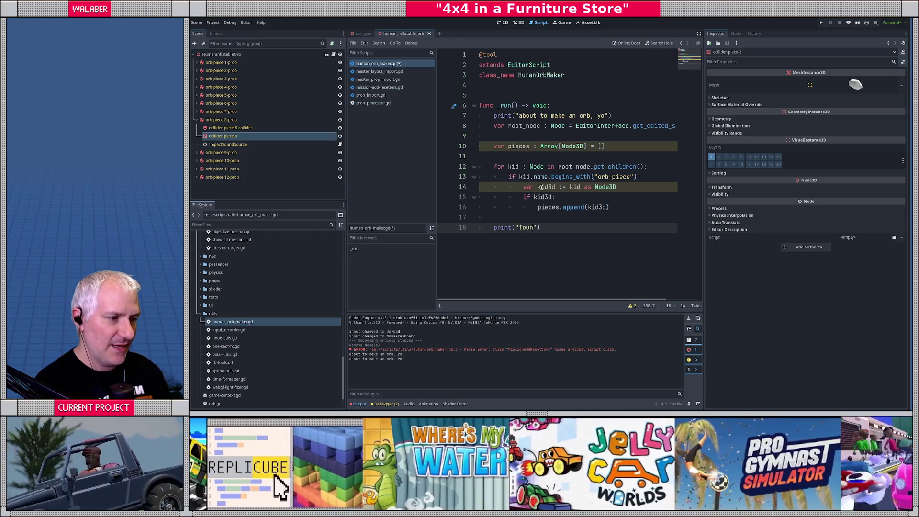
{"action": "type", "text": "d"}
{"action": "type", "text": " %d piec"}
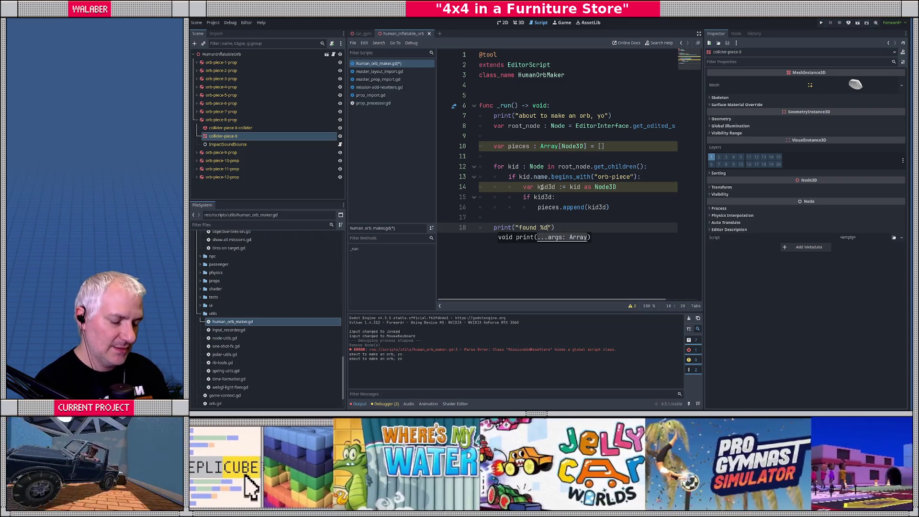
{"action": "type", "text": "es\""}
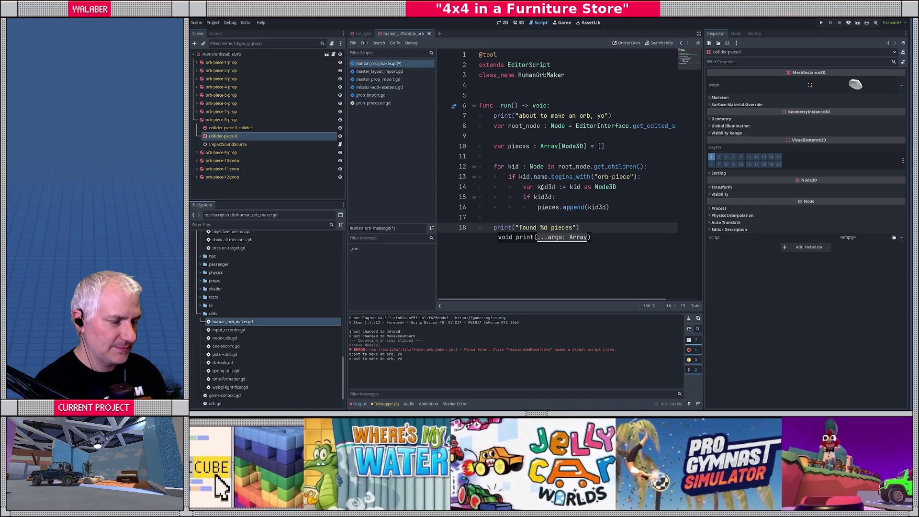
{"action": "type", "text": " % p"}
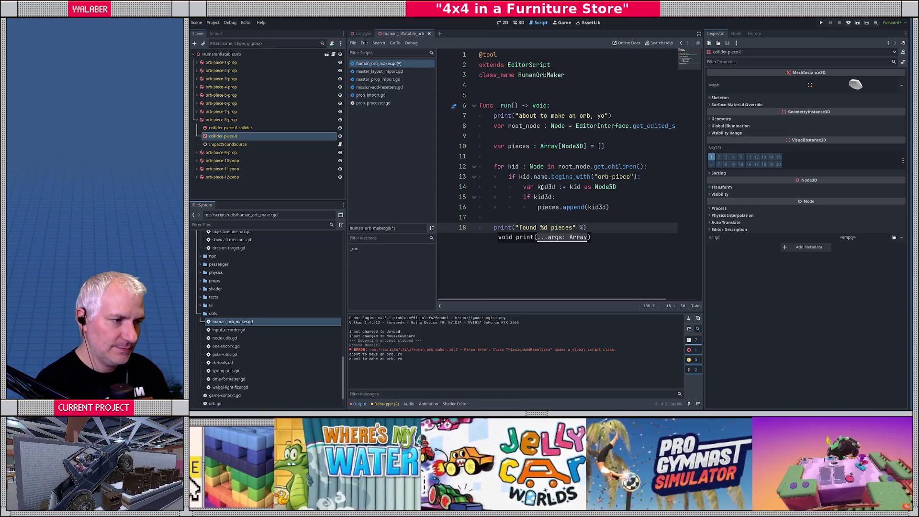
{"action": "type", "text": "ieces.size()"}
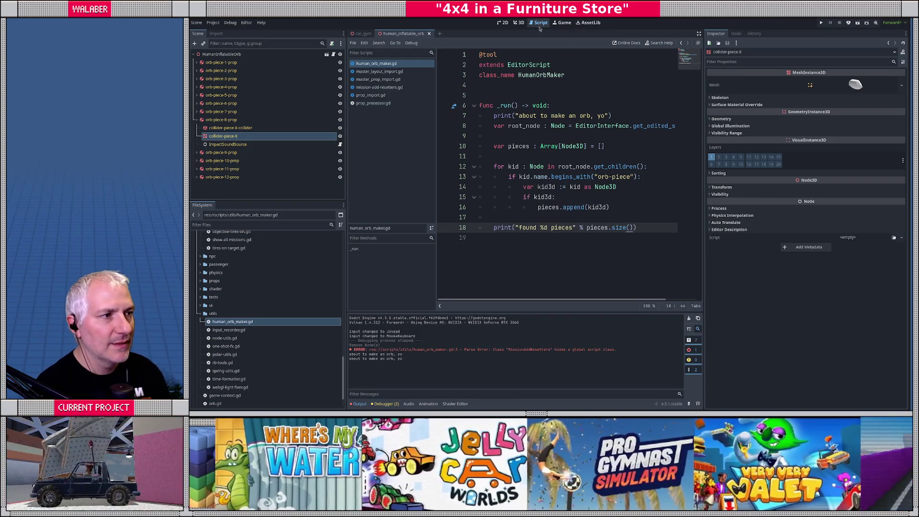
Run Human Orb Maker from the 3D view via the Command Palette, getting 'found 12 pieces'.
{"action": "left_click", "coordinate": [518, 22]}
{"action": "left_click", "coordinate": [498, 161]}
{"action": "key", "text": "ctrl+shift+p"}
{"action": "type", "text": "hu"}
{"action": "key", "text": "Return"}
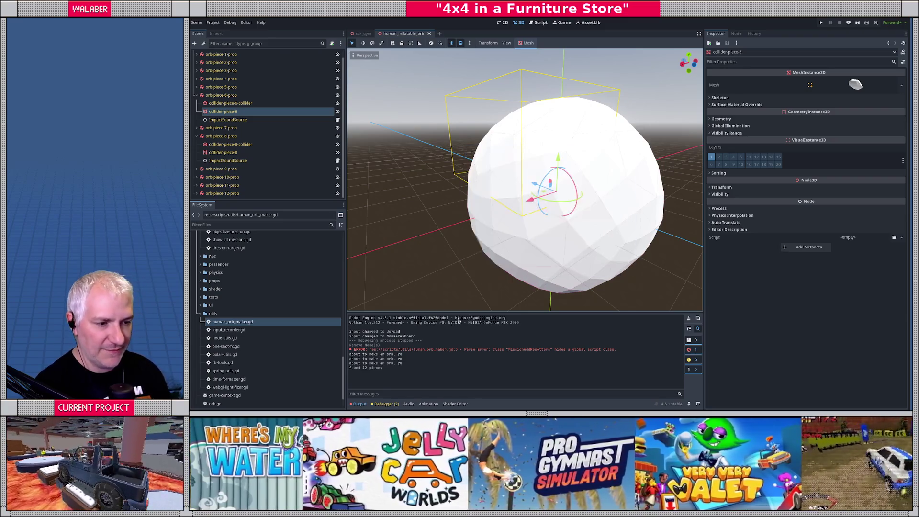
{"action": "left_click", "coordinate": [541, 22]}
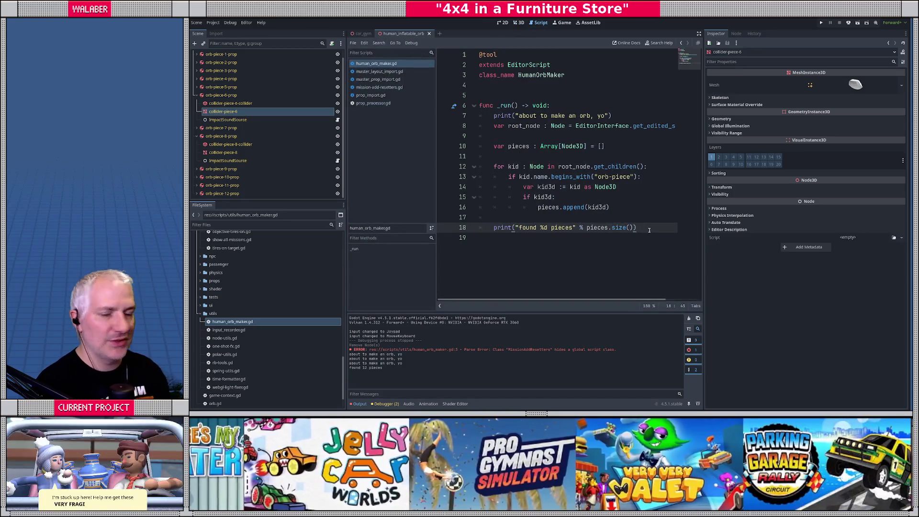
Add line 20 'var base_piece_dist := pieces[0].global_position.length()' using autocomplete.
{"action": "key", "text": "Return"}
{"action": "key", "text": "Return"}
{"action": "type", "text": "var"}
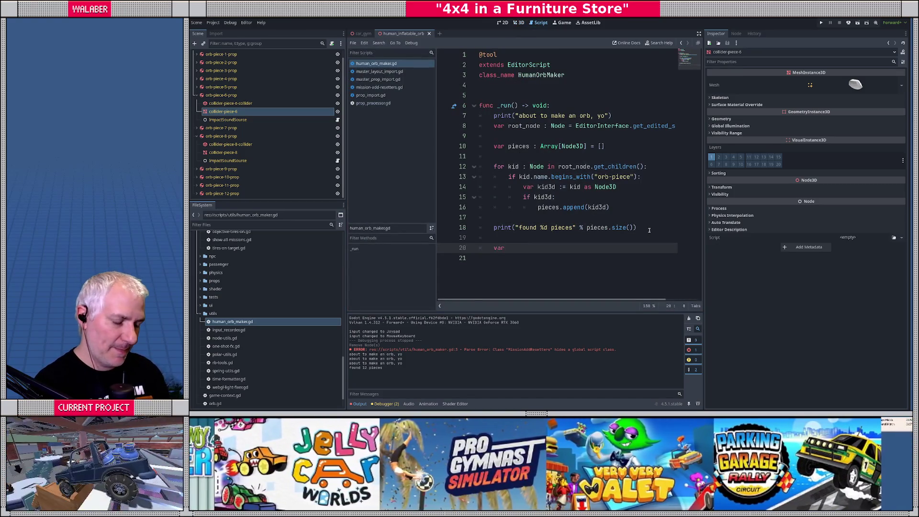
{"action": "type", "text": " base_piec"}
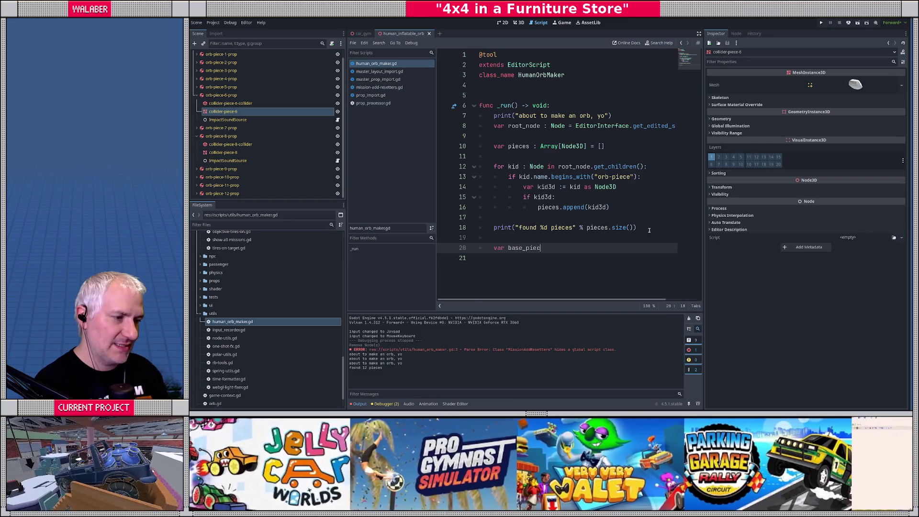
{"action": "type", "text": "e_dist := "}
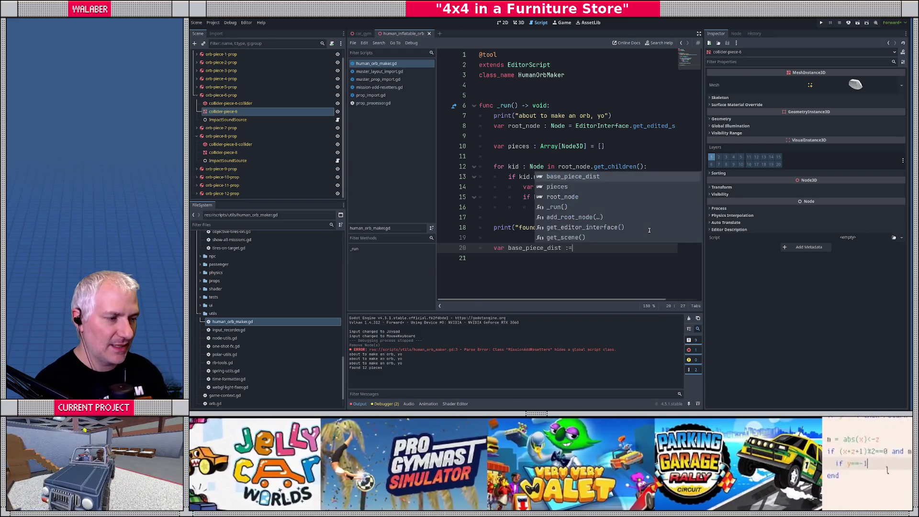
{"action": "type", "text": "p"}
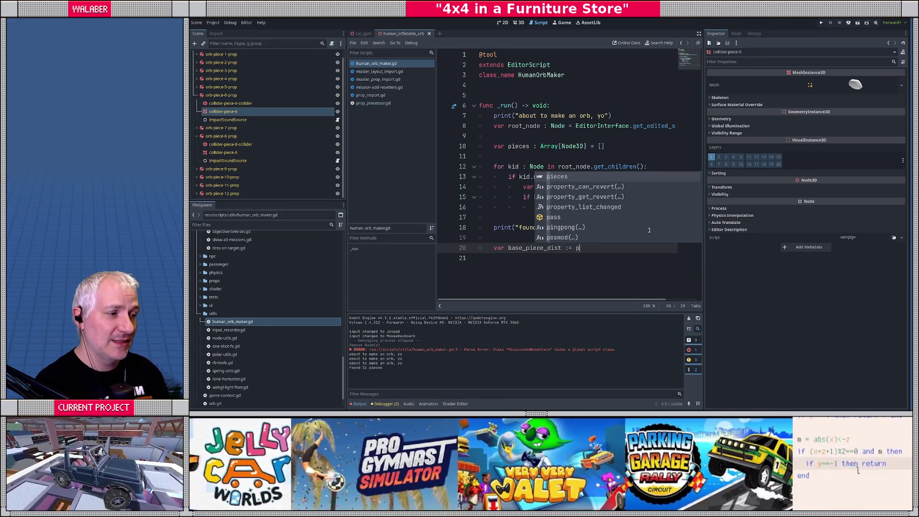
{"action": "type", "text": "ieces[0]."}
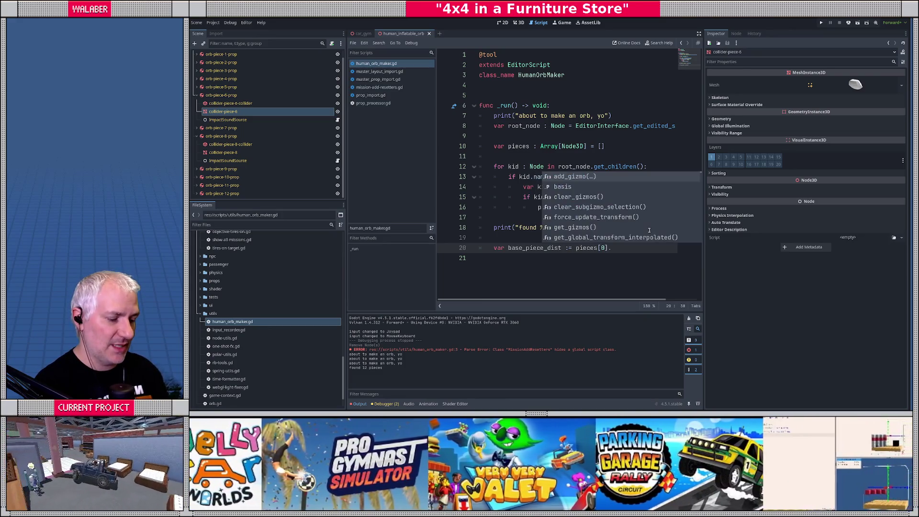
{"action": "type", "text": "global_p"}
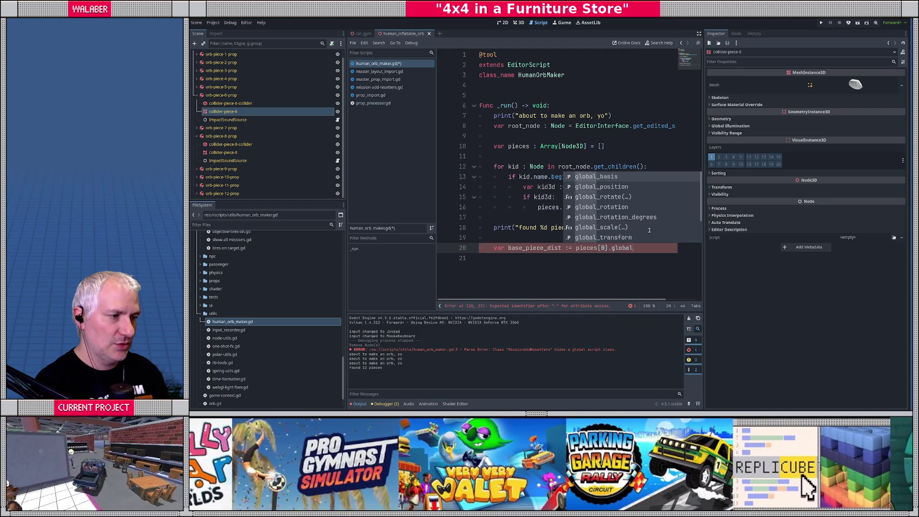
{"action": "key", "text": "Return"}
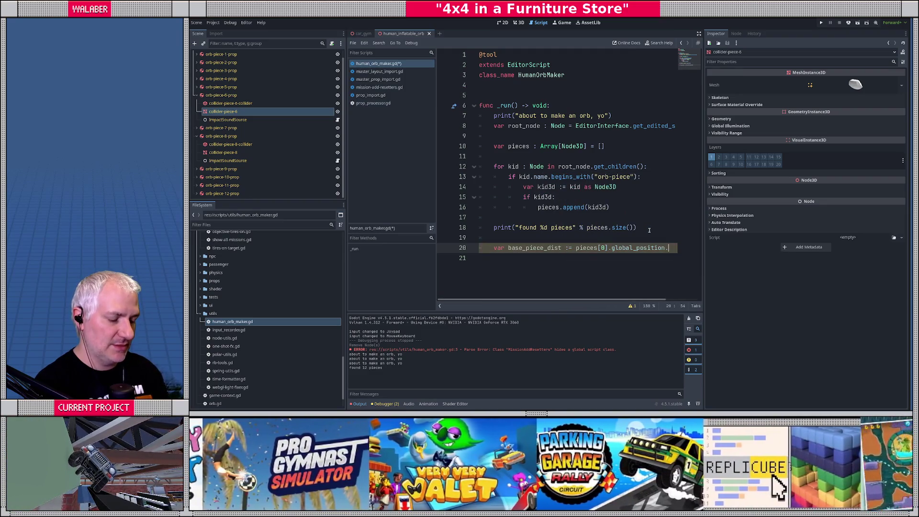
{"action": "type", "text": "."}
{"action": "type", "text": "len"}
{"action": "key", "text": "Return"}
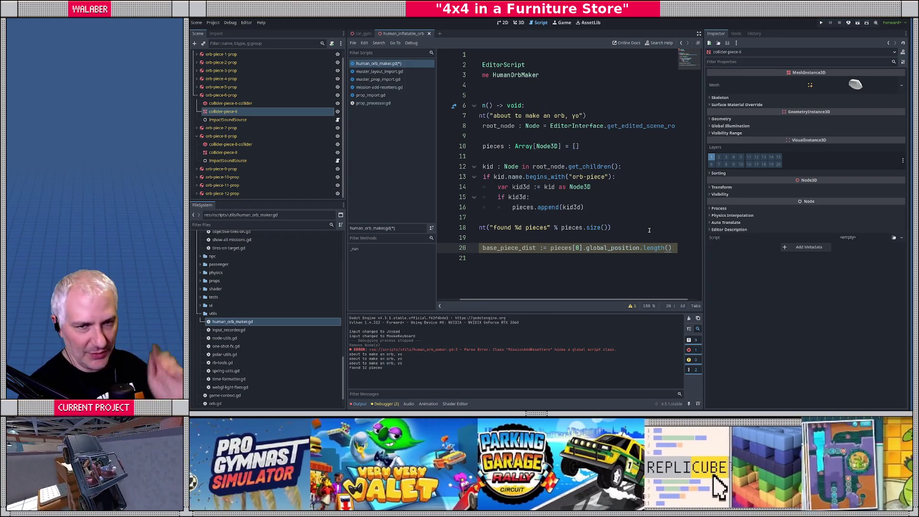
{"action": "left_click", "coordinate": [699, 34]}
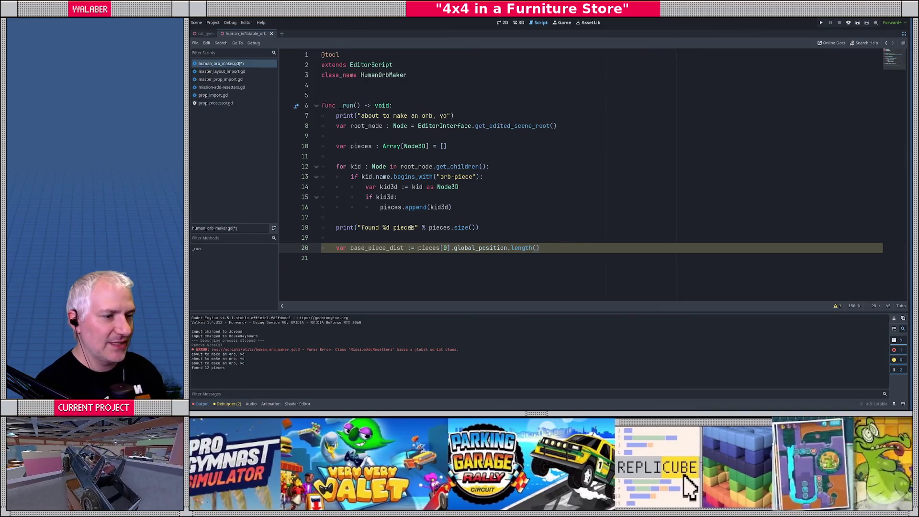
{"action": "left_click", "coordinate": [360, 272]}
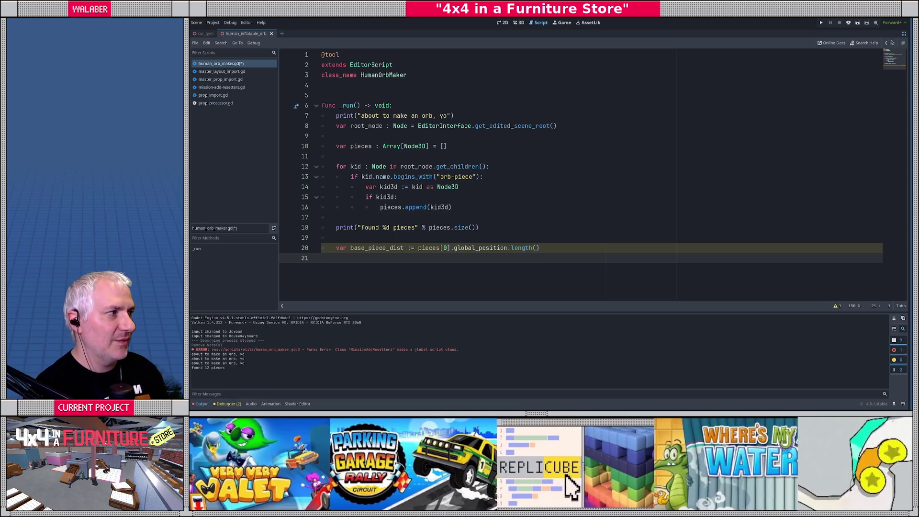
{"action": "left_click", "coordinate": [904, 33]}
{"action": "key", "text": "alt+Tab"}
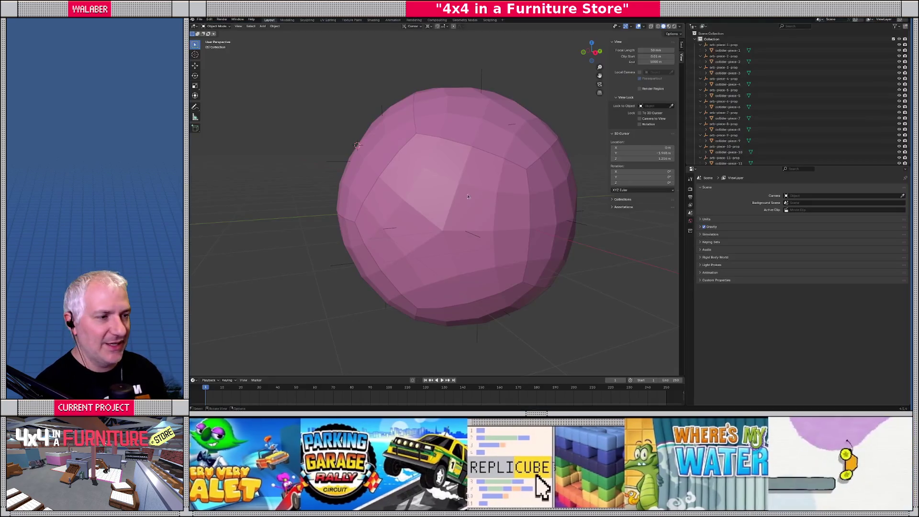
{"action": "left_click", "coordinate": [441, 180]}
{"action": "left_click", "coordinate": [443, 181]}
{"action": "left_click", "coordinate": [443, 182]}
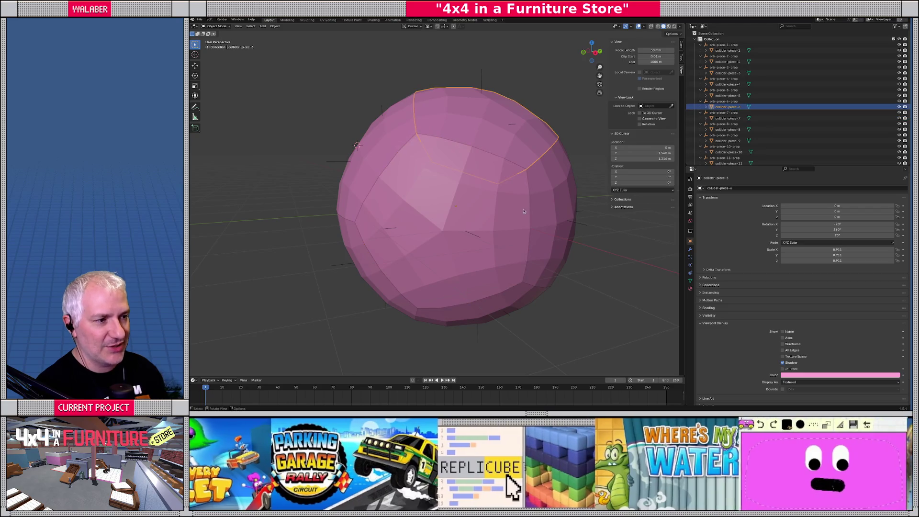
{"action": "mouse_move", "coordinate": [458, 210]}
{"action": "left_mouse_down"}
{"action": "mouse_move", "coordinate": [478, 179]}
{"action": "mouse_move", "coordinate": [412, 176]}
{"action": "left_mouse_up"}
{"action": "left_click", "coordinate": [406, 173]}
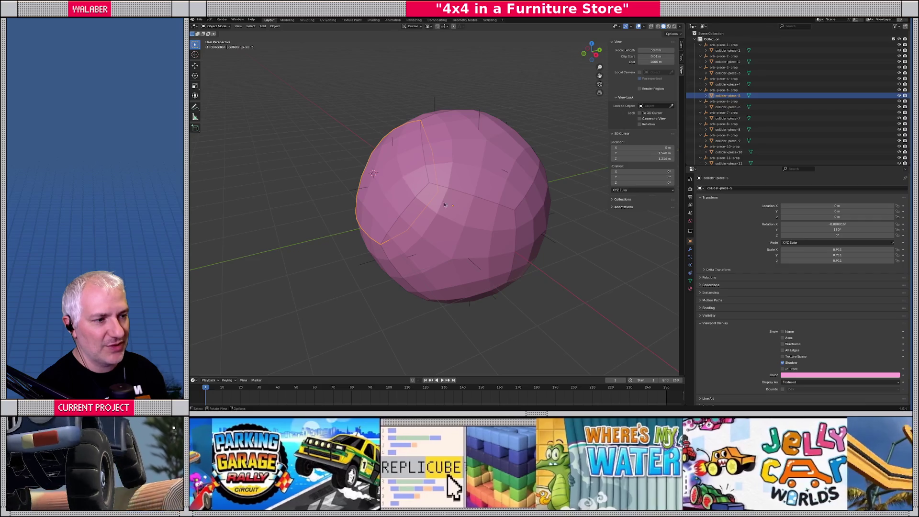
{"action": "left_click", "coordinate": [539, 230], "text": "shift"}
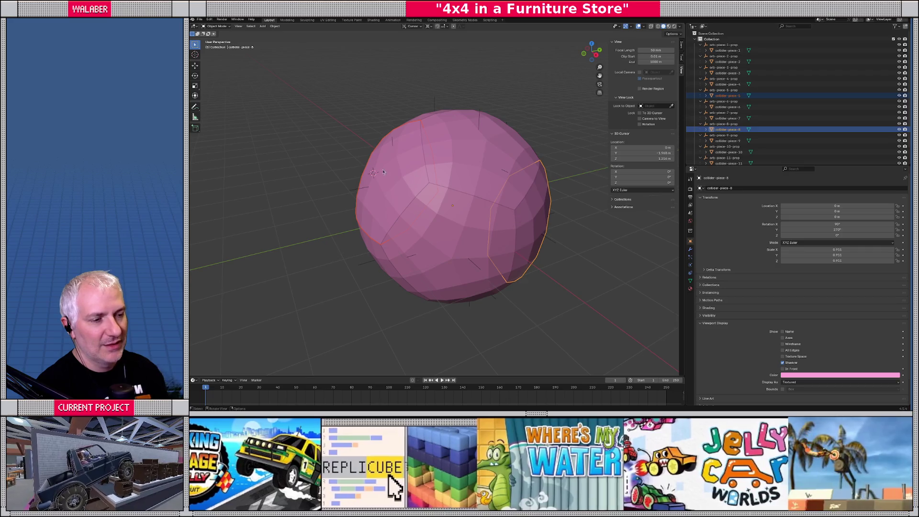
{"action": "left_click_drag", "start_coordinate": [406, 187], "coordinate": [398, 186]}
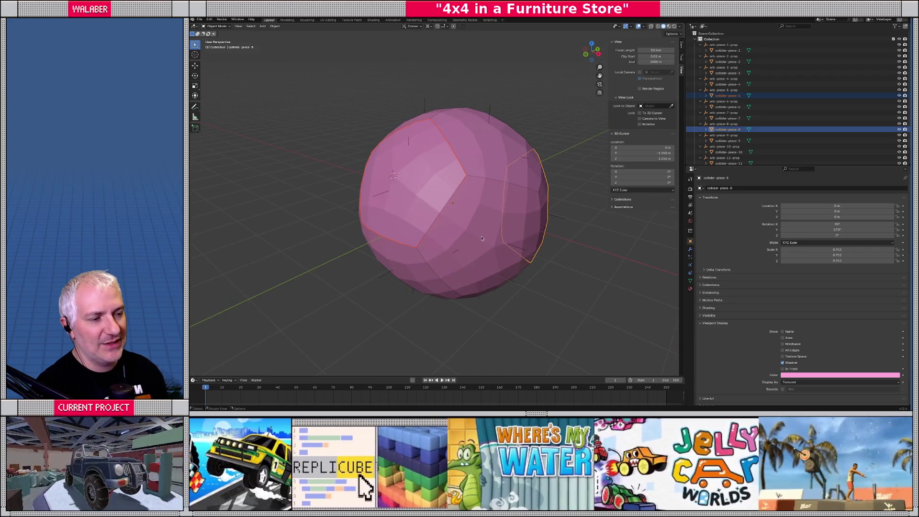
{"action": "left_click", "coordinate": [398, 186]}
{"action": "left_click", "coordinate": [412, 195], "text": "shift"}
{"action": "key", "text": "Tab"}
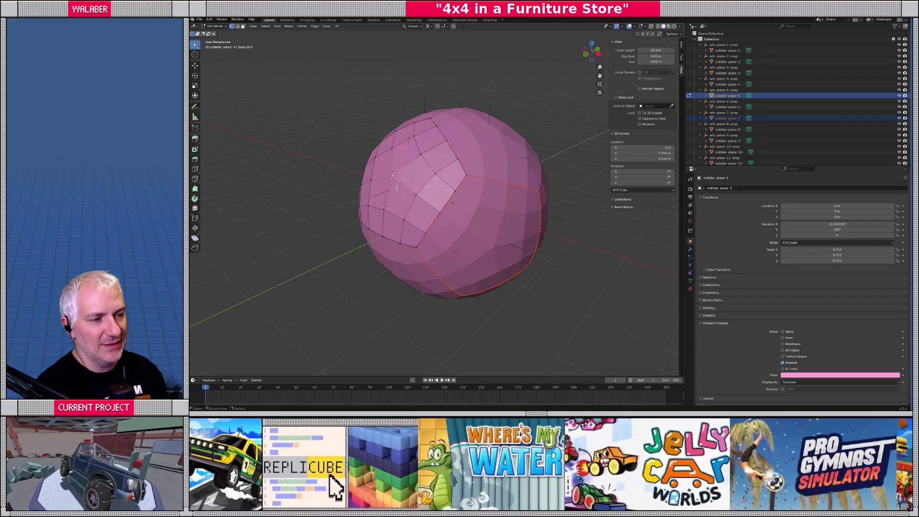
{"action": "key", "text": "Tab"}
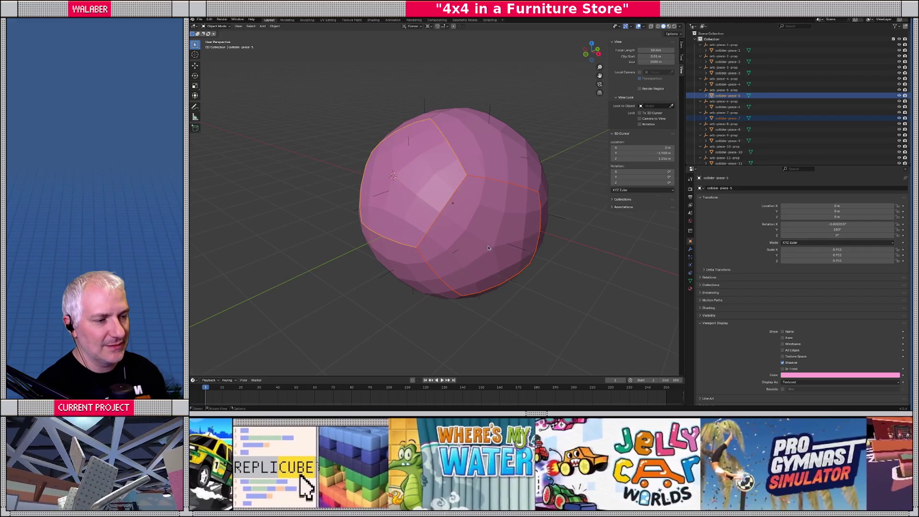
{"action": "key", "text": "Tab"}
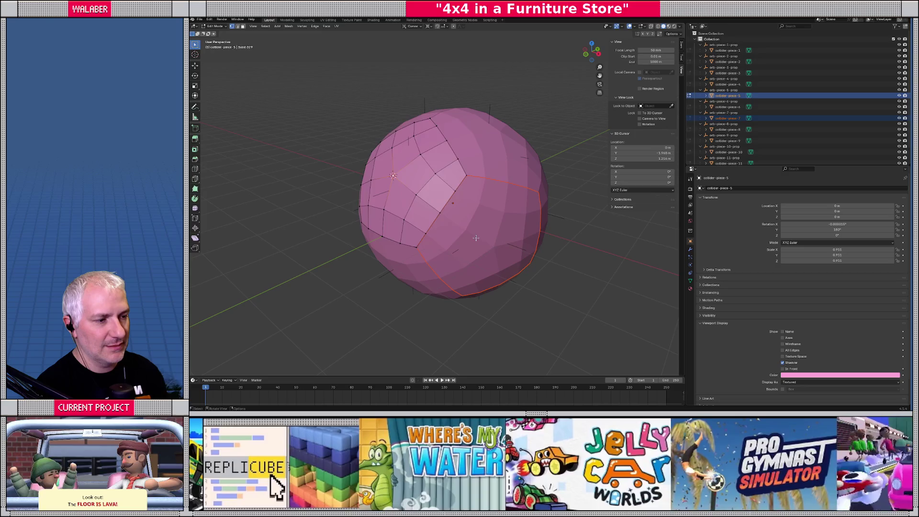
{"action": "key", "text": "Tab"}
{"action": "left_click", "coordinate": [489, 244]}
{"action": "key", "text": "Tab"}
{"action": "key", "text": "Tab"}
{"action": "key", "text": "Tab"}
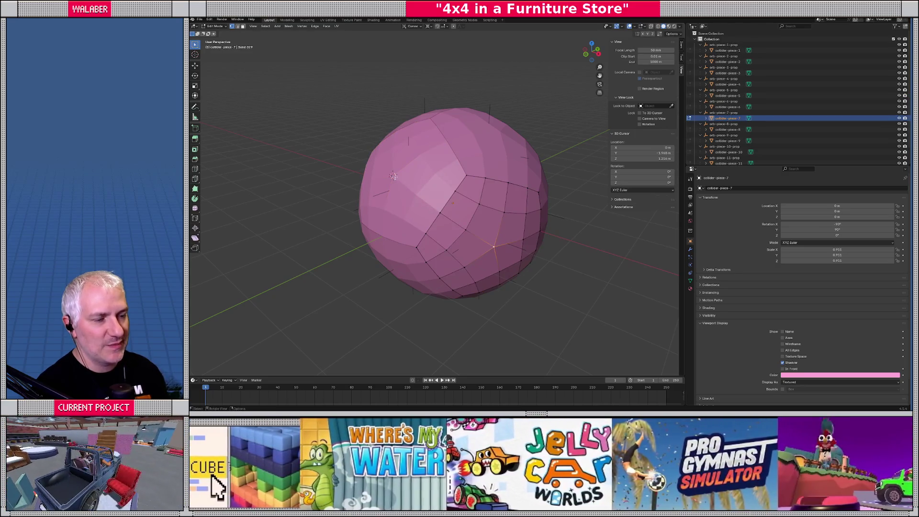
{"action": "left_click_drag", "start_coordinate": [418, 193], "coordinate": [426, 228]}
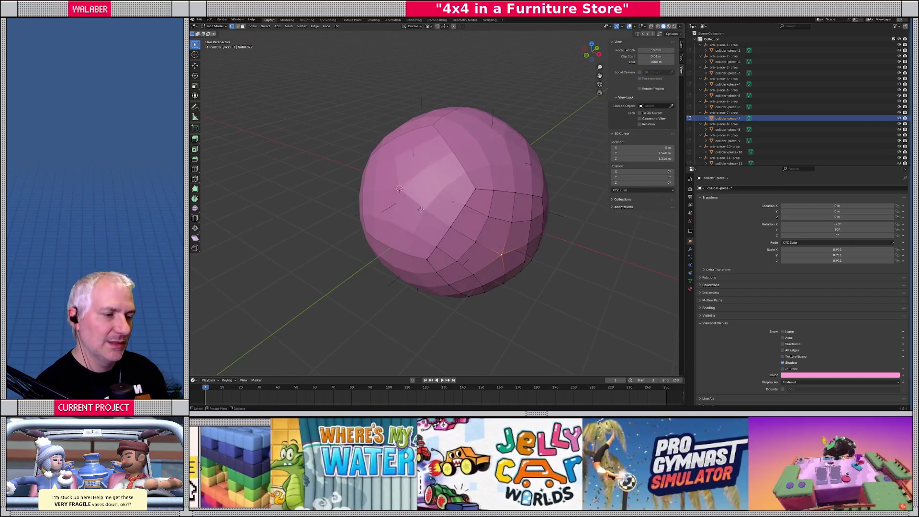
{"action": "key", "text": "Tab"}
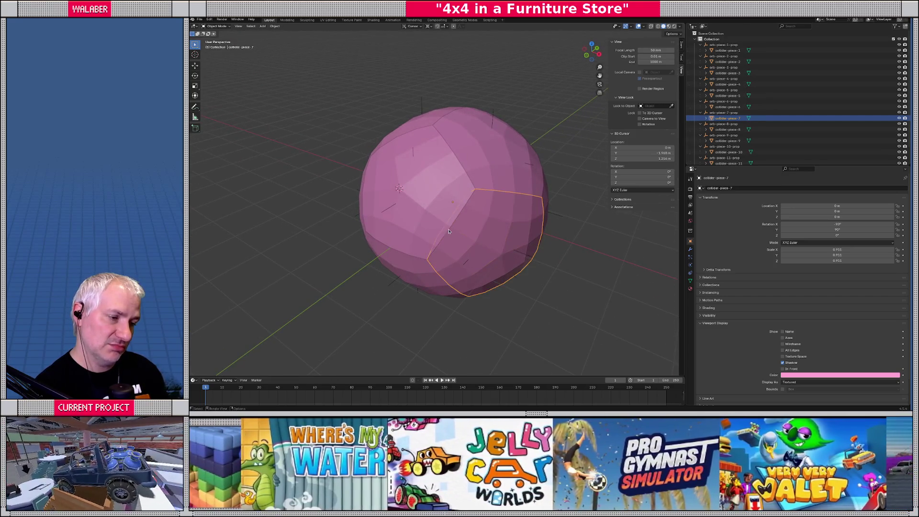
{"action": "key", "text": "alt+Tab"}
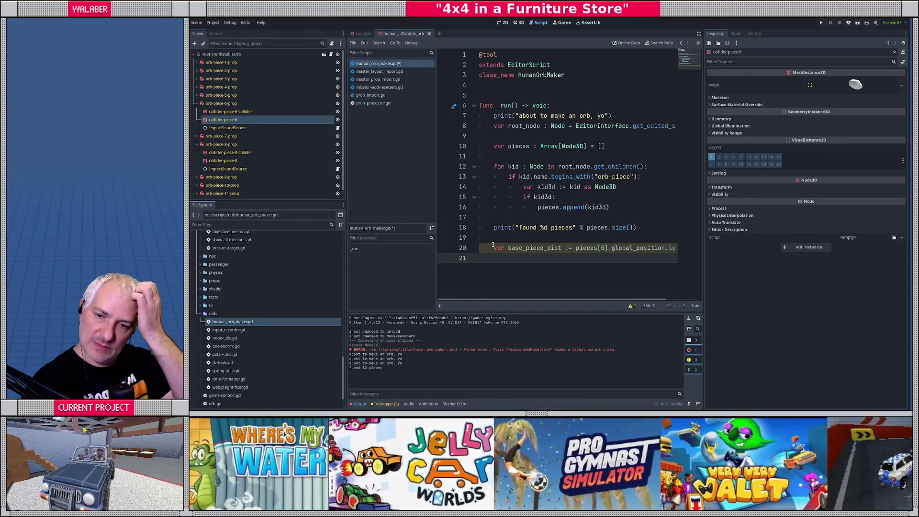
Write the outer loop 'for i in range(pieces.size()):' on line 22.
{"action": "left_click", "coordinate": [699, 34]}
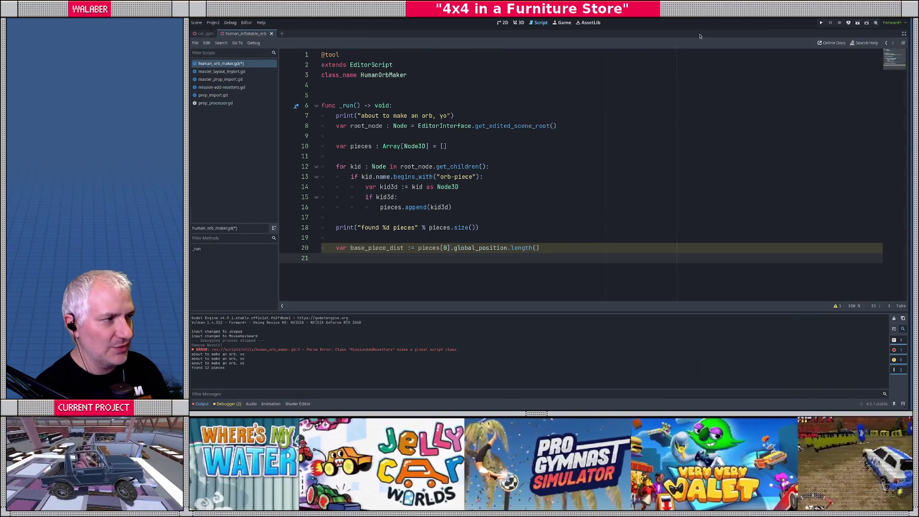
{"action": "key", "text": "Return"}
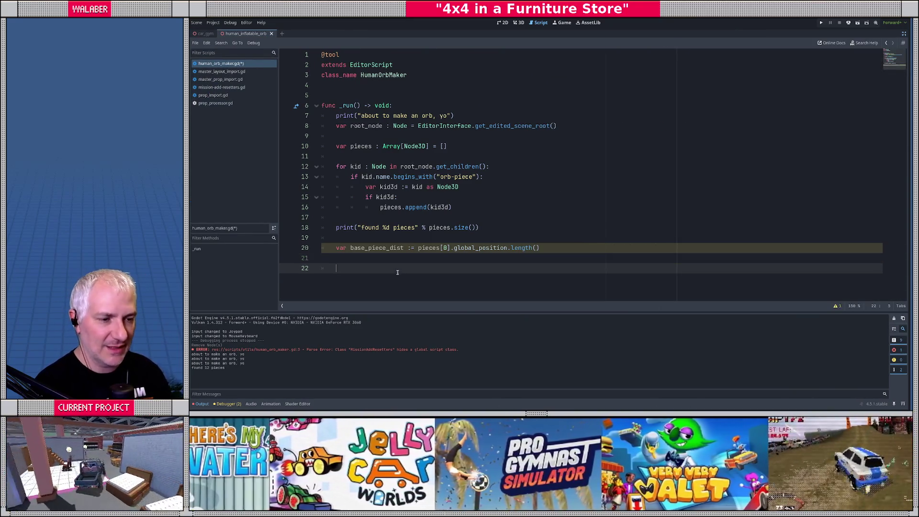
{"action": "type", "text": "of"}
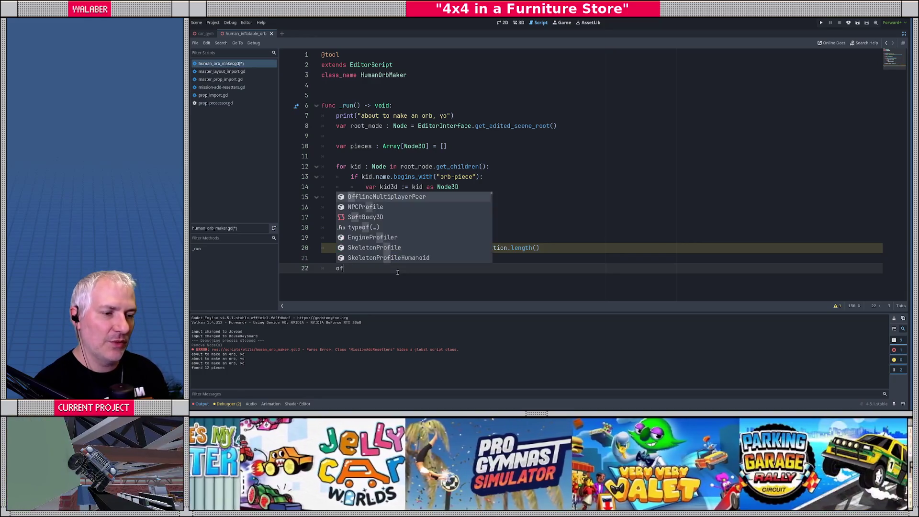
{"action": "type", "text": "or i in range"}
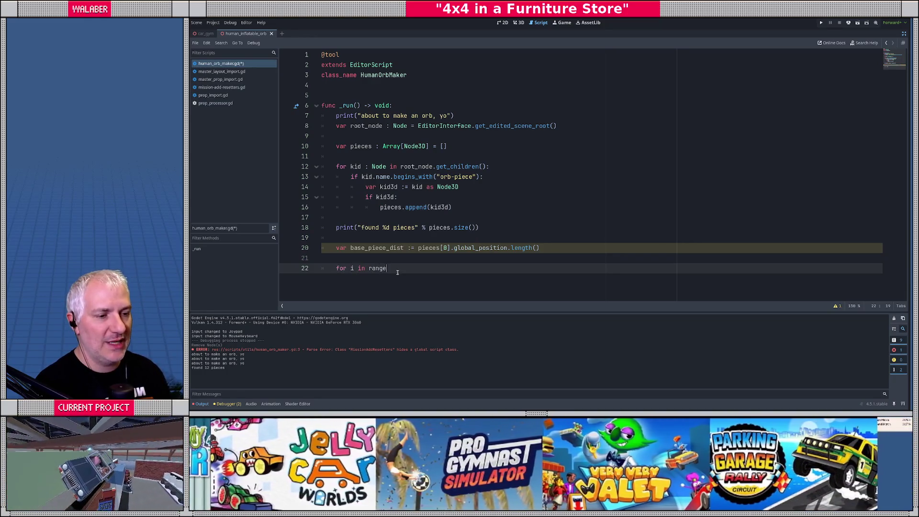
{"action": "type", "text": "(pieces.sizer("}
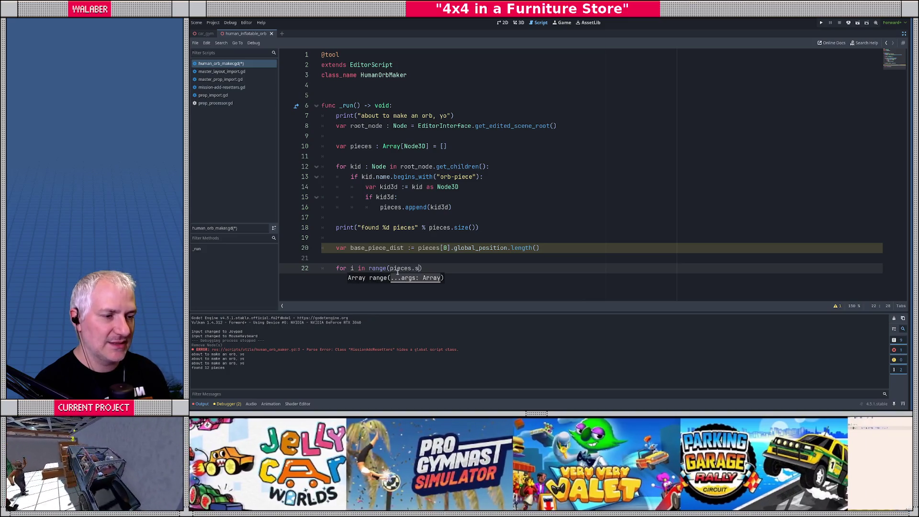
{"action": "key", "text": "Left"}
{"action": "key", "text": "BackSpace"}
{"action": "key", "text": "End"}
{"action": "type", "text": ":"}
{"action": "key", "text": "Return"}
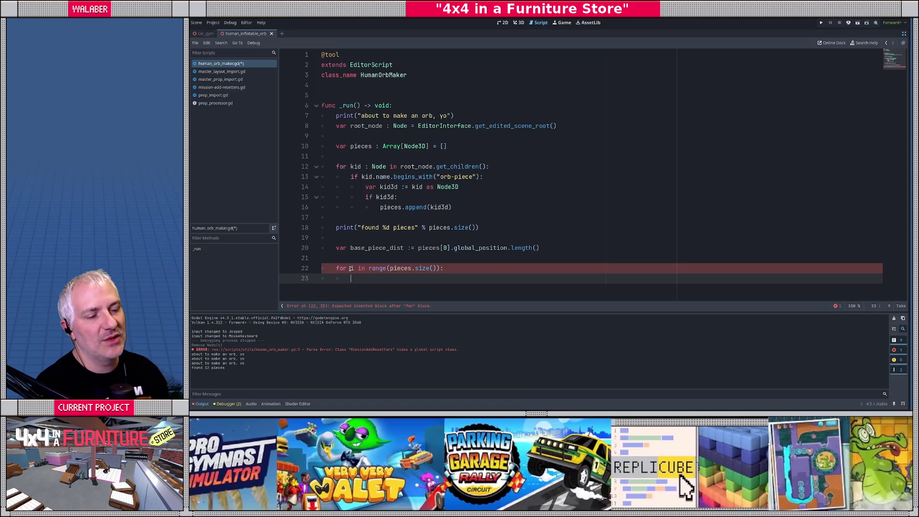
Add the inner loop 'for j in range(i+1, pieces()):' inside the outer loop.
{"action": "double_click", "coordinate": [351, 269]}
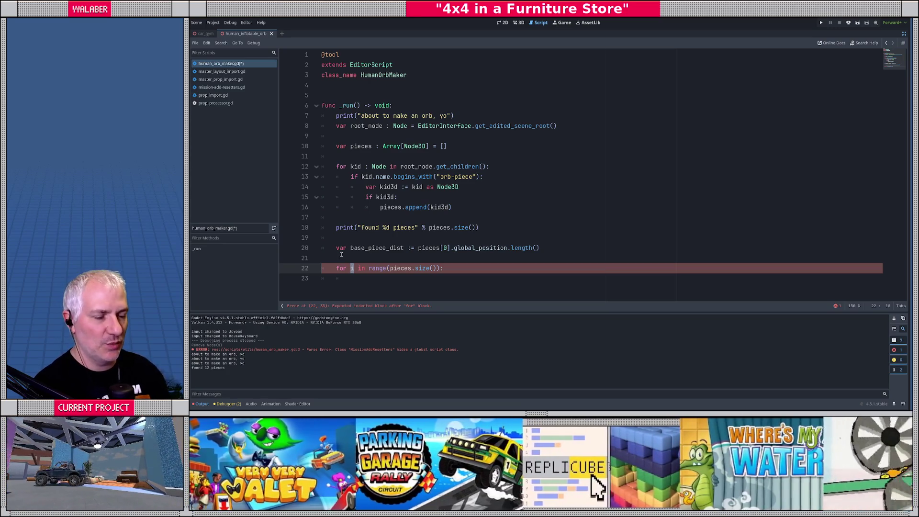
{"action": "left_click", "coordinate": [463, 268]}
{"action": "key", "text": "Return"}
{"action": "type", "text": "for "}
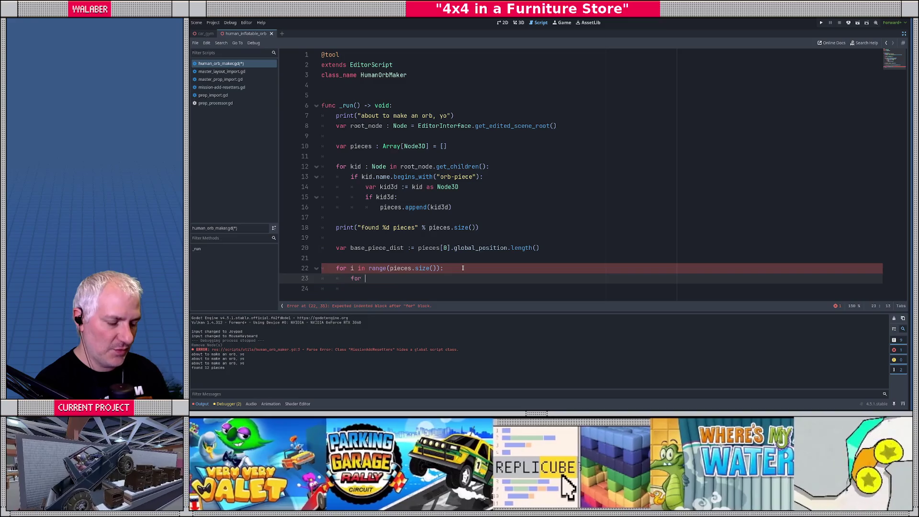
{"action": "type", "text": "j in range(i+1, p"}
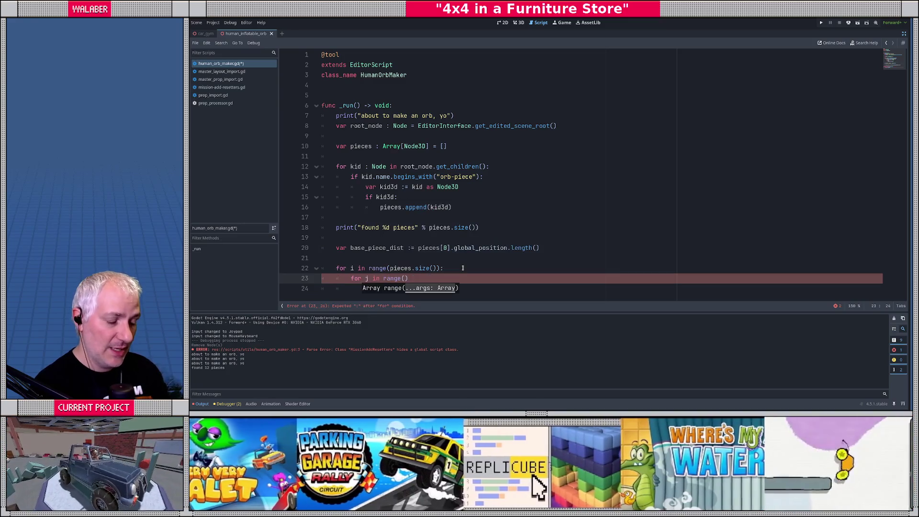
{"action": "type", "text": "ieces())"}
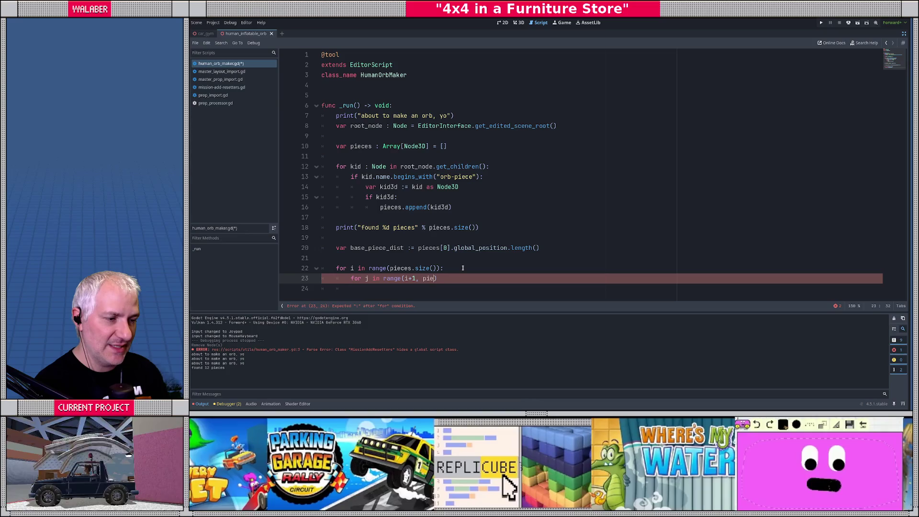
{"action": "type", "text": ":"}
{"action": "key", "text": "Return"}
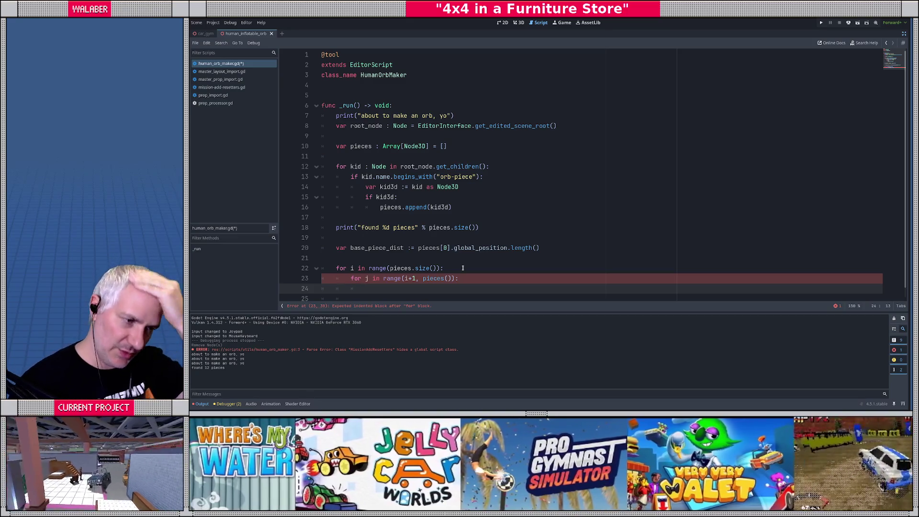
Show the orb scene in a full-width 3D view in distraction-free mode.
{"action": "left_click", "coordinate": [904, 33]}
{"action": "left_click", "coordinate": [520, 23]}
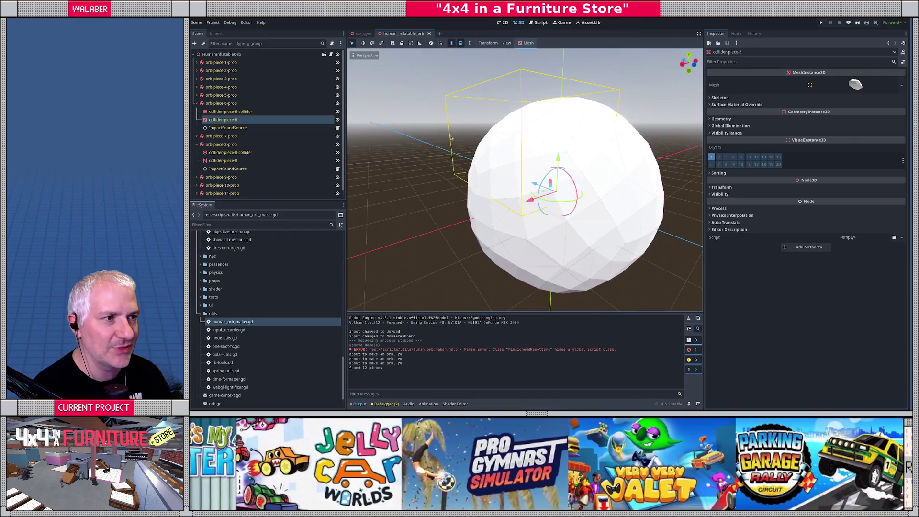
{"action": "left_click", "coordinate": [699, 34]}
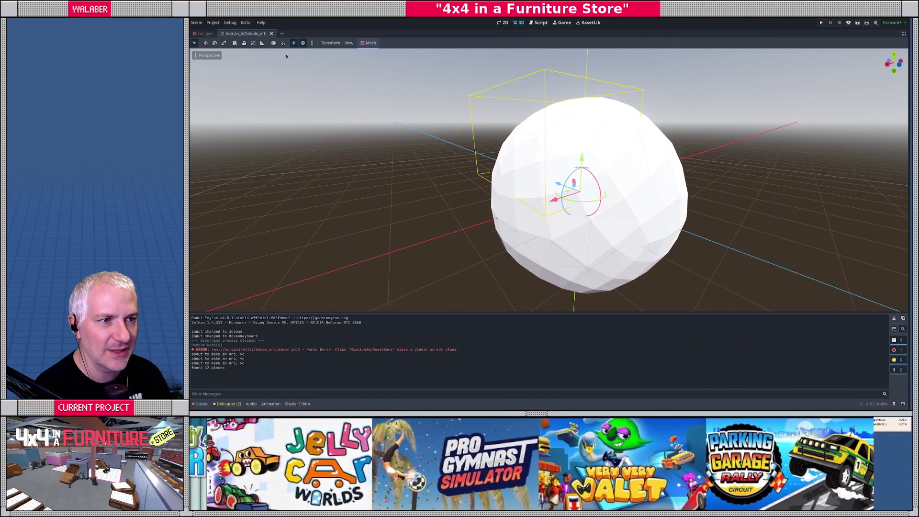
{"action": "left_click", "coordinate": [312, 43]}
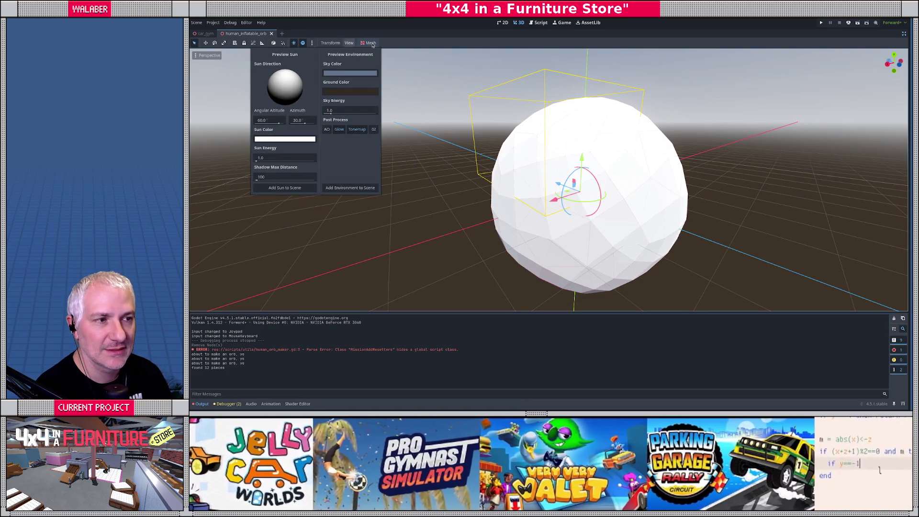
{"action": "left_click", "coordinate": [312, 43]}
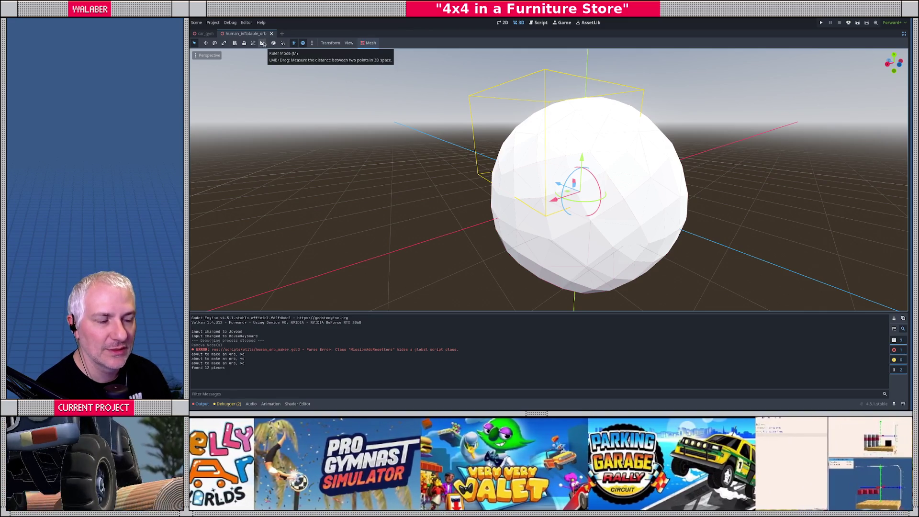
Measure a span of about 2.436 m across the white orb with Ruler Mode.
{"action": "left_click", "coordinate": [262, 44]}
{"action": "mouse_move", "coordinate": [470, 199]}
{"action": "left_mouse_down"}
{"action": "mouse_move", "coordinate": [576, 221]}
{"action": "mouse_move", "coordinate": [521, 199]}
{"action": "mouse_move", "coordinate": [548, 213]}
{"action": "mouse_move", "coordinate": [537, 204]}
{"action": "left_mouse_up"}
{"action": "scroll", "coordinate": [521, 198], "scroll_direction": "up", "scroll_amount": 3}
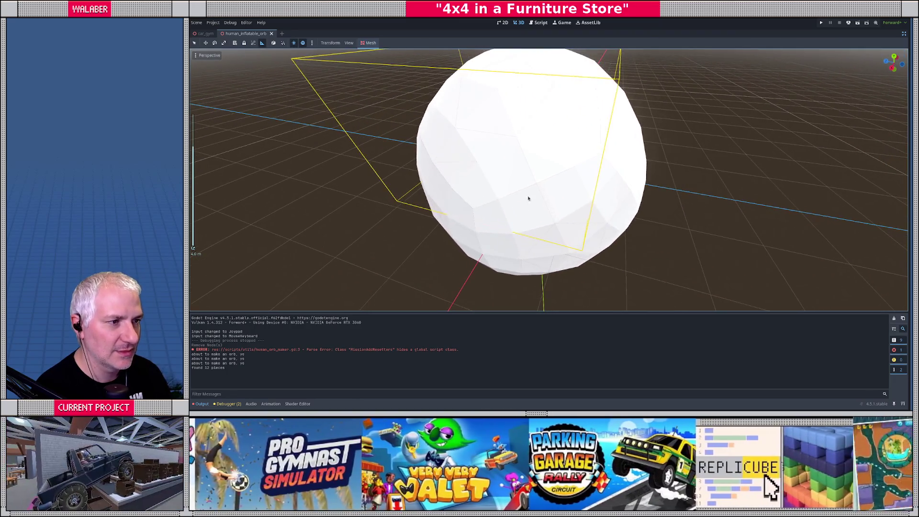
{"action": "scroll", "coordinate": [487, 169], "scroll_direction": "down", "scroll_amount": 4}
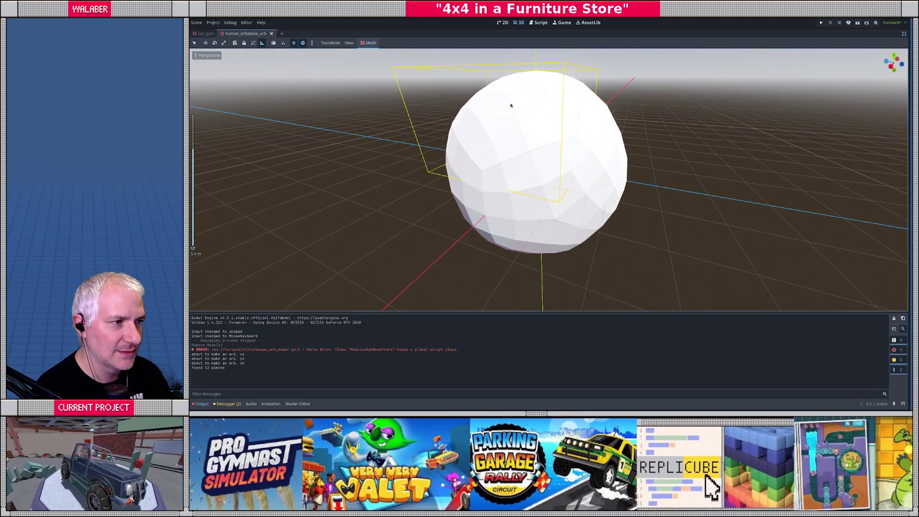
{"action": "mouse_move", "coordinate": [508, 96]}
{"action": "left_mouse_down"}
{"action": "mouse_move", "coordinate": [555, 220]}
{"action": "mouse_move", "coordinate": [451, 220]}
{"action": "mouse_move", "coordinate": [427, 161]}
{"action": "left_mouse_up"}
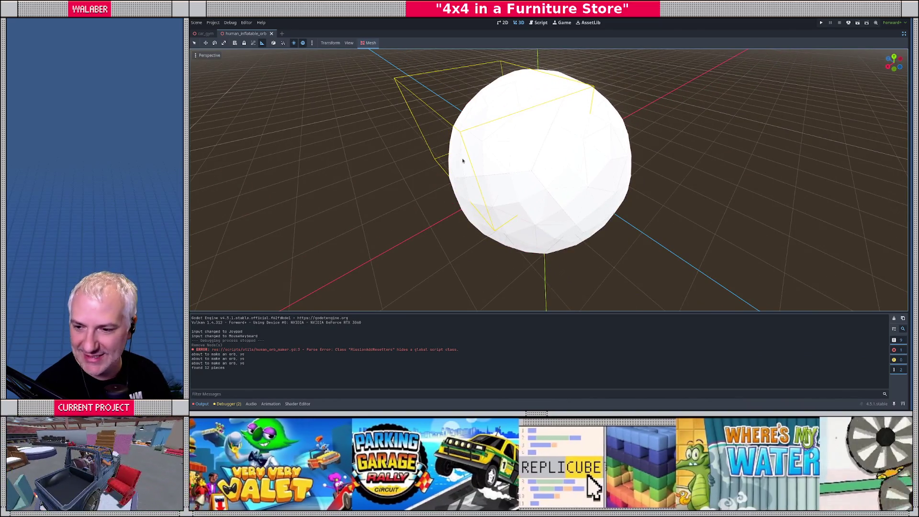
{"action": "key", "text": "alt+Tab"}
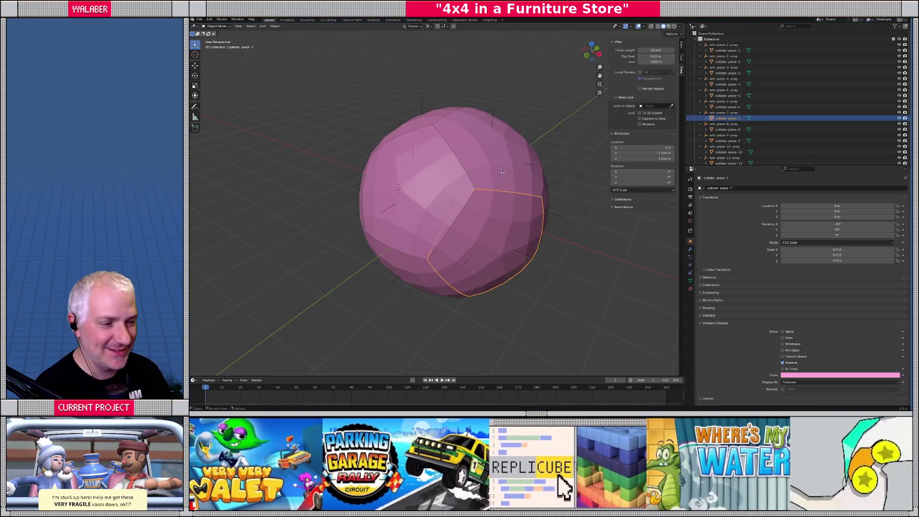
Measure 2.43219 m between two piece centres, clear it, and save HumanInflatableOrb.blend.
{"action": "left_click", "coordinate": [195, 117]}
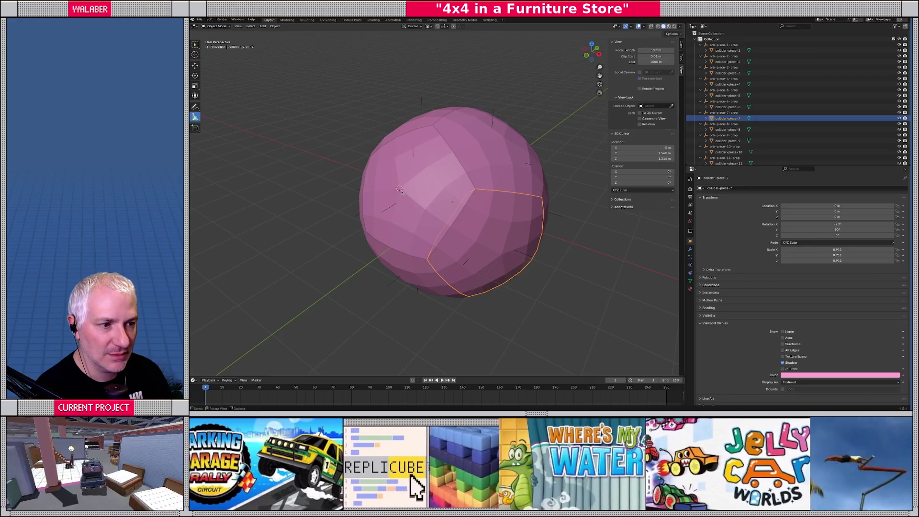
{"action": "left_click_drag", "start_coordinate": [399, 188], "coordinate": [502, 255]}
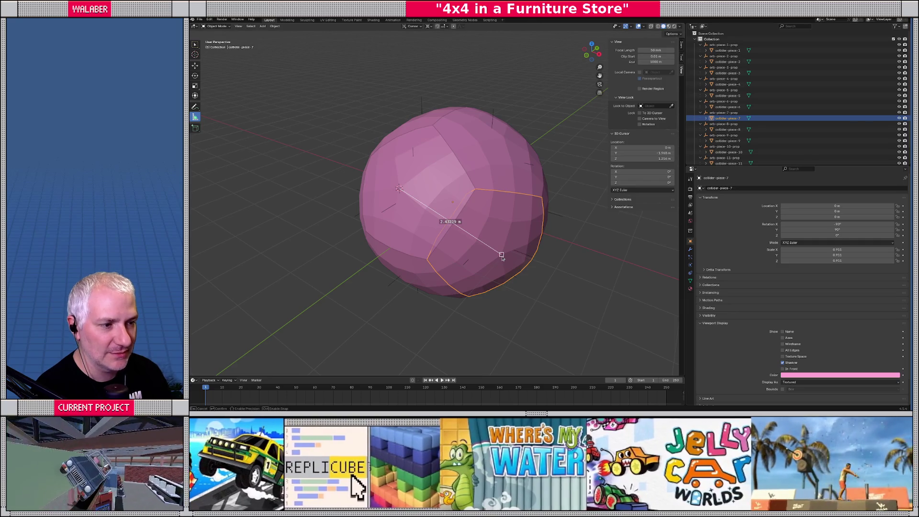
{"action": "left_click_drag", "start_coordinate": [502, 256], "coordinate": [502, 256]}
{"action": "mouse_move", "coordinate": [448, 188]}
{"action": "left_mouse_down"}
{"action": "mouse_move", "coordinate": [421, 201]}
{"action": "mouse_move", "coordinate": [455, 209]}
{"action": "left_mouse_up"}
{"action": "key", "text": "ctrl+z"}
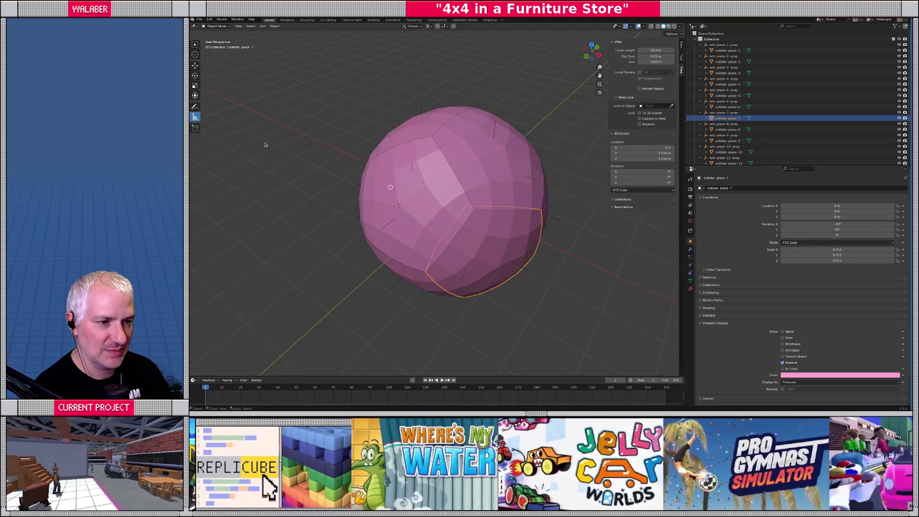
{"action": "key", "text": "ctrl+s"}
{"action": "key", "text": "alt+Tab"}
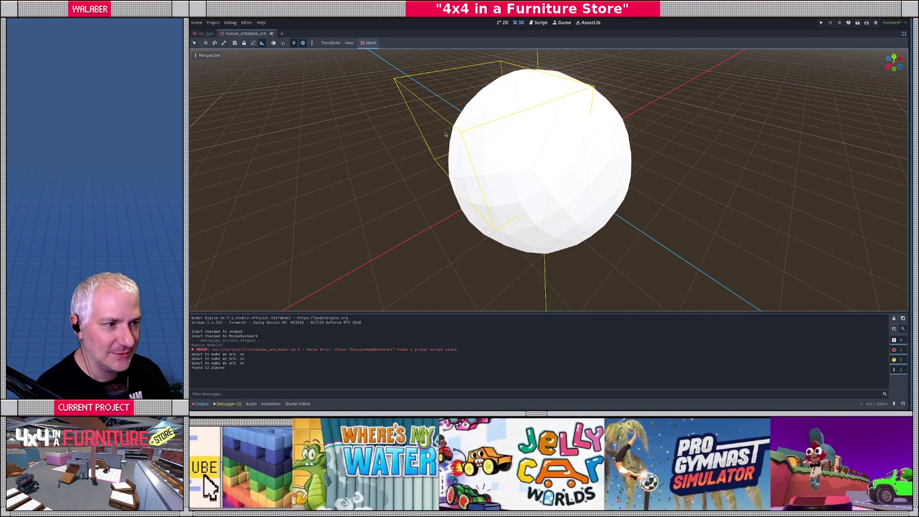
Measure about 1.970 m on the white orb, then reopen human_orb_maker.gd below class_name.
{"action": "mouse_move", "coordinate": [483, 143]}
{"action": "left_mouse_down"}
{"action": "mouse_move", "coordinate": [588, 189]}
{"action": "mouse_move", "coordinate": [455, 159]}
{"action": "mouse_move", "coordinate": [460, 143]}
{"action": "mouse_move", "coordinate": [574, 123]}
{"action": "left_mouse_up"}
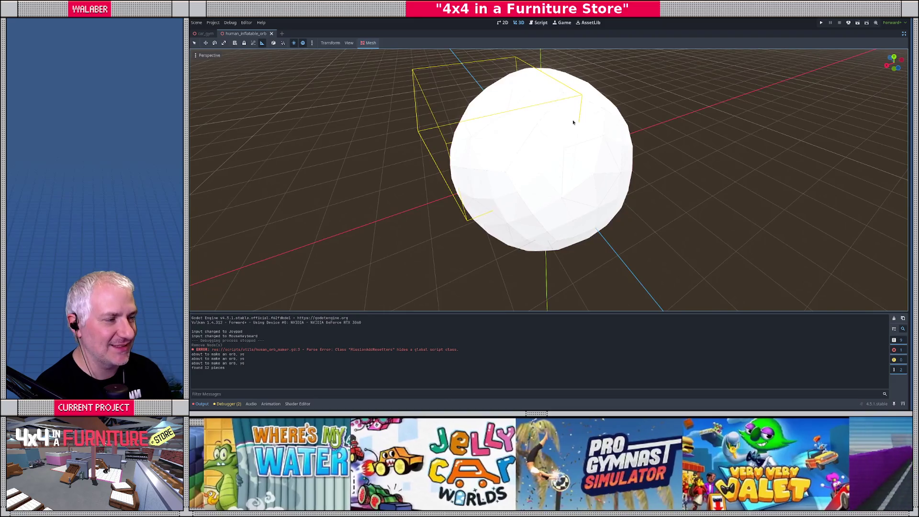
{"action": "key", "text": "ctrl+shift+F11"}
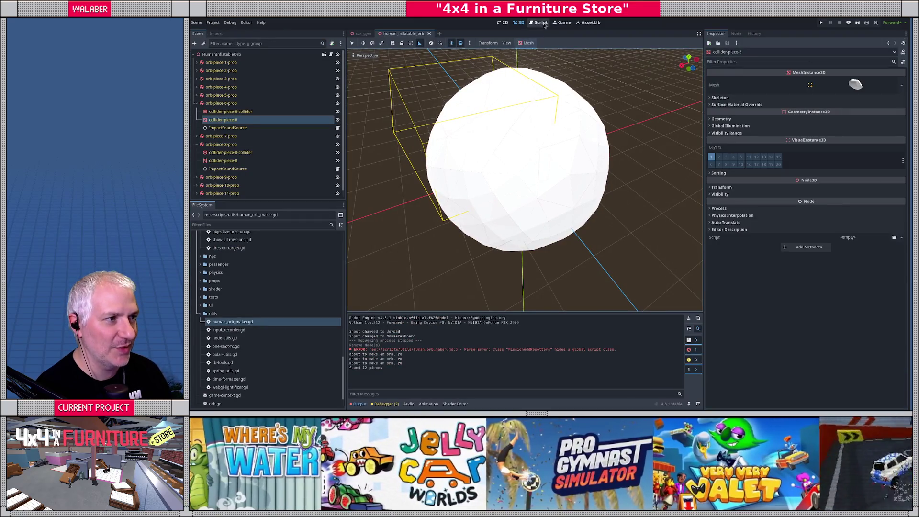
{"action": "left_click", "coordinate": [541, 23]}
{"action": "left_click", "coordinate": [617, 87]}
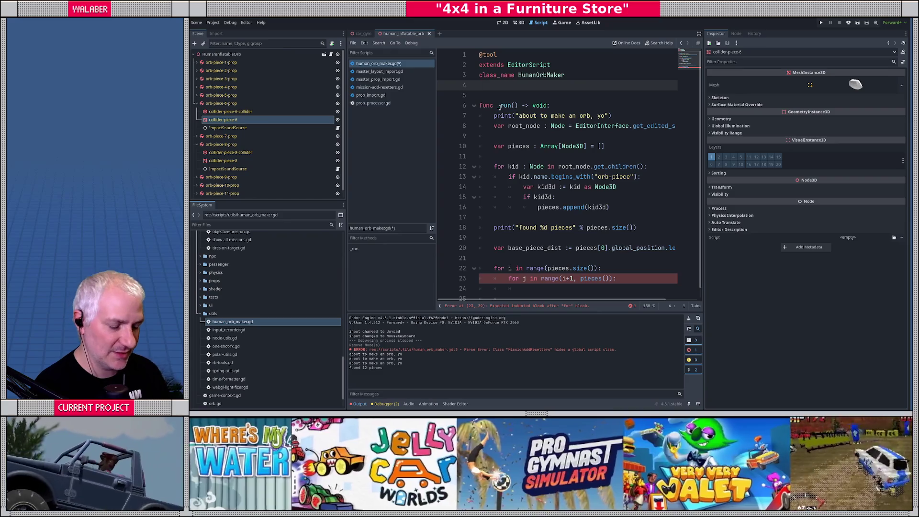
Declare 'const TARGET_DIST := 2.43' on a new line below class_name.
{"action": "key", "text": "Return"}
{"action": "type", "text": "const "}
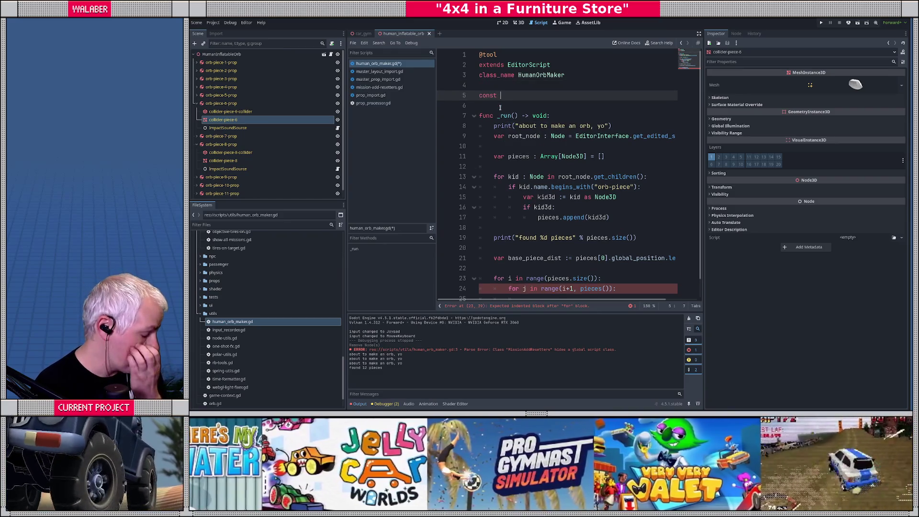
{"action": "type", "text": "tar"}
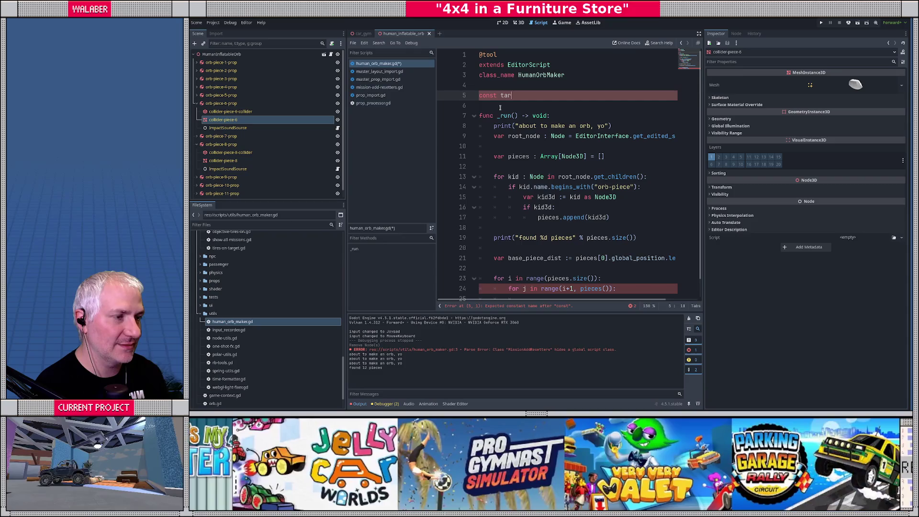
{"action": "key", "text": "BackSpace"}
{"action": "key", "text": "BackSpace"}
{"action": "key", "text": "BackSpace"}
{"action": "type", "text": "TARGET_DIST := "}
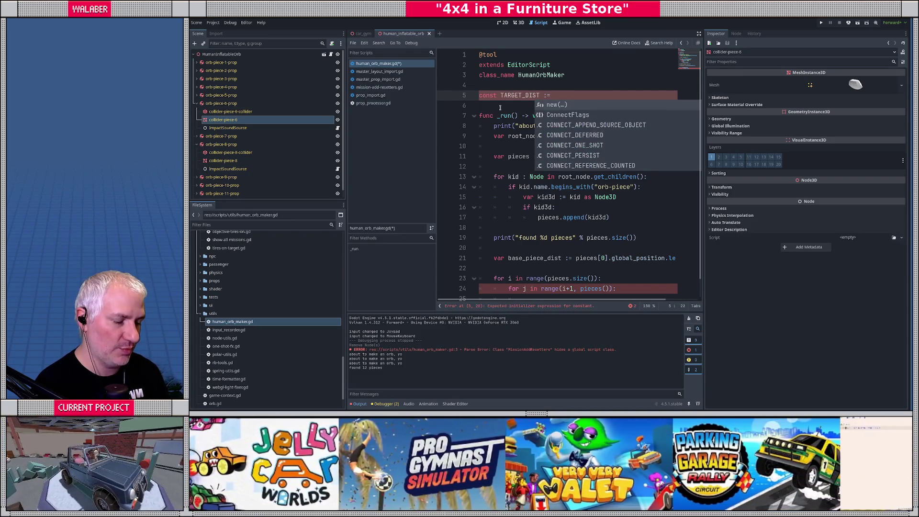
{"action": "type", "text": "2.43"}
{"action": "scroll", "coordinate": [500, 108], "scroll_direction": "down", "scroll_amount": 1}
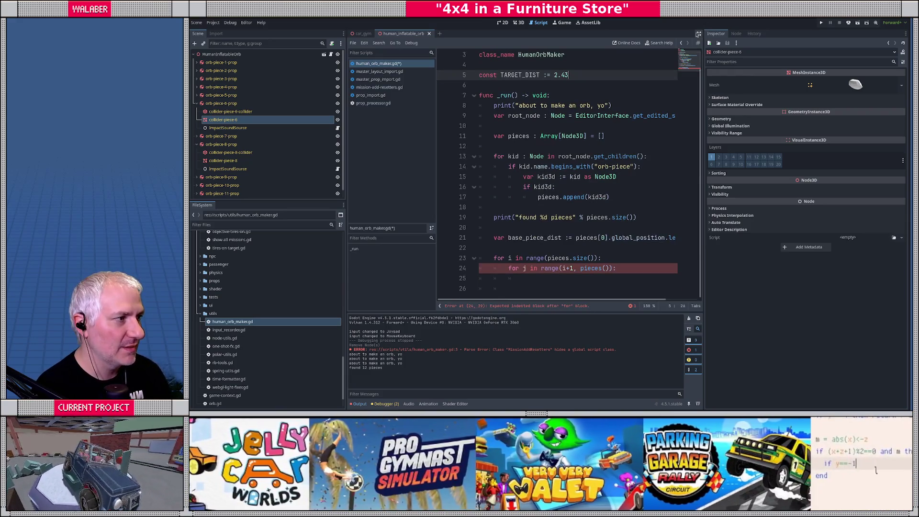
Widen the editor and start an indented line inside the inner j loop.
{"action": "left_click", "coordinate": [699, 34]}
{"action": "left_click", "coordinate": [476, 257]}
{"action": "left_click", "coordinate": [478, 261]}
{"action": "key", "text": "Return"}
Add 'var dist := pieces[i].global_position.distance_to(pieces[j].global_position)' in the inner loop.
{"action": "scroll", "coordinate": [474, 261], "scroll_direction": "down", "scroll_amount": 1}
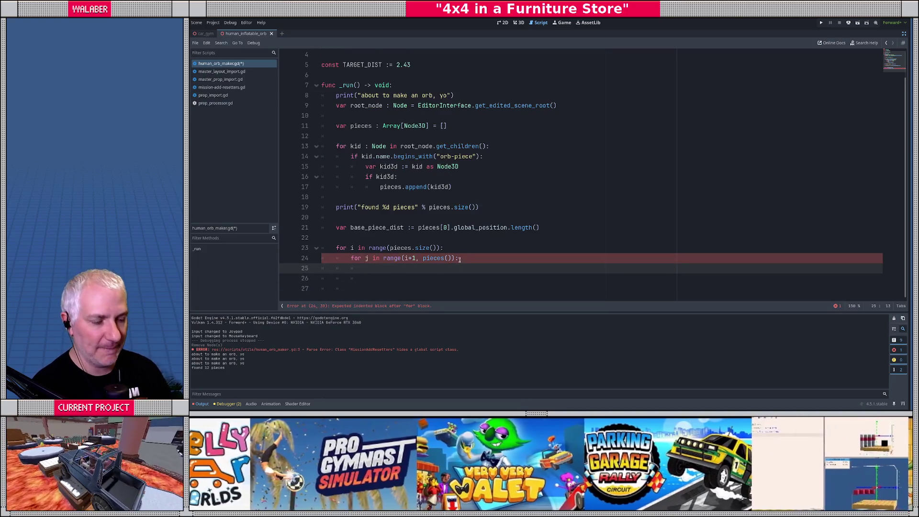
{"action": "type", "text": "var dist"}
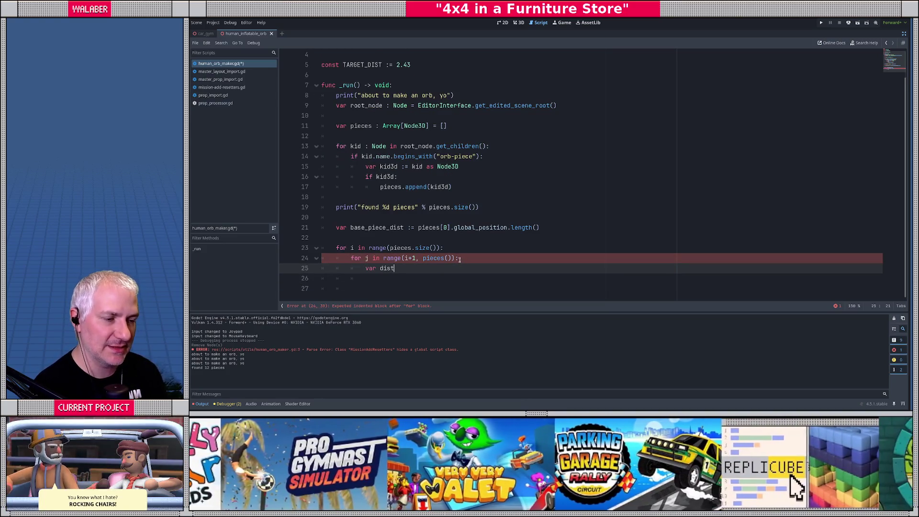
{"action": "type", "text": " := "}
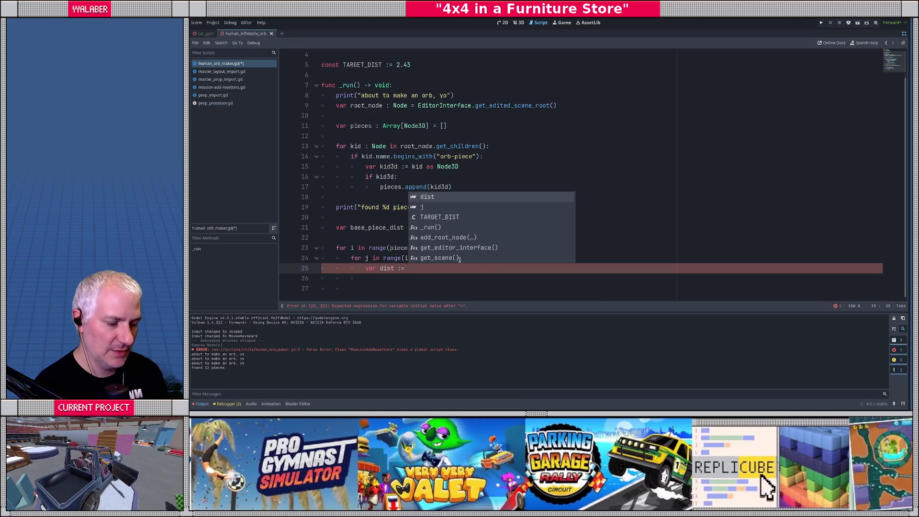
{"action": "type", "text": "pieces[i].globa"}
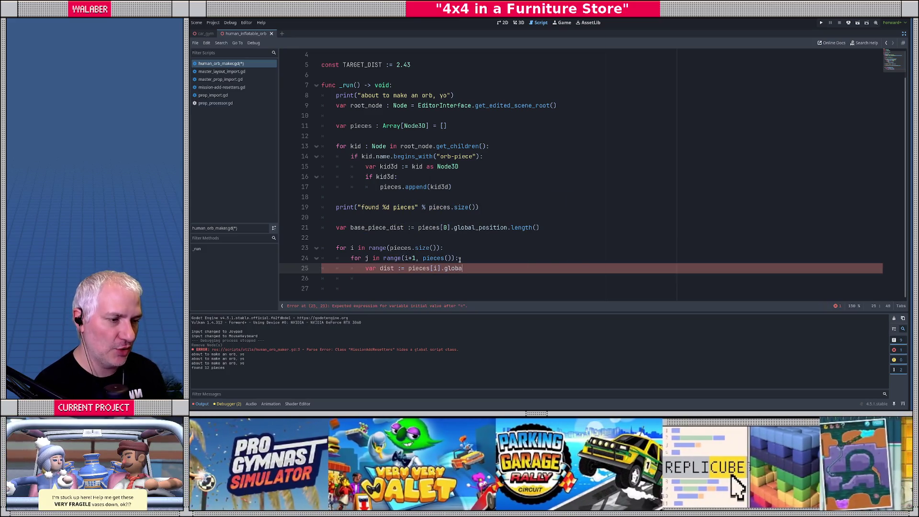
{"action": "type", "text": "l"}
{"action": "key", "text": "Down"}
{"action": "key", "text": "Return"}
{"action": "type", "text": ".dis"}
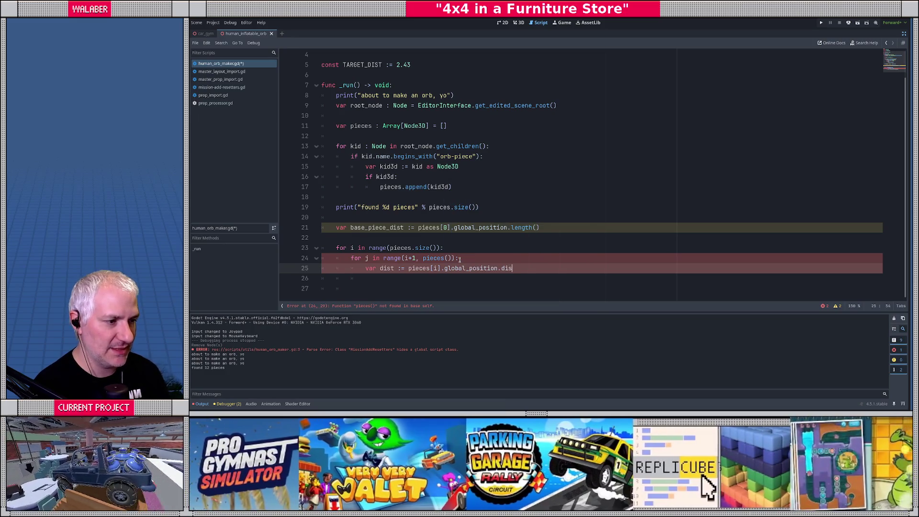
{"action": "key", "text": "Down"}
{"action": "key", "text": "Return"}
{"action": "type", "text": "p"}
{"action": "key", "text": "Return"}
{"action": "type", "text": "[j].global_"}
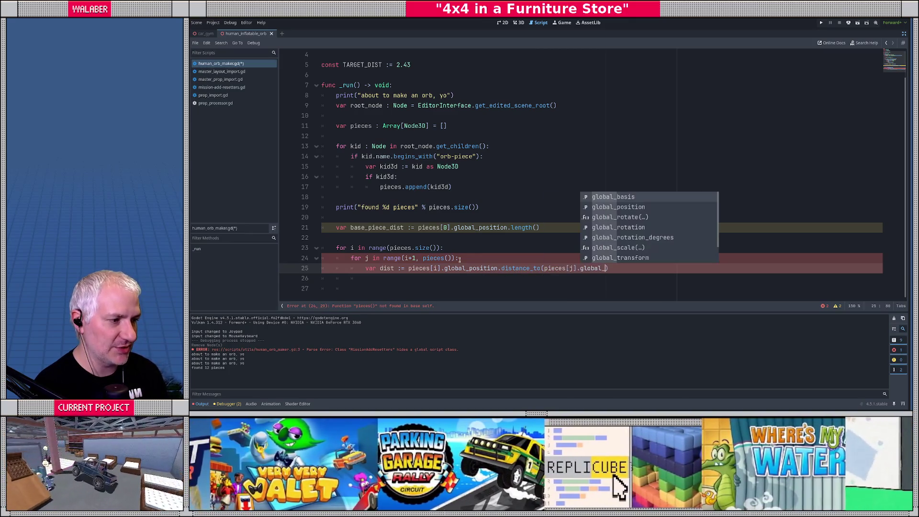
{"action": "key", "text": "Down"}
{"action": "key", "text": "Return"}
{"action": "key", "text": "Return"}
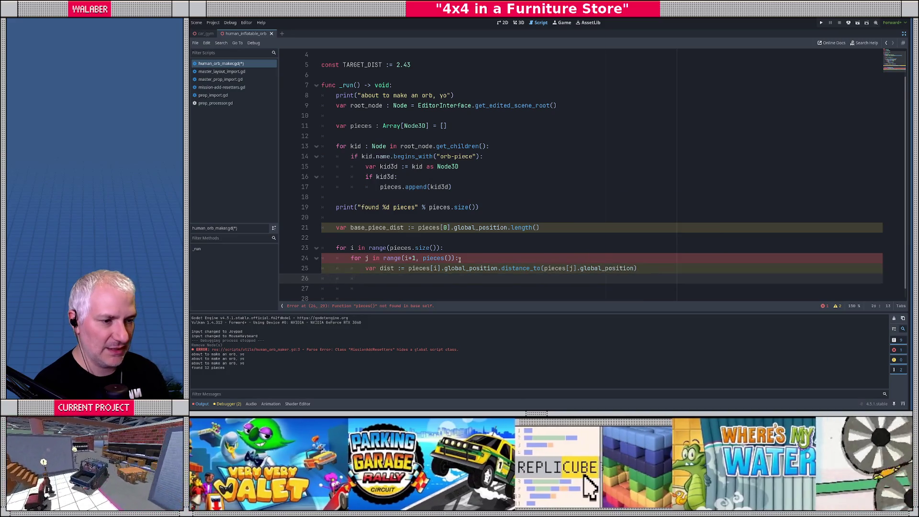
Add the condition 'if absf(dist - TARGET_DIST) < 0.2:' below it.
{"action": "type", "text": "var"}
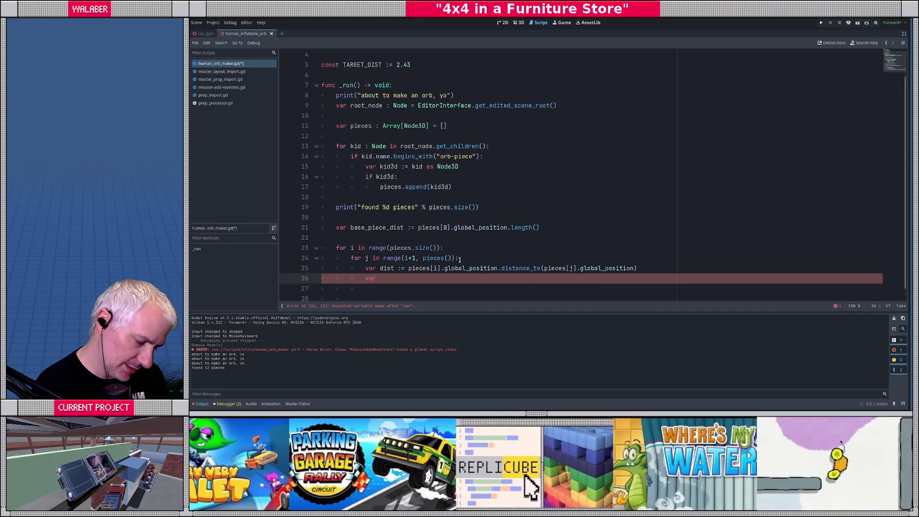
{"action": "key", "text": "BackSpace"}
{"action": "key", "text": "BackSpace"}
{"action": "key", "text": "BackSpace"}
{"action": "type", "text": "if abs"}
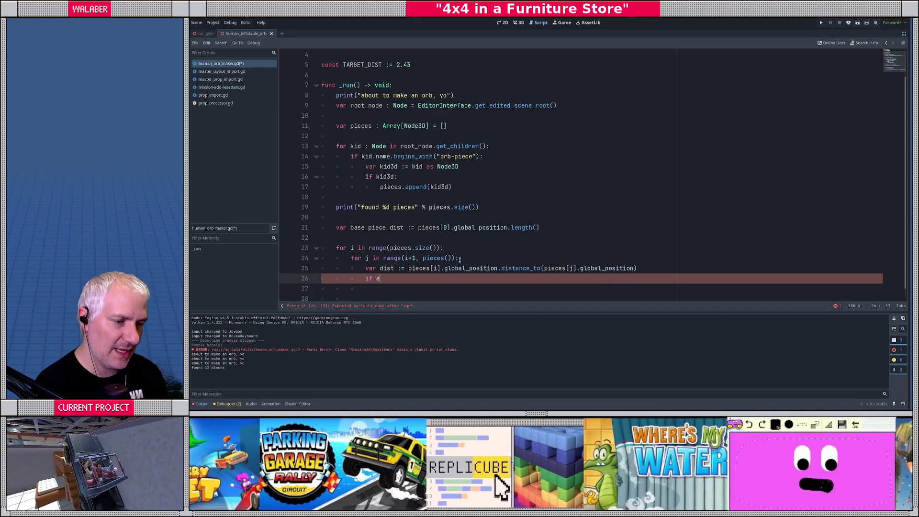
{"action": "key", "text": "Down"}
{"action": "key", "text": "Return"}
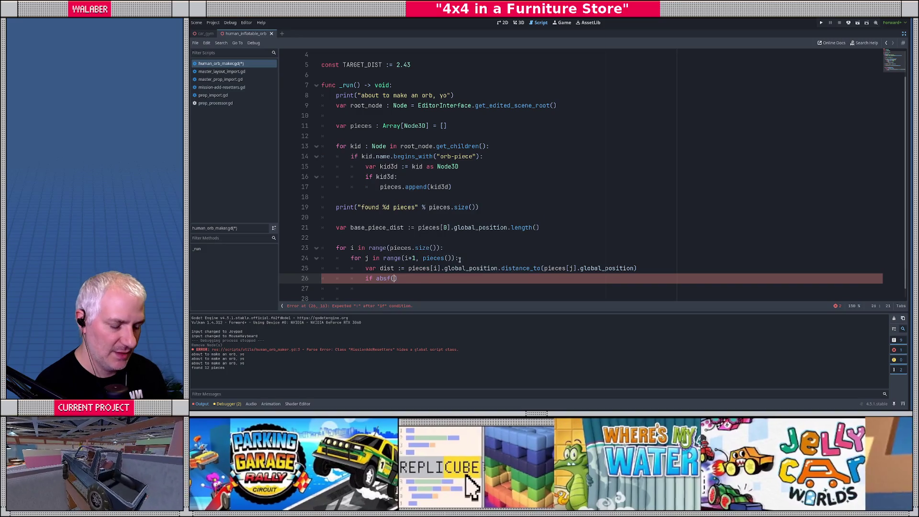
{"action": "type", "text": "dist - TAR"}
{"action": "key", "text": "Return"}
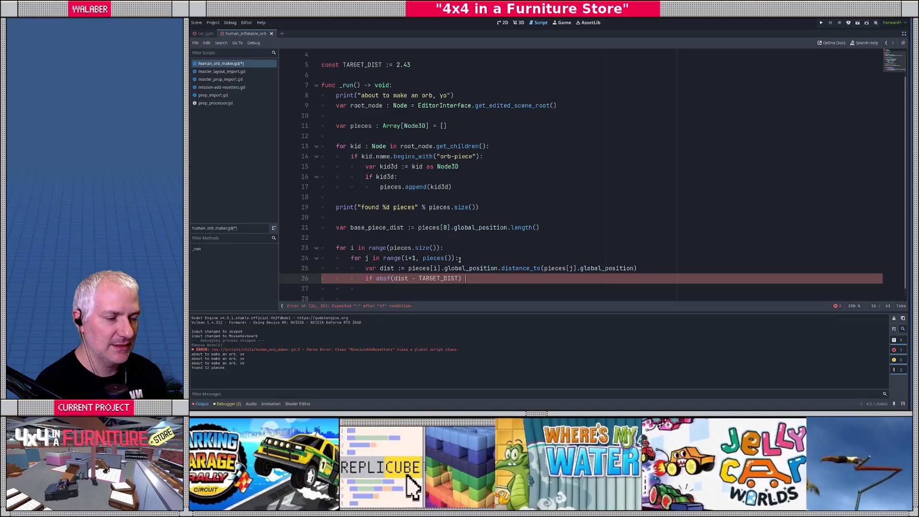
{"action": "type", "text": "< 0.2:"}
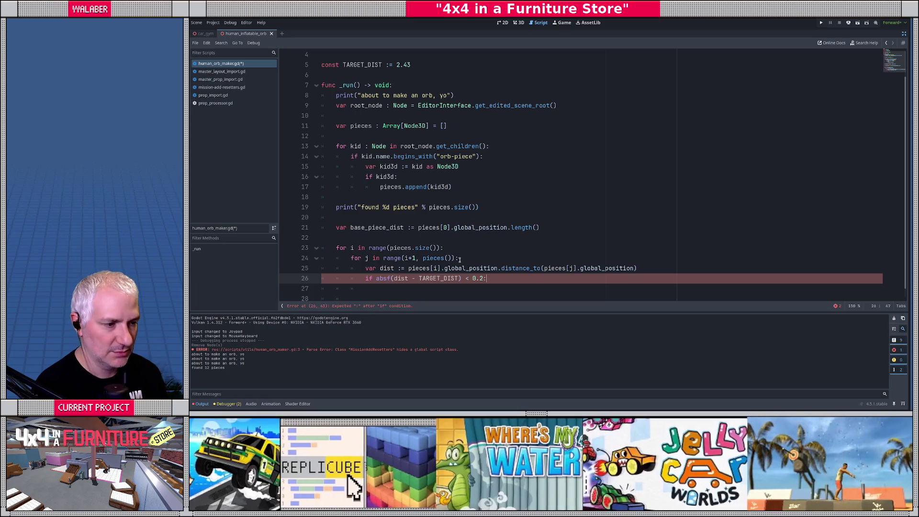
Print "we should connect %d and %d" % [i, j] under the if, then save.
{"action": "key", "text": "Return"}
{"action": "type", "text": "print(\""}
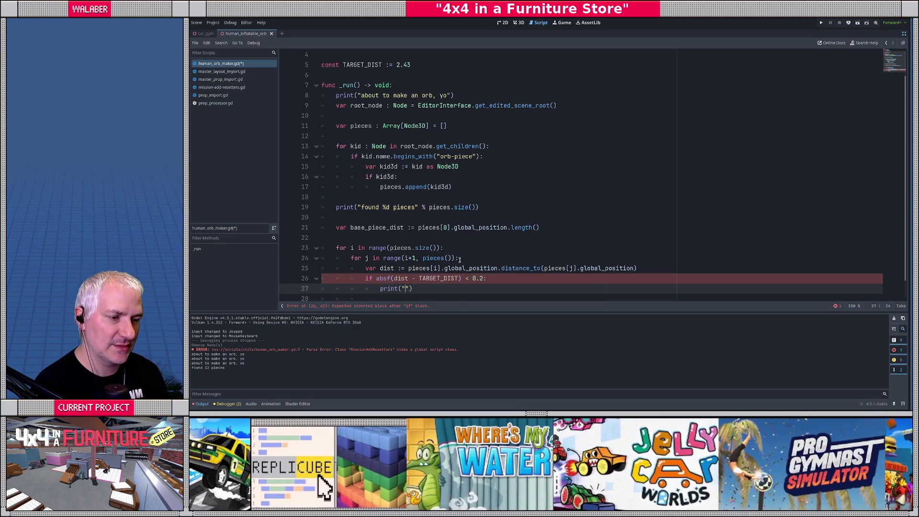
{"action": "type", "text": "we shuld"}
{"action": "key", "text": "BackSpace"}
{"action": "key", "text": "BackSpace"}
{"action": "key", "text": "BackSpace"}
{"action": "type", "text": "uould con"}
{"action": "key", "text": "BackSpace"}
{"action": "key", "text": "BackSpace"}
{"action": "key", "text": "BackSpace"}
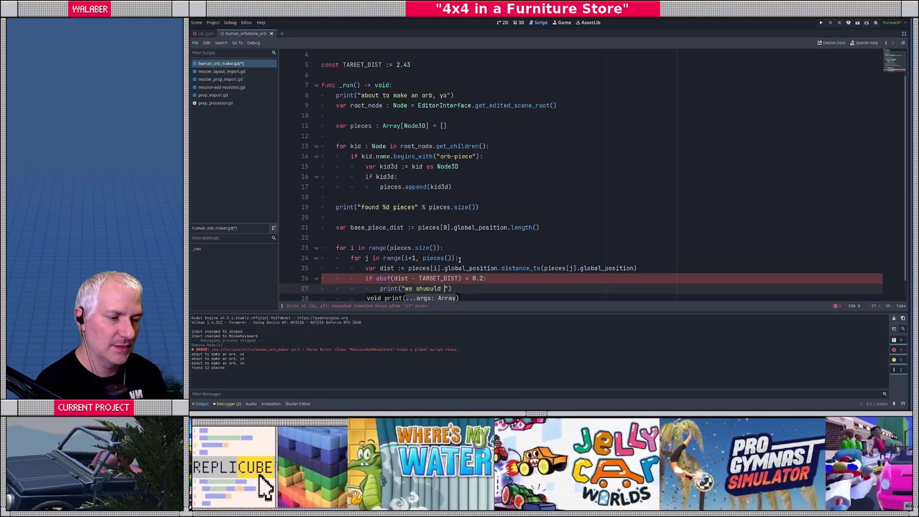
{"action": "type", "text": "ould connect %d "}
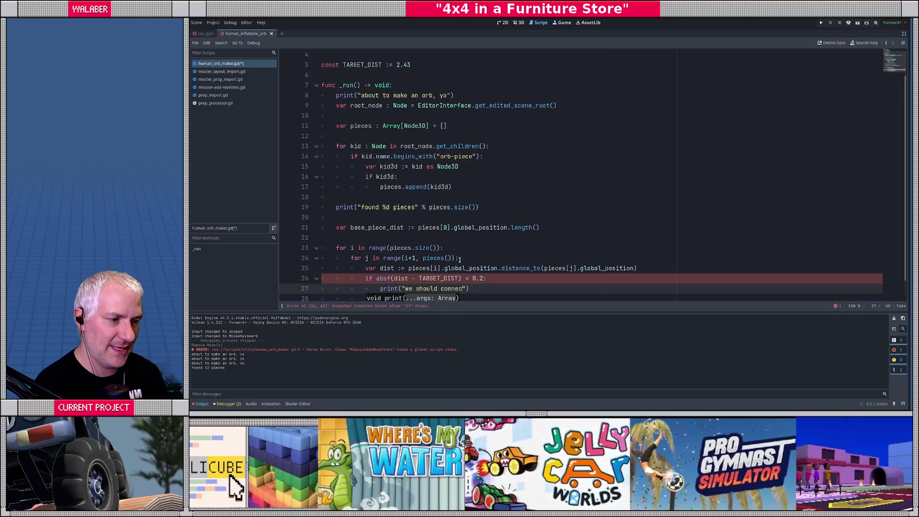
{"action": "type", "text": "and "}
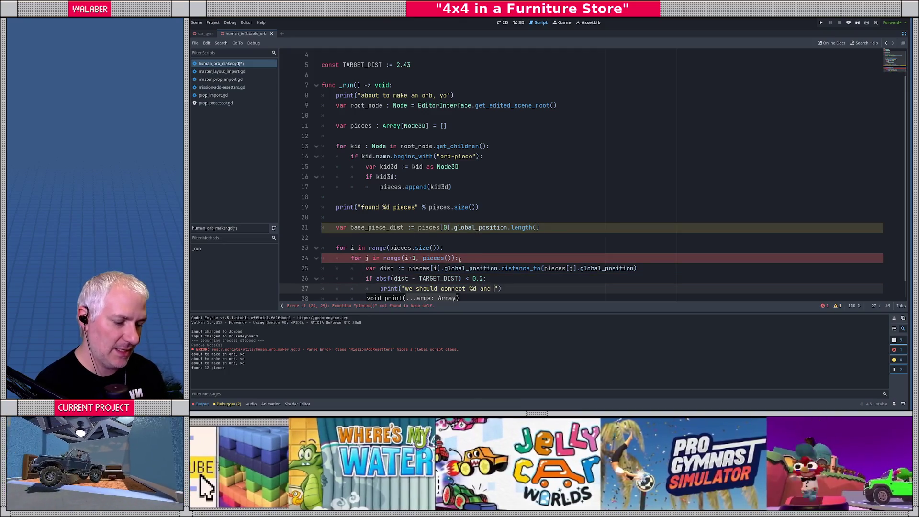
{"action": "type", "text": "%d\" % [i, "}
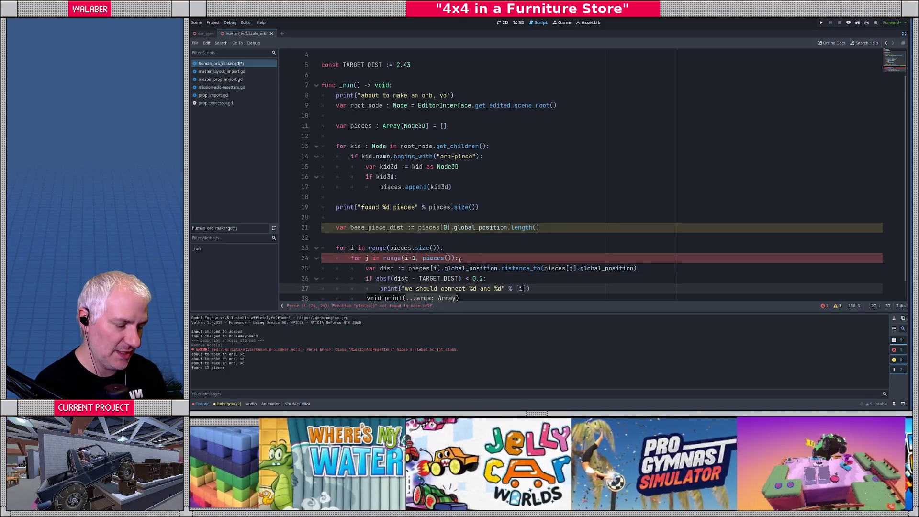
{"action": "type", "text": "j])"}
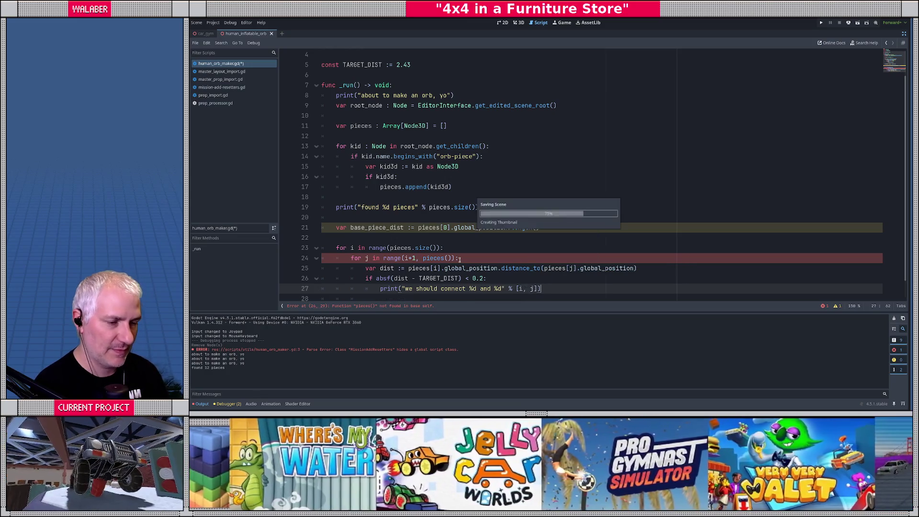
{"action": "key", "text": "ctrl+s"}
{"action": "scroll", "coordinate": [450, 256], "scroll_direction": "down", "scroll_amount": 1}
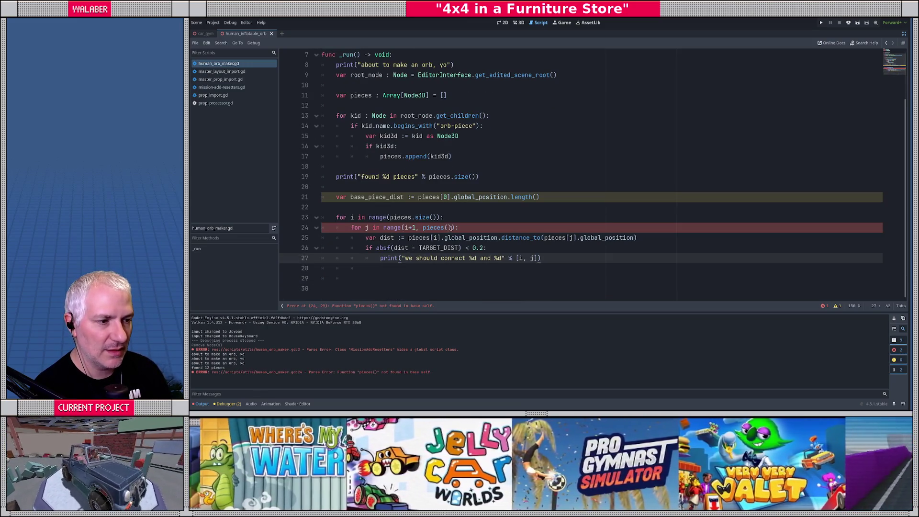
Change the inner loop's pieces() to pieces.size() and save.
{"action": "left_click", "coordinate": [450, 228]}
{"action": "key", "text": "BackSpace"}
{"action": "key", "text": "BackSpace"}
{"action": "key", "text": "Delete"}
{"action": "type", "text": ".size"}
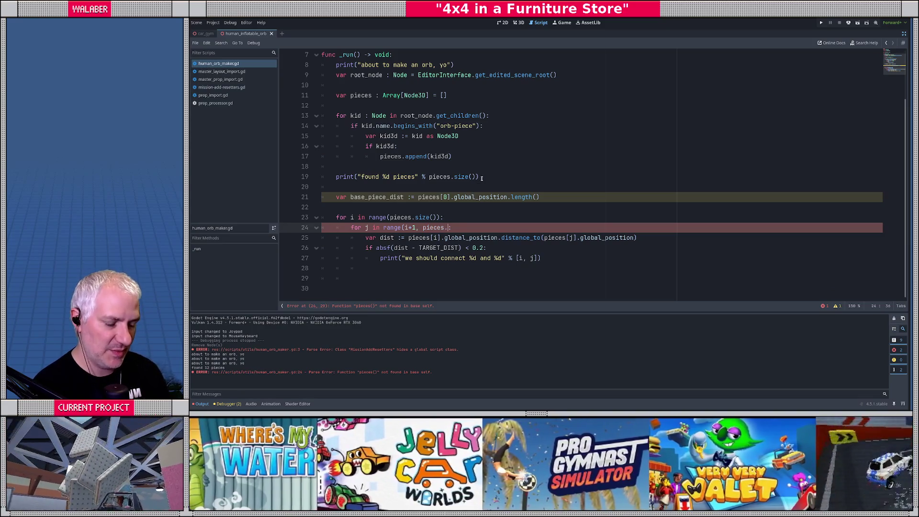
{"action": "key", "text": "Return"}
{"action": "type", "text": ")"}
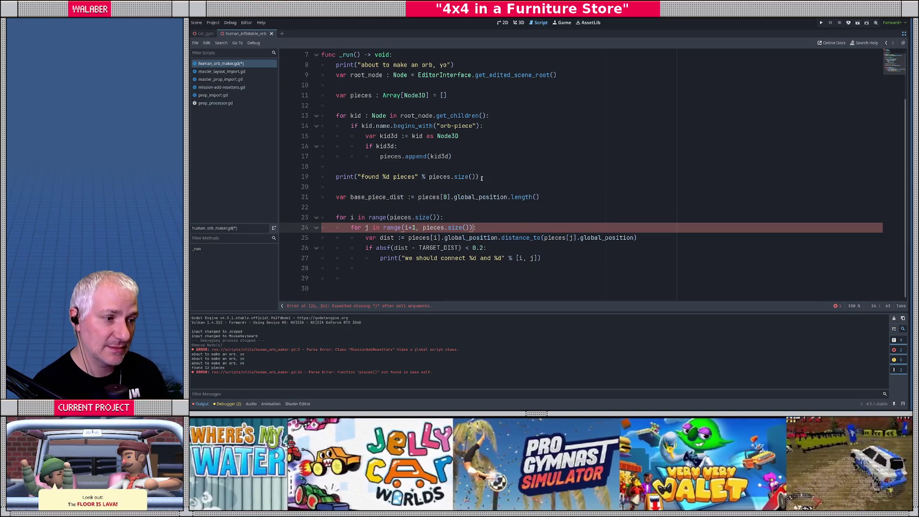
{"action": "key", "text": "ctrl+s"}
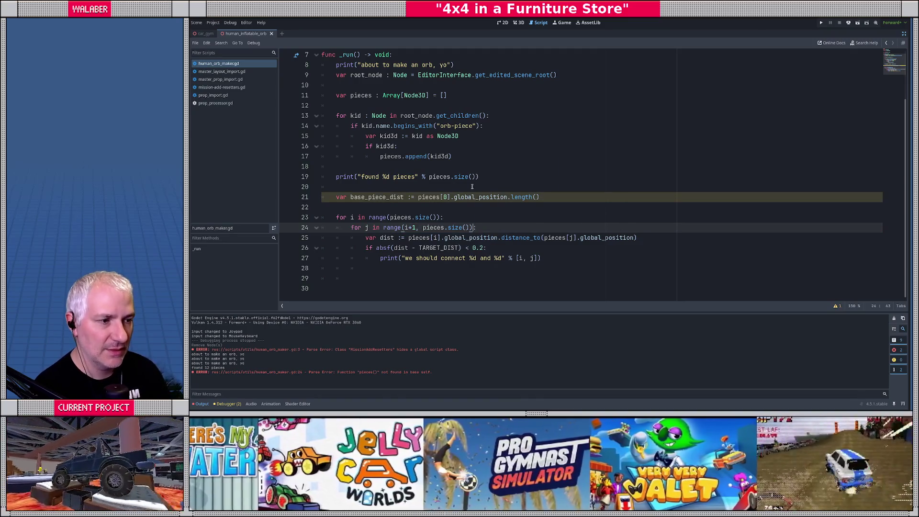
Delete the unused base_piece_dist line.
{"action": "left_click", "coordinate": [337, 199]}
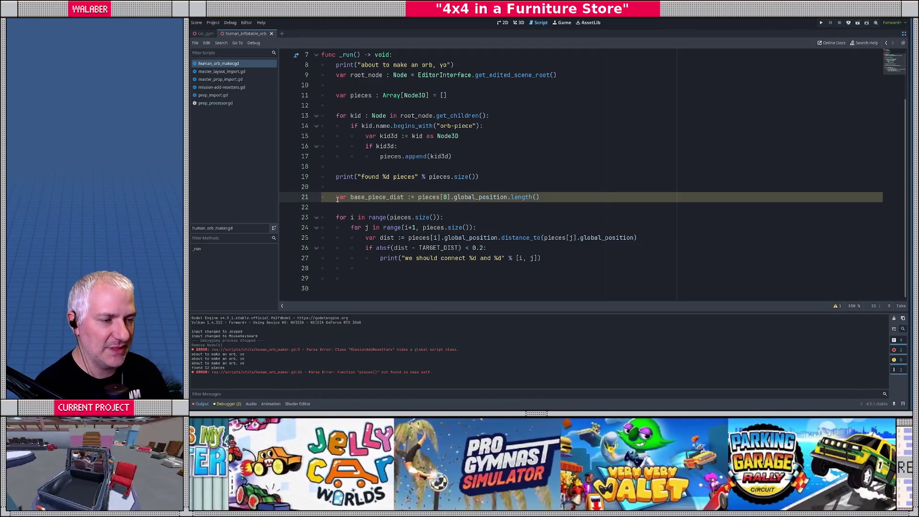
{"action": "triple_click", "coordinate": [337, 199]}
{"action": "key", "text": "BackSpace"}
{"action": "key", "text": "BackSpace"}
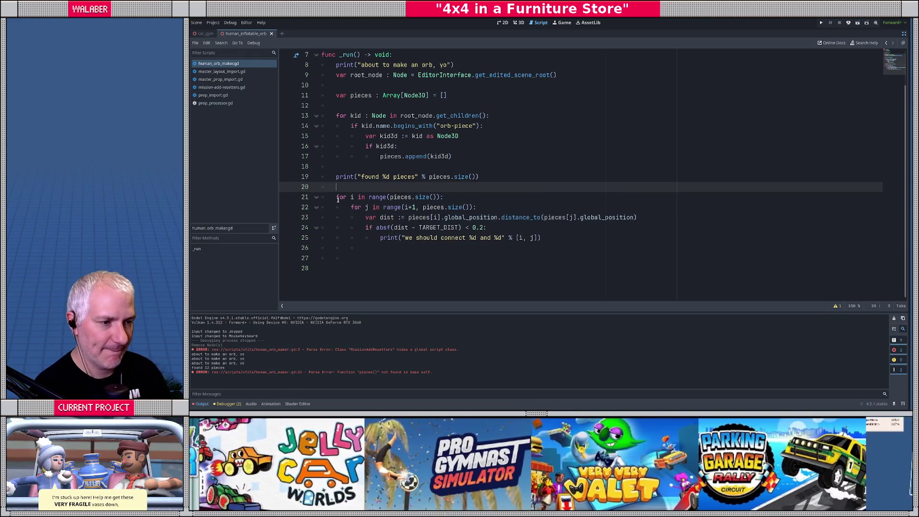
Rerun the orb-maker EditorScript from the Command Palette and enlarge the Output panel.
{"action": "left_click", "coordinate": [904, 34]}
{"action": "left_click", "coordinate": [519, 22]}
{"action": "key", "text": "ctrl+shift+p"}
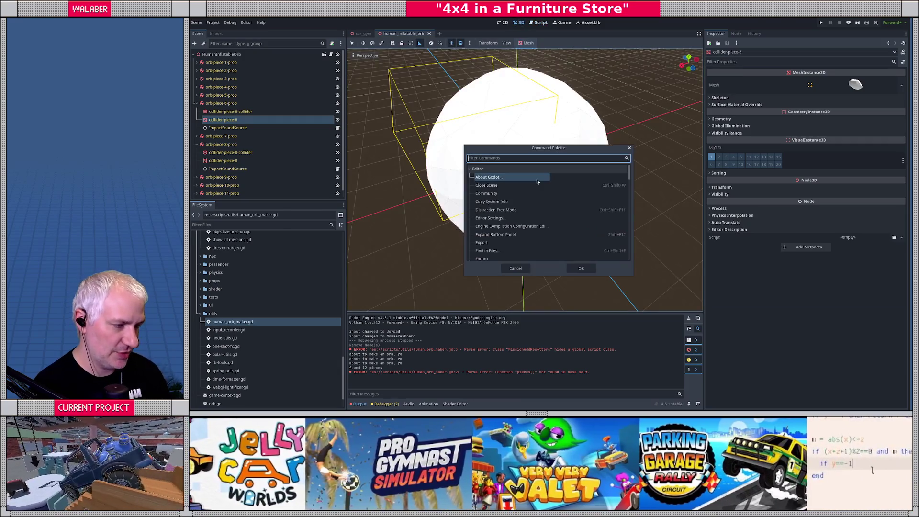
{"action": "type", "text": "run"}
{"action": "key", "text": "Return"}
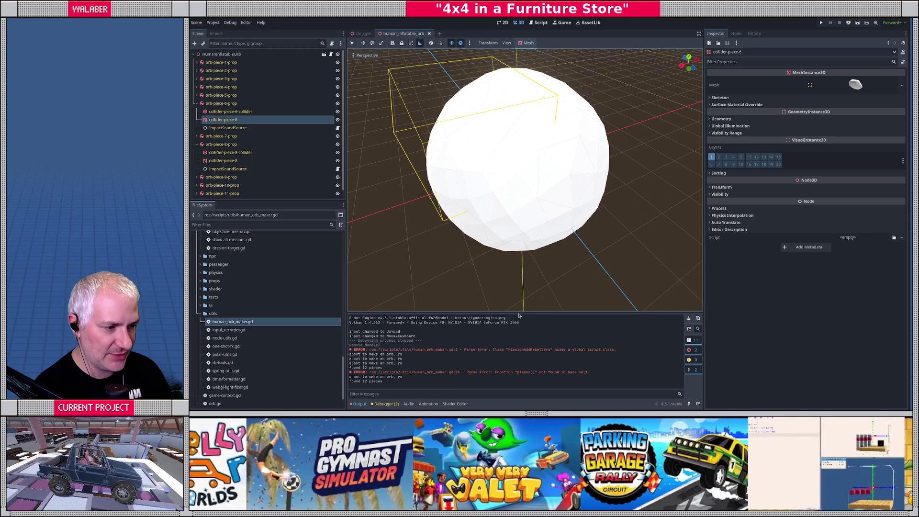
{"action": "left_click_drag", "start_coordinate": [520, 312], "coordinate": [529, 265]}
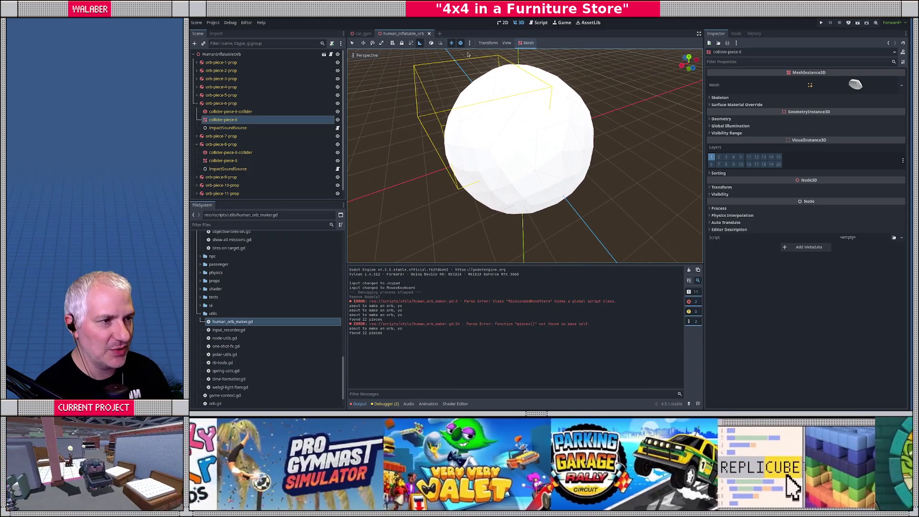
Hide the front pieces collider-piece-5 and collider-piece-7 on Blender's orb.
{"action": "key", "text": "alt+Tab"}
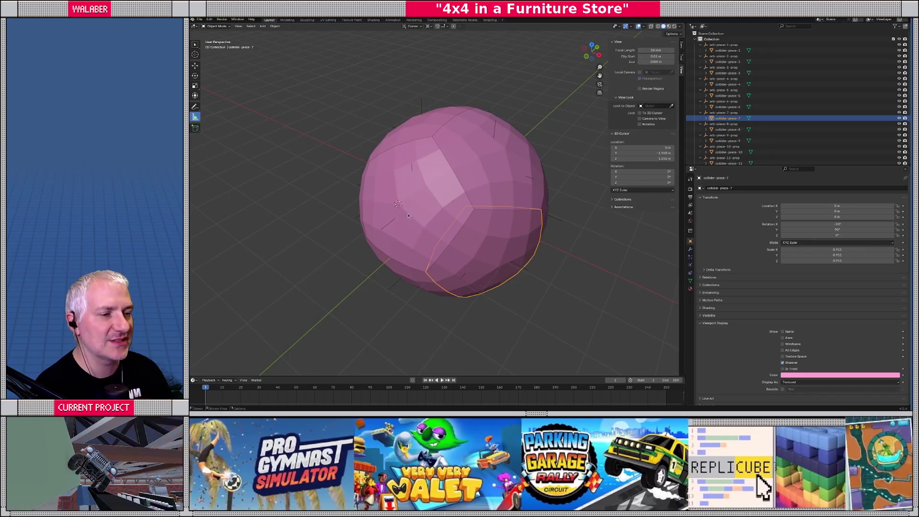
{"action": "scroll", "coordinate": [387, 180], "scroll_direction": "up", "scroll_amount": 3}
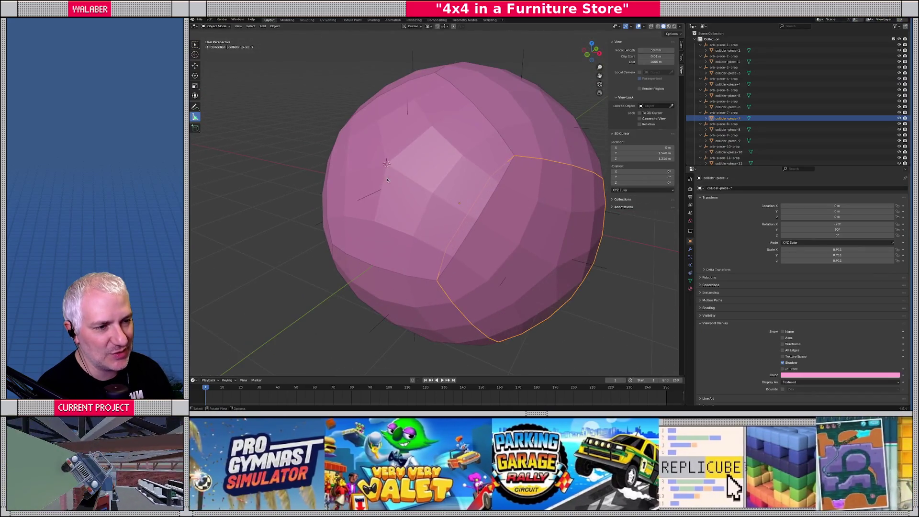
{"action": "left_click", "coordinate": [439, 190]}
{"action": "key", "text": "h"}
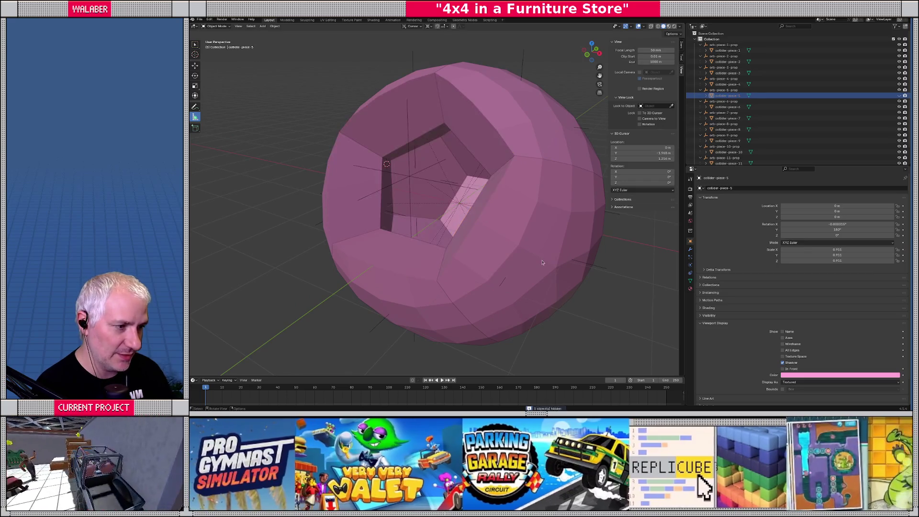
{"action": "left_click", "coordinate": [483, 225]}
{"action": "key", "text": "h"}
Measure 1.86219 m to a vertex inside the orb.
{"action": "left_click_drag", "start_coordinate": [462, 241], "coordinate": [445, 234]}
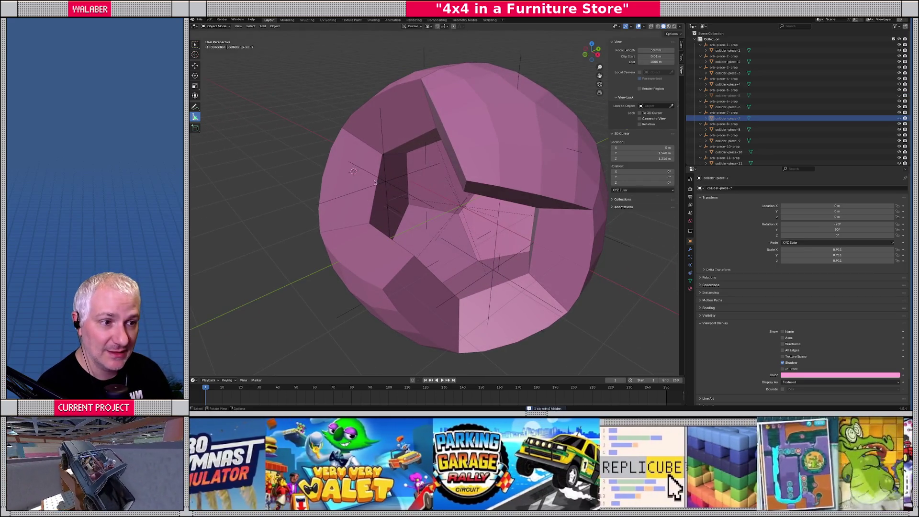
{"action": "mouse_move", "coordinate": [416, 206]}
{"action": "left_mouse_down"}
{"action": "mouse_move", "coordinate": [450, 253]}
{"action": "mouse_move", "coordinate": [437, 241]}
{"action": "left_mouse_up"}
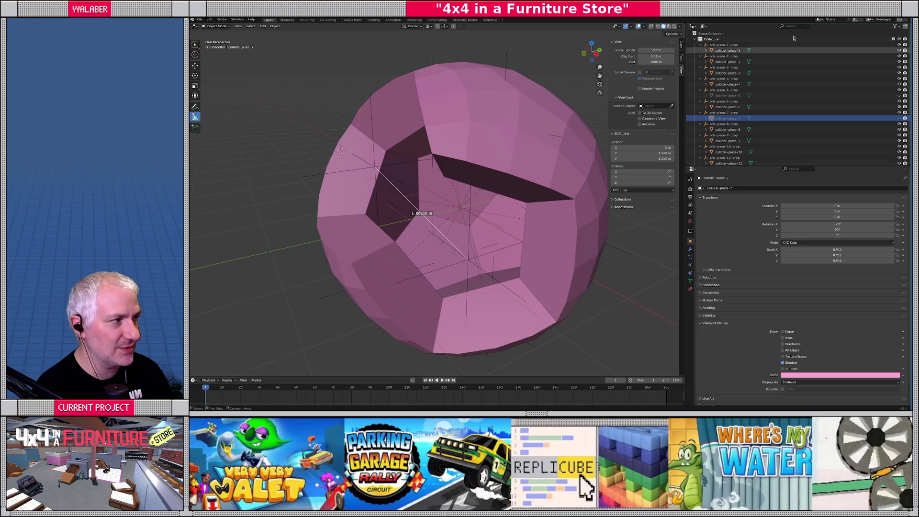
{"action": "key", "text": "alt+Tab"}
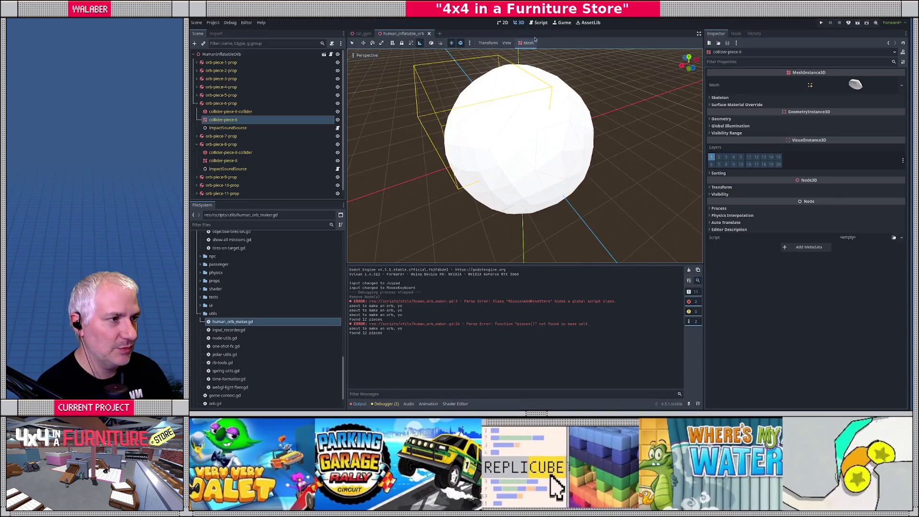
Change TARGET_DIST on line 5 of the orb-maker script from 2.43 to 1.862.
{"action": "left_click", "coordinate": [538, 23]}
{"action": "scroll", "coordinate": [527, 84], "scroll_direction": "up", "scroll_amount": 1}
{"action": "left_click_drag", "start_coordinate": [553, 85], "coordinate": [590, 88]}
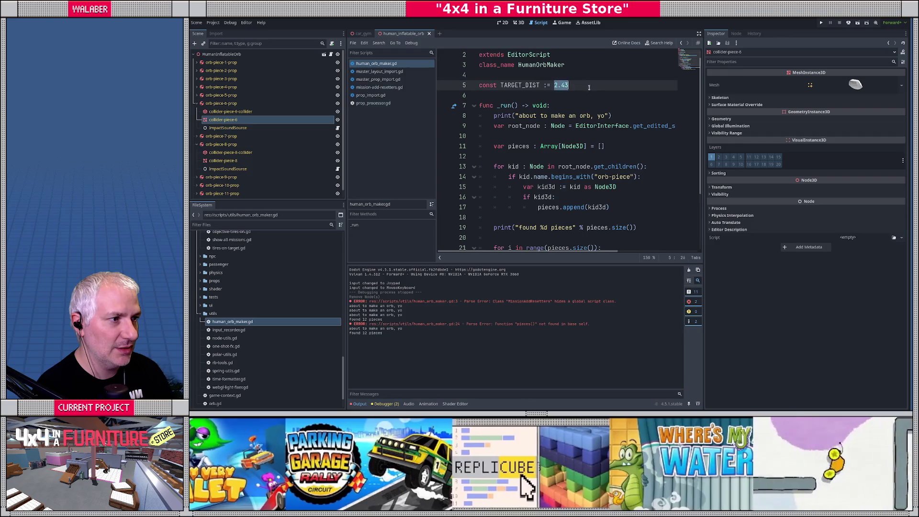
{"action": "type", "text": "1.862"}
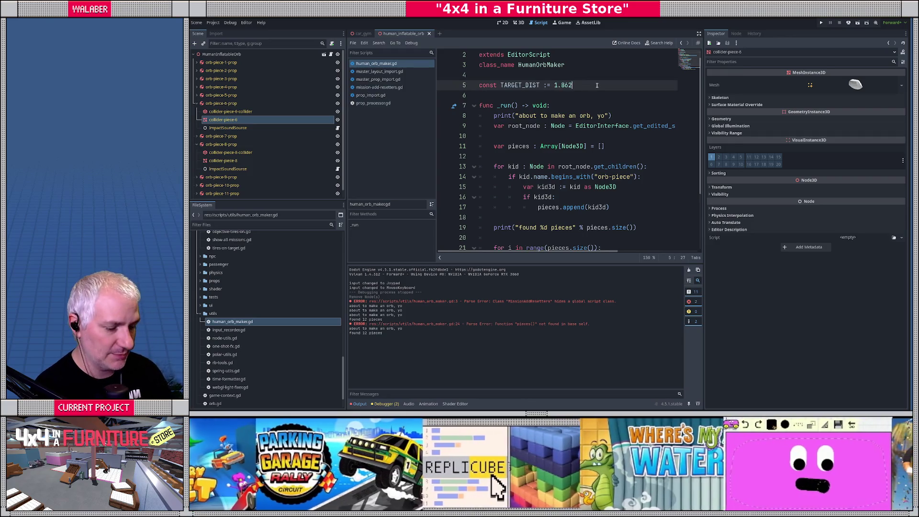
Rerun the orb-maker script from the 3D view and read the 'we should connect' pairs in Output.
{"action": "left_click", "coordinate": [518, 23]}
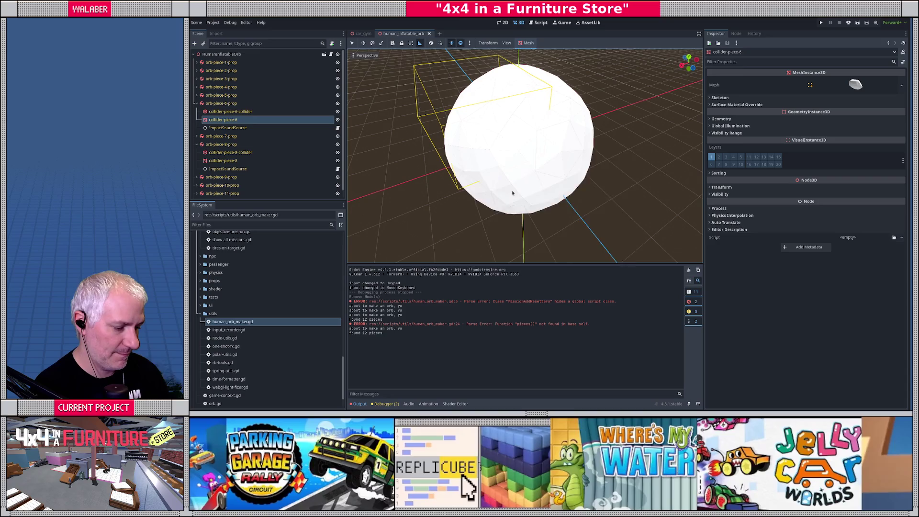
{"action": "key", "text": "ctrl+shift+p"}
{"action": "type", "text": "run"}
{"action": "key", "text": "Return"}
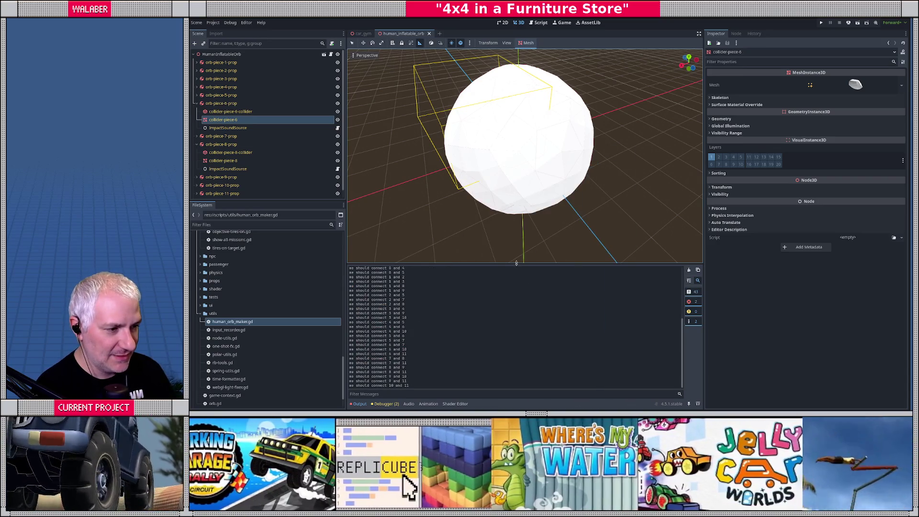
{"action": "left_click_drag", "start_coordinate": [517, 263], "coordinate": [532, 187]}
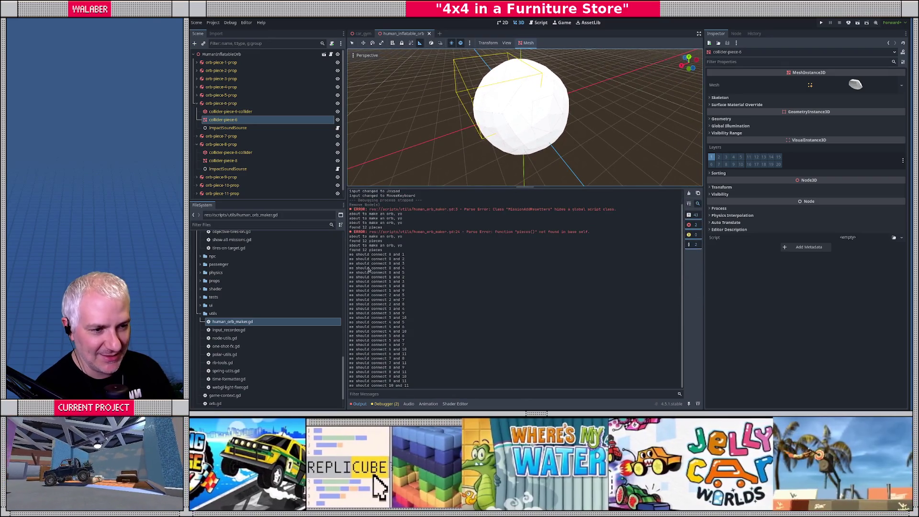
{"action": "mouse_move", "coordinate": [372, 254]}
{"action": "left_mouse_down"}
{"action": "mouse_move", "coordinate": [384, 277]}
{"action": "mouse_move", "coordinate": [395, 386]}
{"action": "left_mouse_up"}
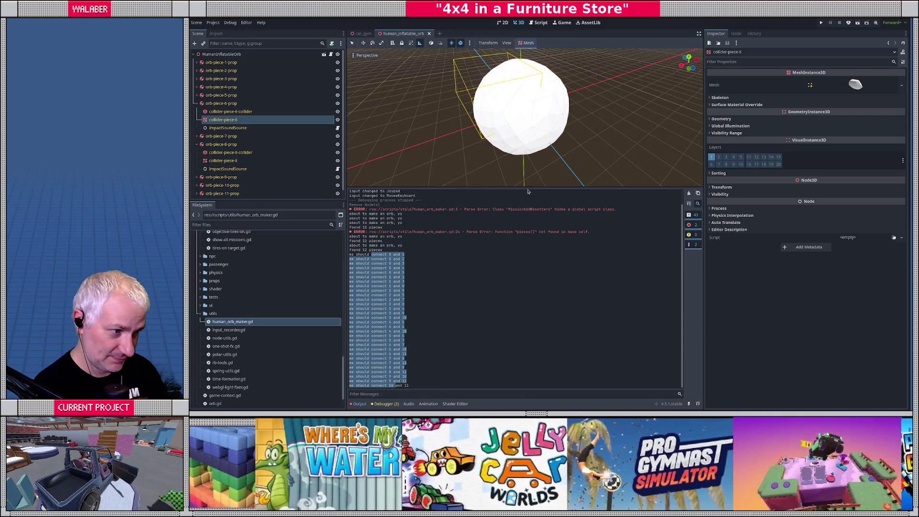
{"action": "left_click", "coordinate": [525, 186]}
{"action": "left_click_drag", "start_coordinate": [525, 185], "coordinate": [527, 261]}
Back in human_orb_maker.gd, hide the side docks and put the caret at the end of line 25.
{"action": "left_click", "coordinate": [540, 23]}
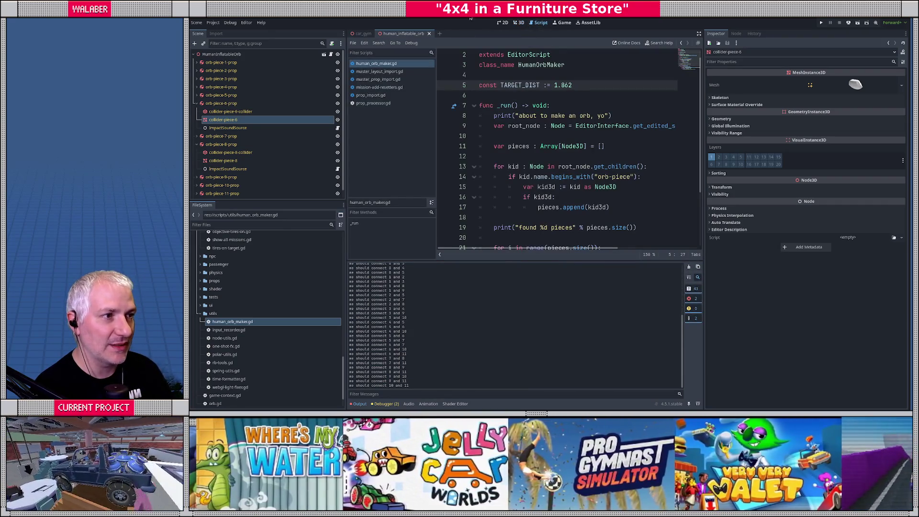
{"action": "left_click", "coordinate": [699, 33]}
{"action": "left_click", "coordinate": [411, 126]}
{"action": "scroll", "coordinate": [419, 184], "scroll_direction": "down", "scroll_amount": 3}
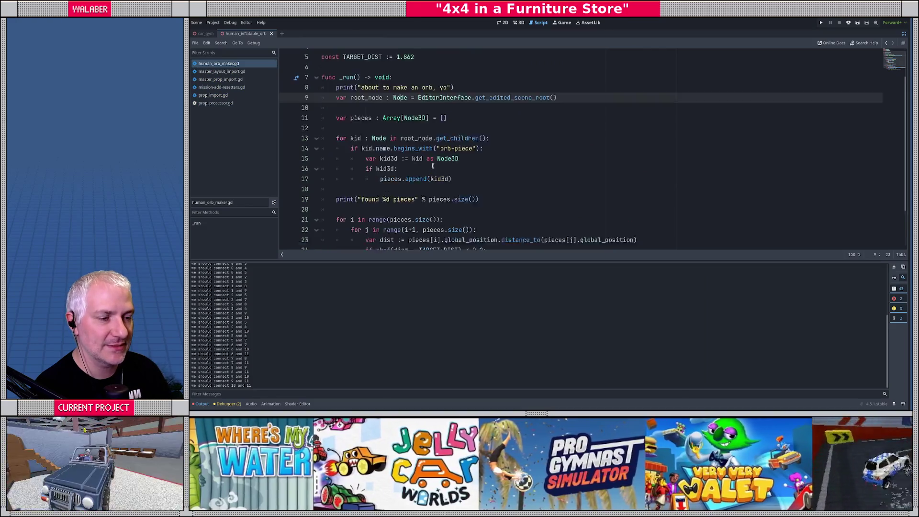
{"action": "left_click", "coordinate": [573, 209]}
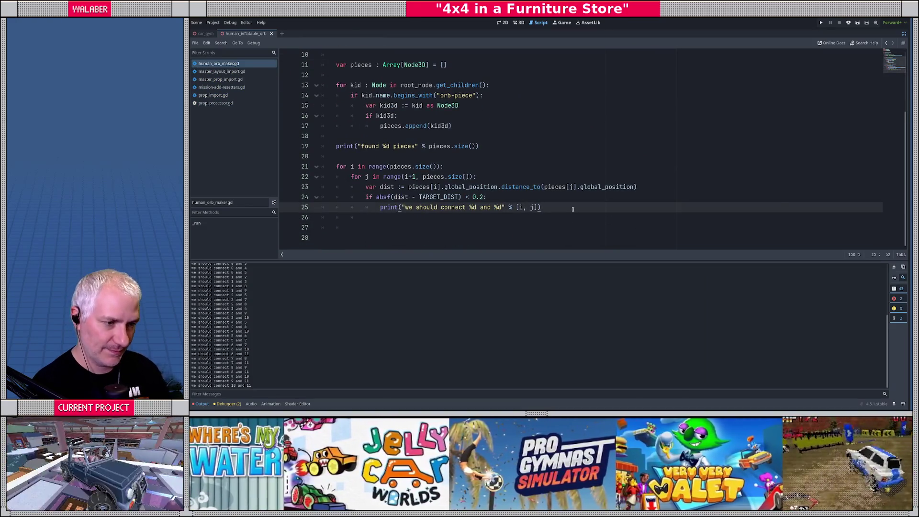
On a new line 26, start var center_pt := pieces[i].global_position.
{"action": "key", "text": "Return"}
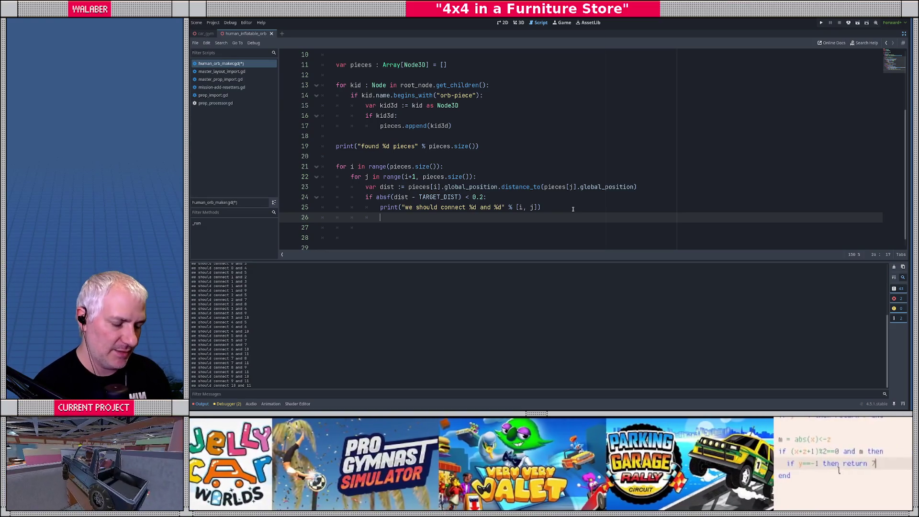
{"action": "type", "text": "var joint_ps"}
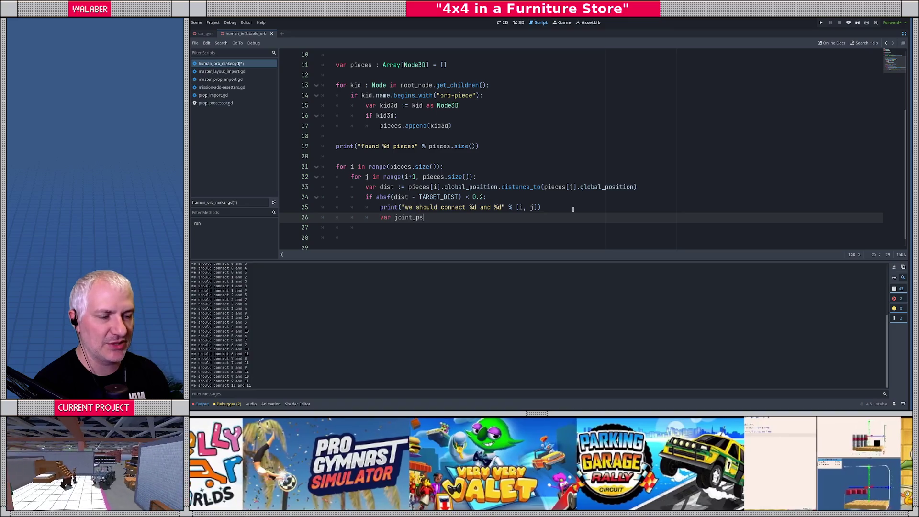
{"action": "key", "text": "BackSpace"}
{"action": "key", "text": "BackSpace"}
{"action": "key", "text": "BackSpace"}
{"action": "key", "text": "BackSpace"}
{"action": "key", "text": "BackSpace"}
{"action": "key", "text": "BackSpace"}
{"action": "key", "text": "BackSpace"}
{"action": "key", "text": "BackSpace"}
{"action": "type", "text": "center_pt :"}
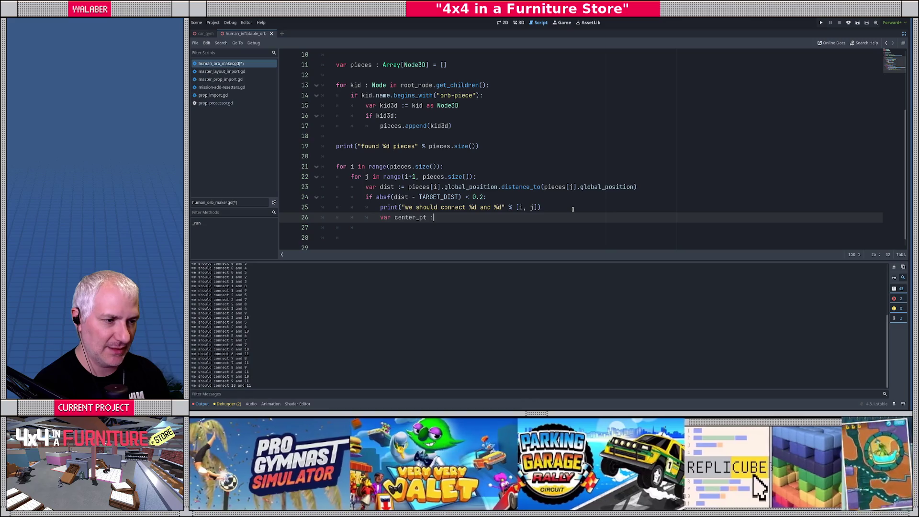
{"action": "type", "text": "= pieces[i].glo"}
{"action": "key", "text": "Down"}
{"action": "key", "text": "Return"}
Complete center_pt as a lerp toward pieces[j].global_position with weight 0.5.
{"action": "type", "text": ".le"}
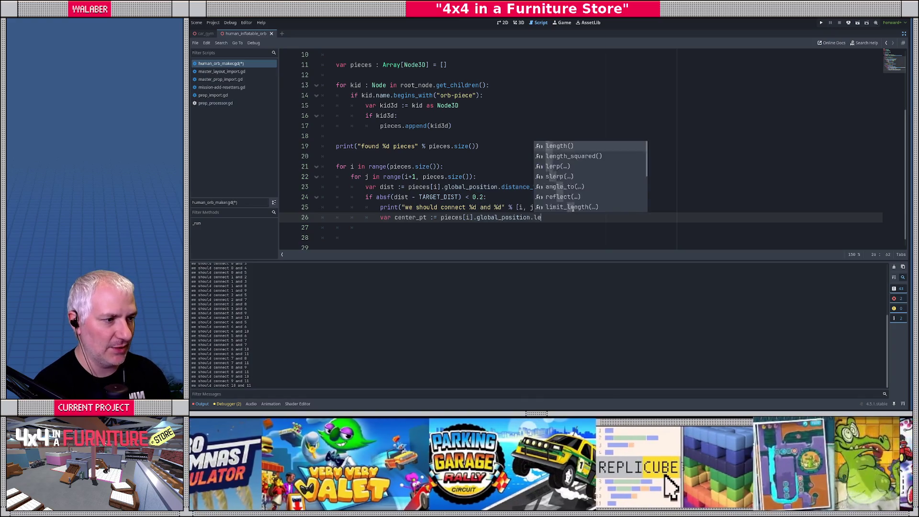
{"action": "type", "text": "rp("}
{"action": "key", "text": "Return"}
{"action": "type", "text": "pieces[j"}
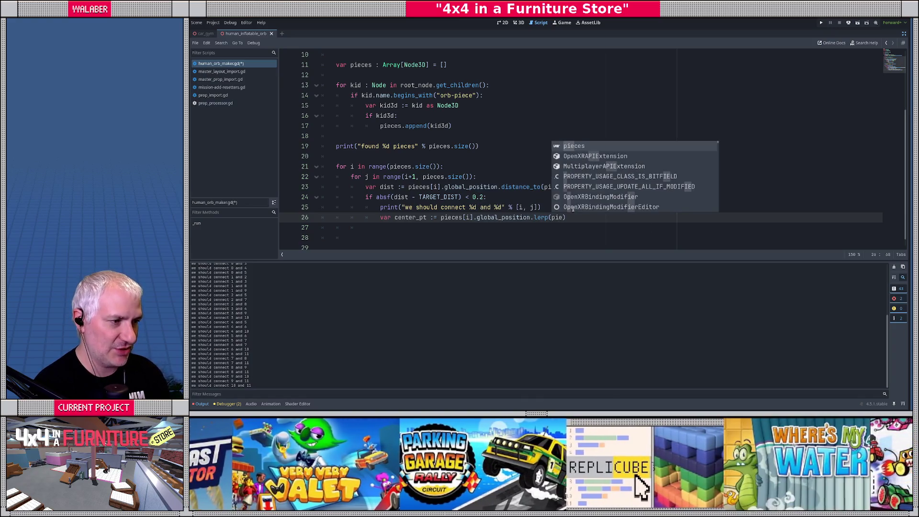
{"action": "type", "text": "].glo"}
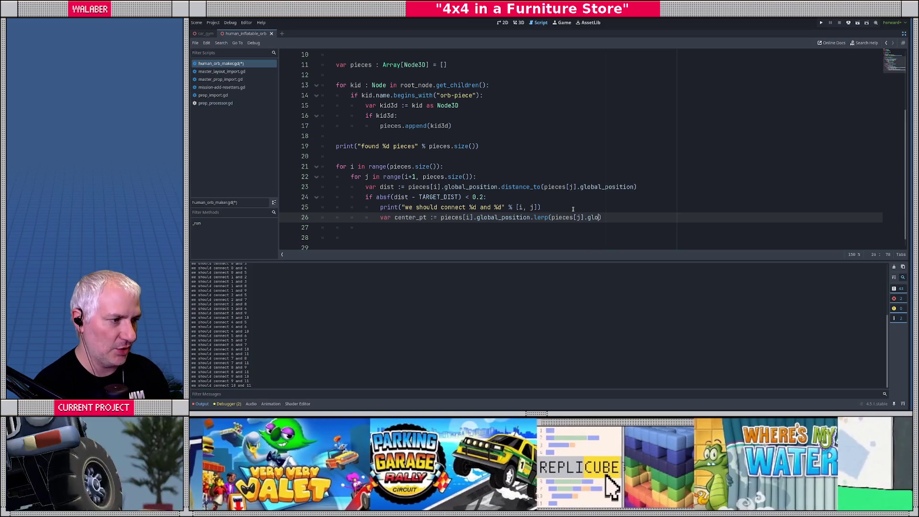
{"action": "key", "text": "Down"}
{"action": "key", "text": "Return"}
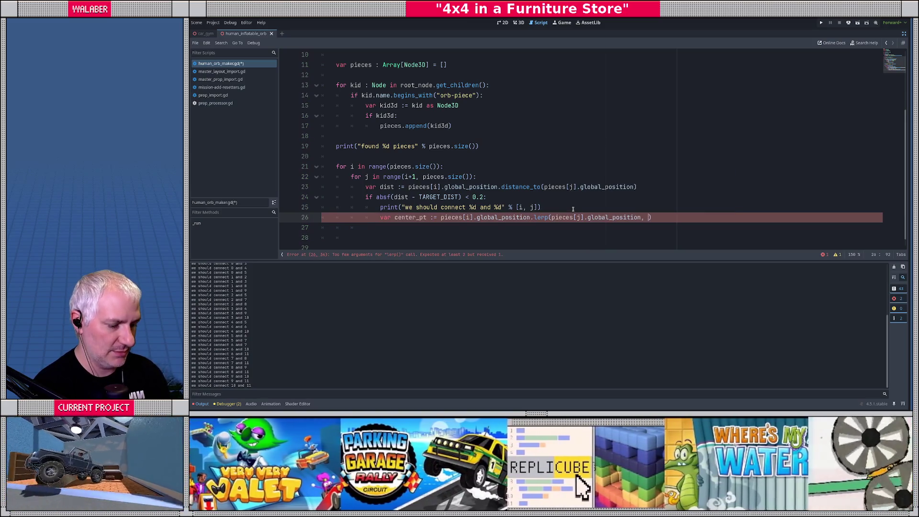
{"action": "type", "text": ", 0.5"}
{"action": "key", "text": "alt+Tab"}
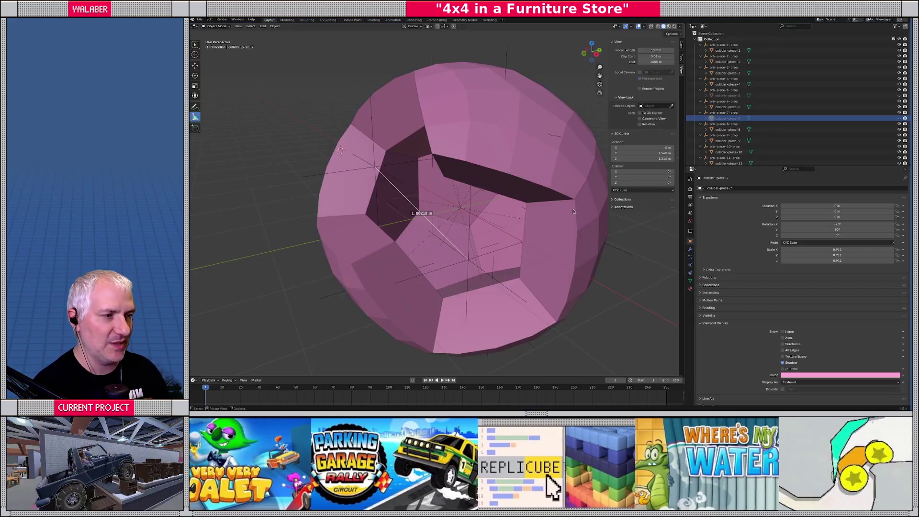
Orbit around the pink orb and switch from the Measure tool to Select Box to clear the distance line.
{"action": "mouse_move", "coordinate": [400, 210]}
{"action": "left_mouse_down"}
{"action": "mouse_move", "coordinate": [447, 215]}
{"action": "mouse_move", "coordinate": [439, 216]}
{"action": "mouse_move", "coordinate": [462, 169]}
{"action": "left_mouse_up"}
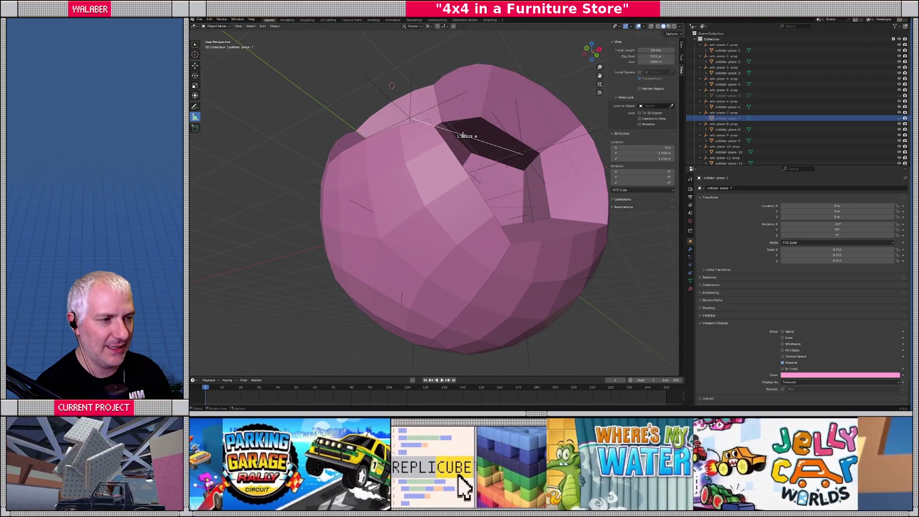
{"action": "left_click", "coordinate": [196, 44]}
{"action": "mouse_move", "coordinate": [503, 144]}
{"action": "left_mouse_down"}
{"action": "mouse_move", "coordinate": [462, 162]}
{"action": "mouse_move", "coordinate": [476, 147]}
{"action": "mouse_move", "coordinate": [447, 148]}
{"action": "left_mouse_up"}
{"action": "key", "text": "alt+Tab"}
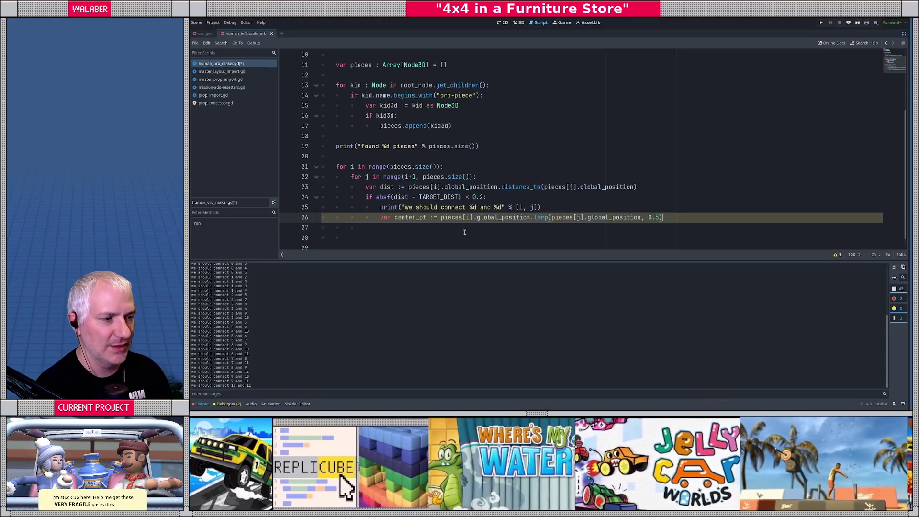
Add var base_radius := pieces[0].global_position.length() on a new line 21.
{"action": "left_click", "coordinate": [379, 159]}
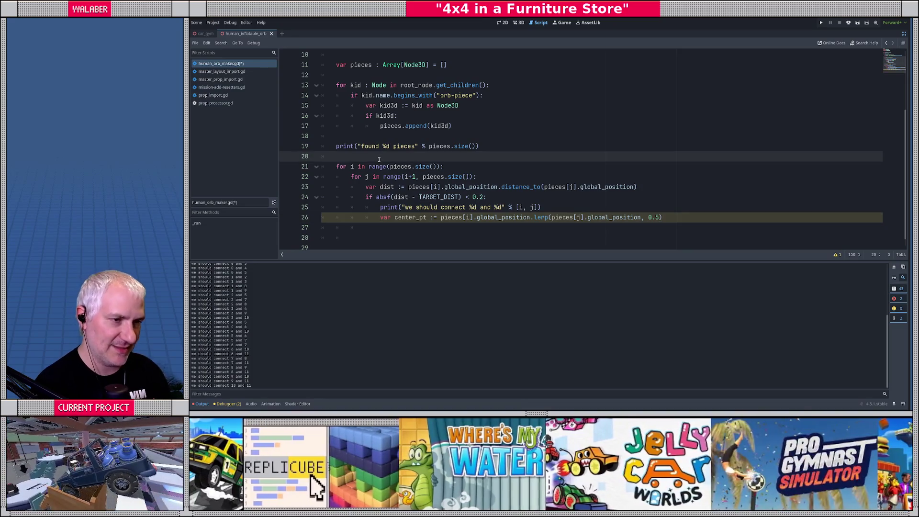
{"action": "key", "text": "Return"}
{"action": "type", "text": "var"}
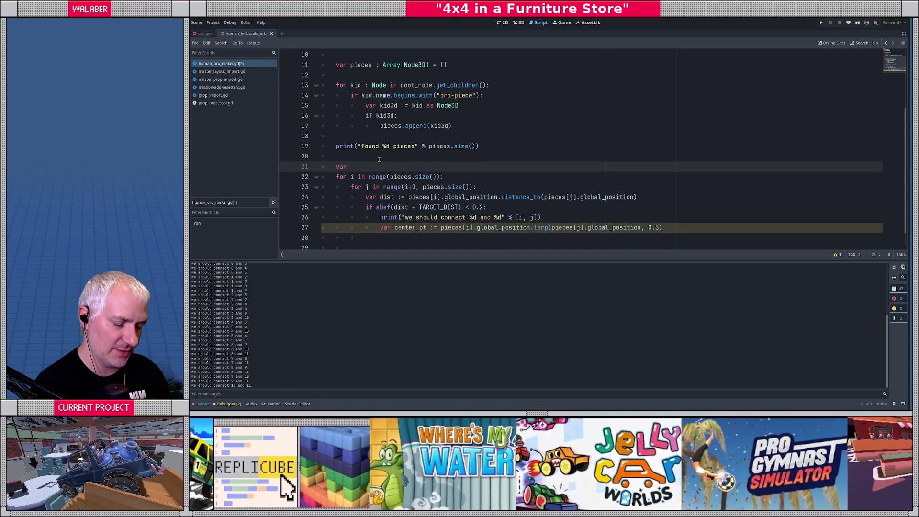
{"action": "type", "text": " base_radius := pieces"}
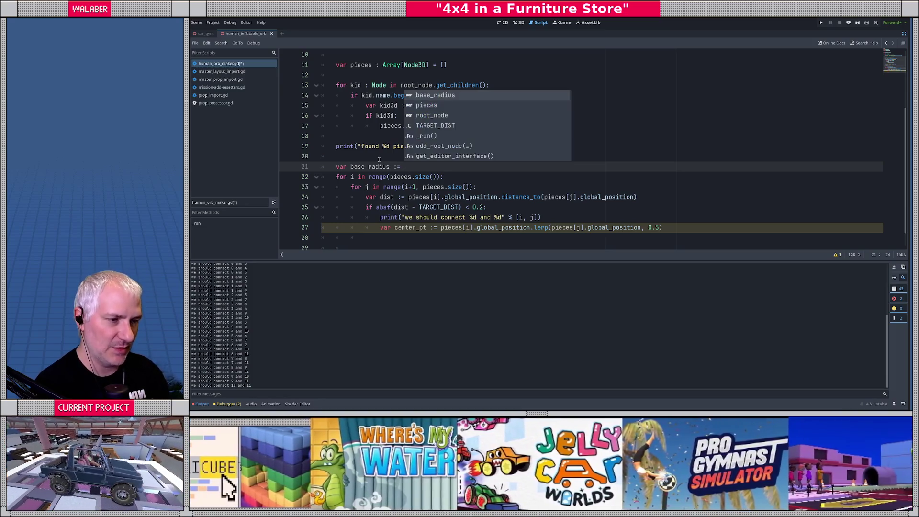
{"action": "key", "text": "Return"}
{"action": "type", "text": "[0]"}
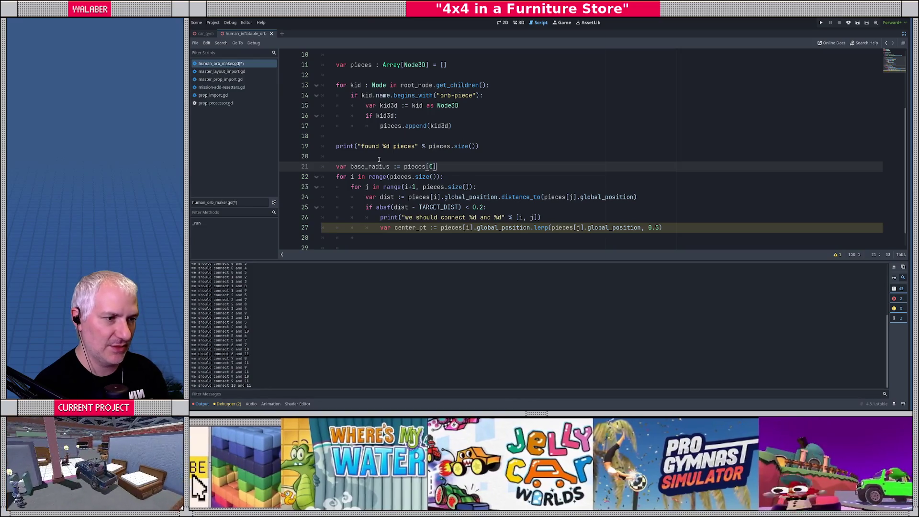
{"action": "type", "text": ".g"}
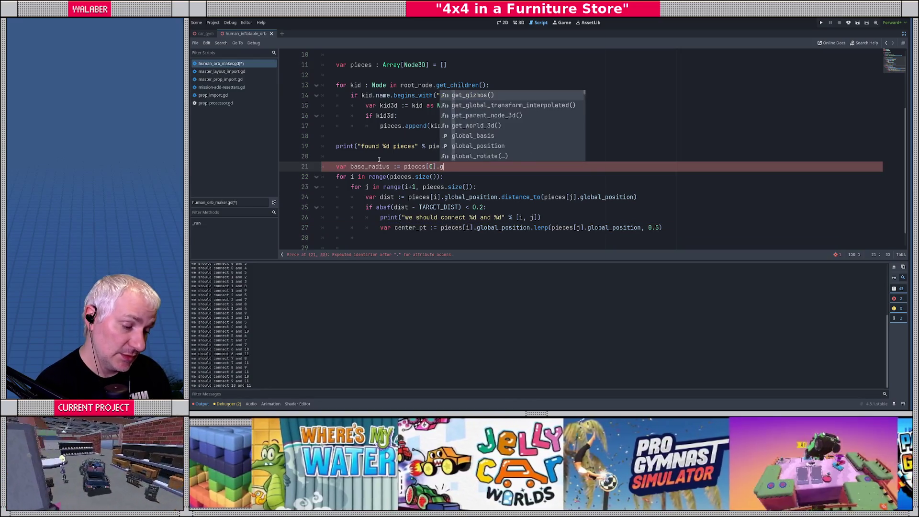
{"action": "type", "text": "lobal_position.le"}
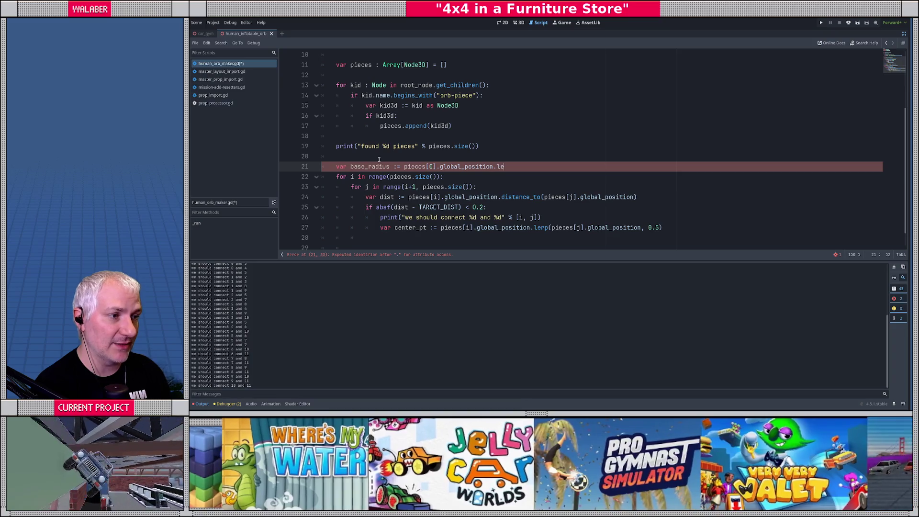
{"action": "type", "text": "ngth()"}
{"action": "key", "text": "Return"}
Below center_pt, add var joint_pos := (center_pt.normalized() * base_radius) and begin a joint_up line.
{"action": "scroll", "coordinate": [407, 201], "scroll_direction": "down", "scroll_amount": 1}
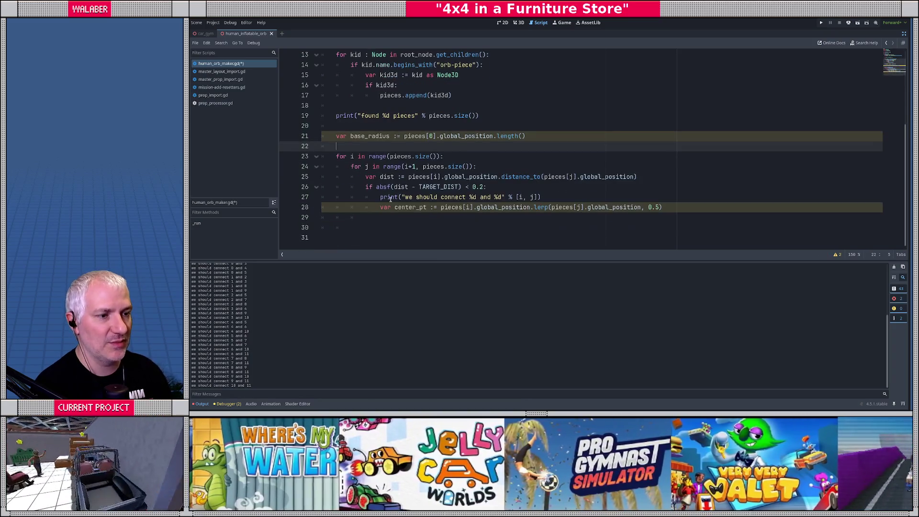
{"action": "left_click", "coordinate": [413, 217]}
{"action": "type", "text": "var joint"}
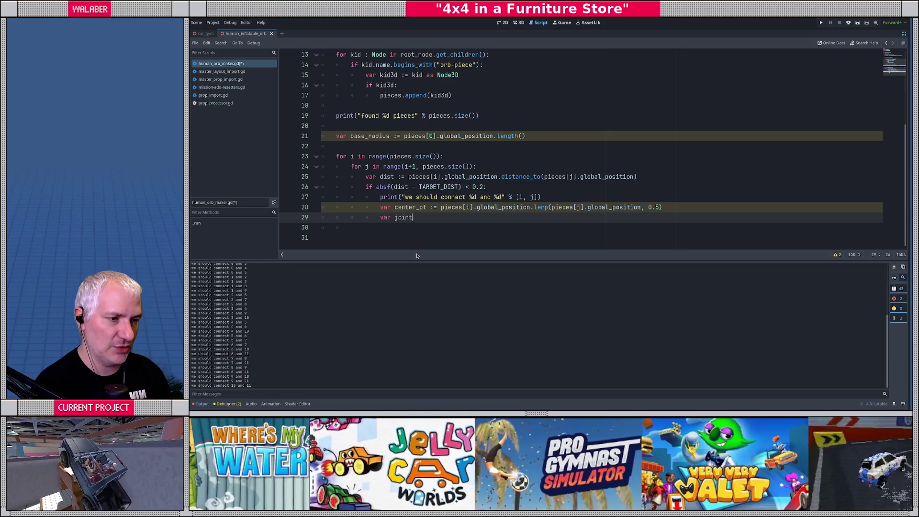
{"action": "type", "text": "_pos := "}
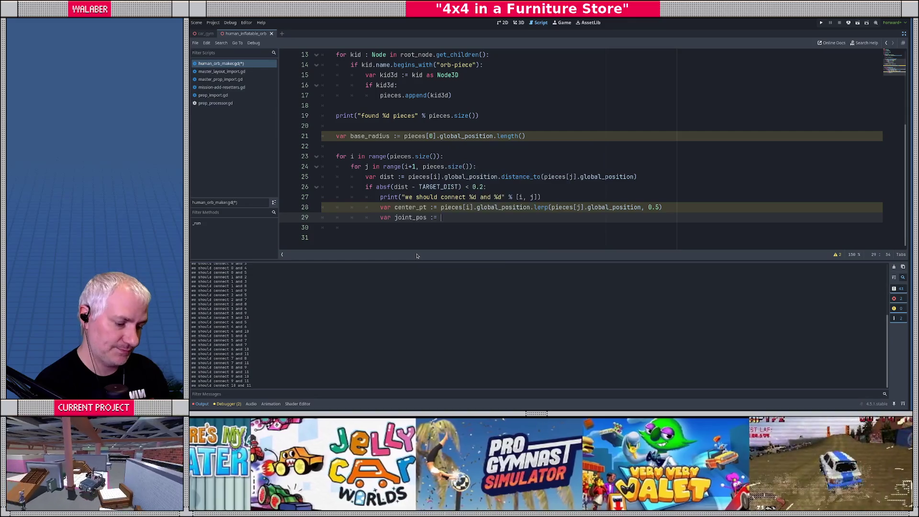
{"action": "type", "text": "(center_"}
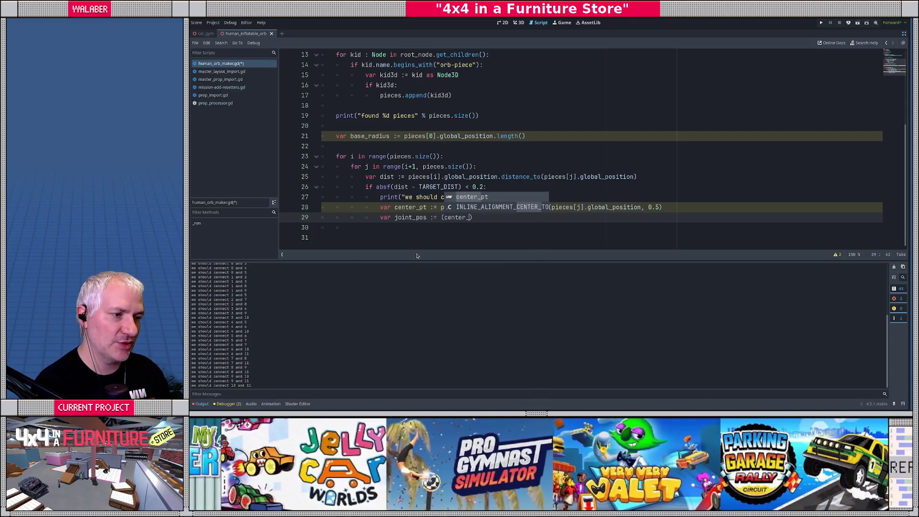
{"action": "type", "text": "pt.normalized()"}
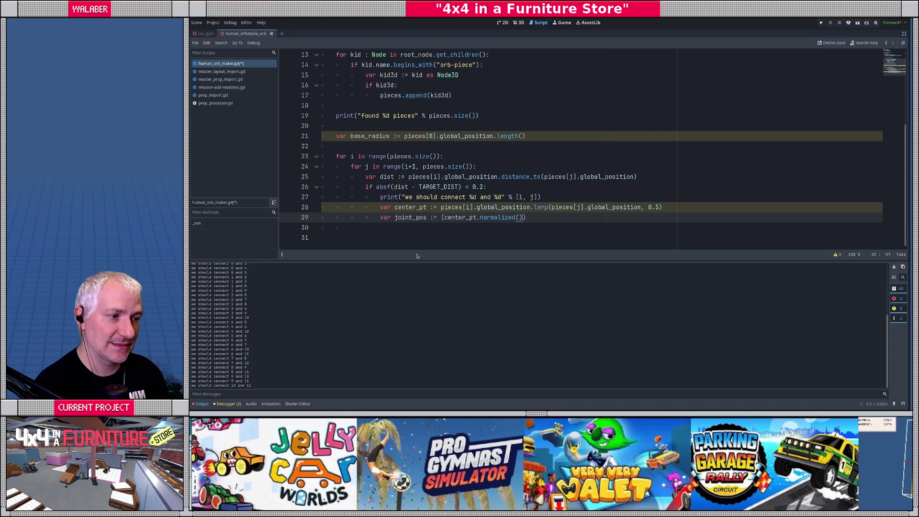
{"action": "type", "text": " * base_ra"}
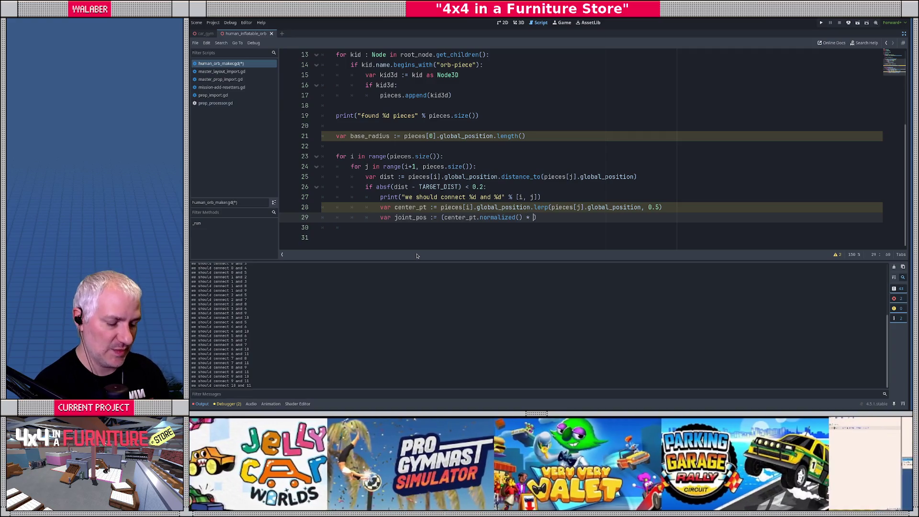
{"action": "type", "text": "dius"}
{"action": "key", "text": "End"}
{"action": "key", "text": "Return"}
{"action": "type", "text": "var joint_u"}
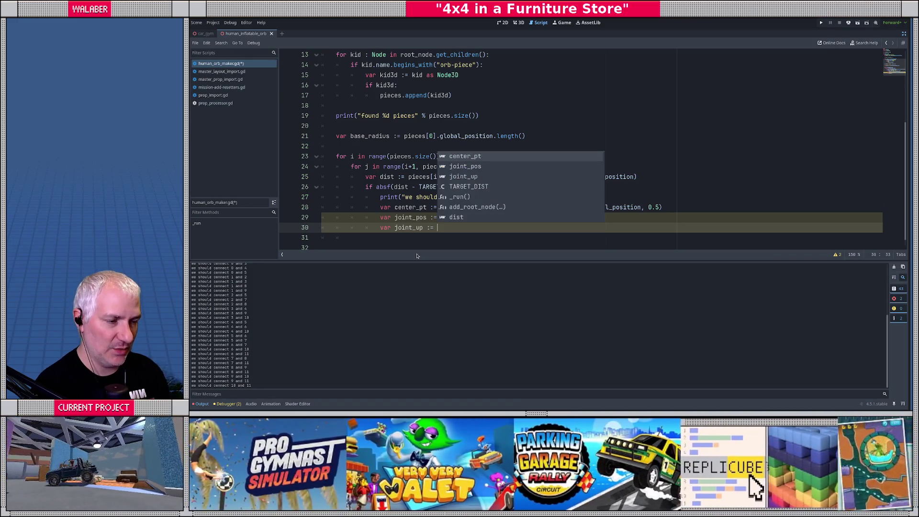
{"action": "key", "text": "Escape"}
Set joint_up to center_pt.normalized() and joint_right to (pieces[j] − pieces[i]) global positions, normalized.
{"action": "type", "text": "c"}
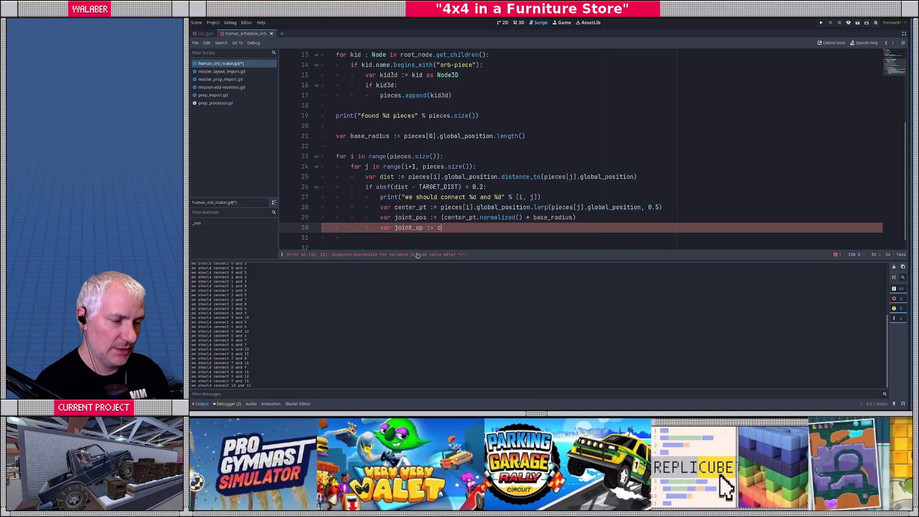
{"action": "type", "text": "enter_pt.no"}
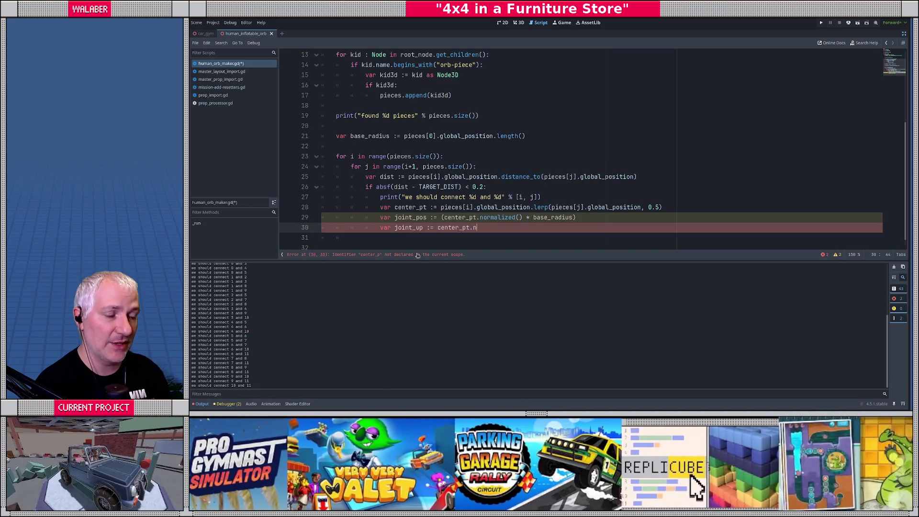
{"action": "key", "text": "Return"}
{"action": "key", "text": "Return"}
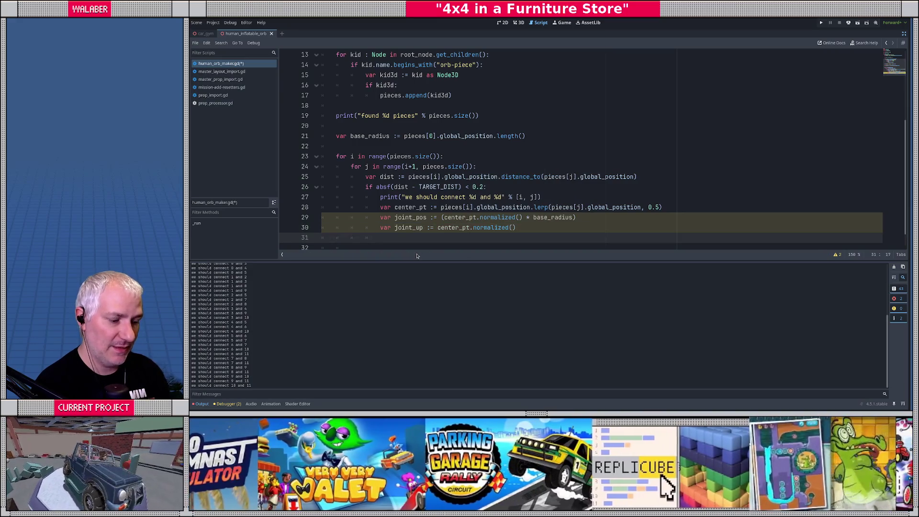
{"action": "type", "text": "var joint_ri"}
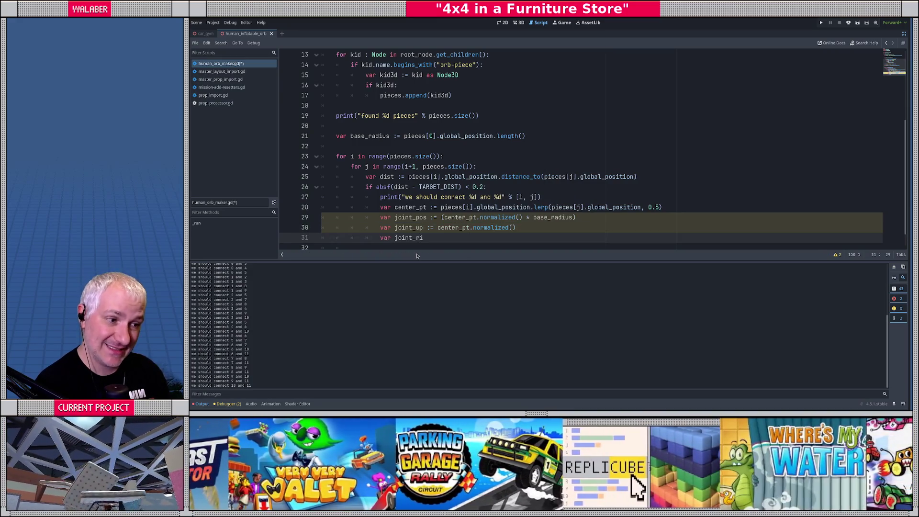
{"action": "type", "text": "ght :="}
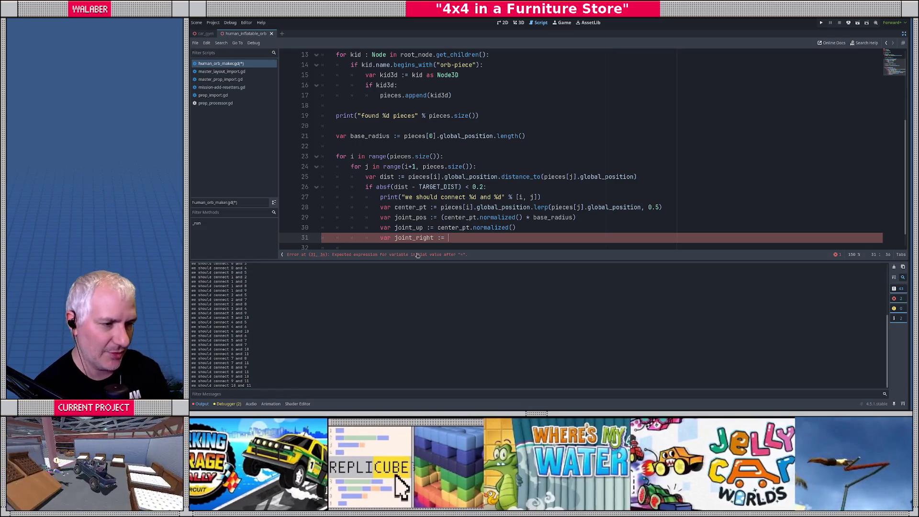
{"action": "type", "text": "("}
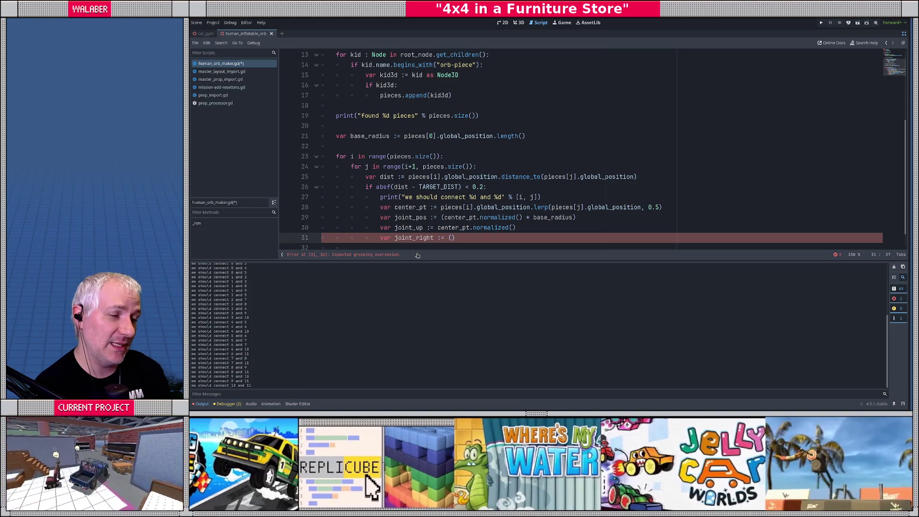
{"action": "type", "text": "pieces[j].globa"}
{"action": "key", "text": "Return"}
{"action": "type", "text": "-"}
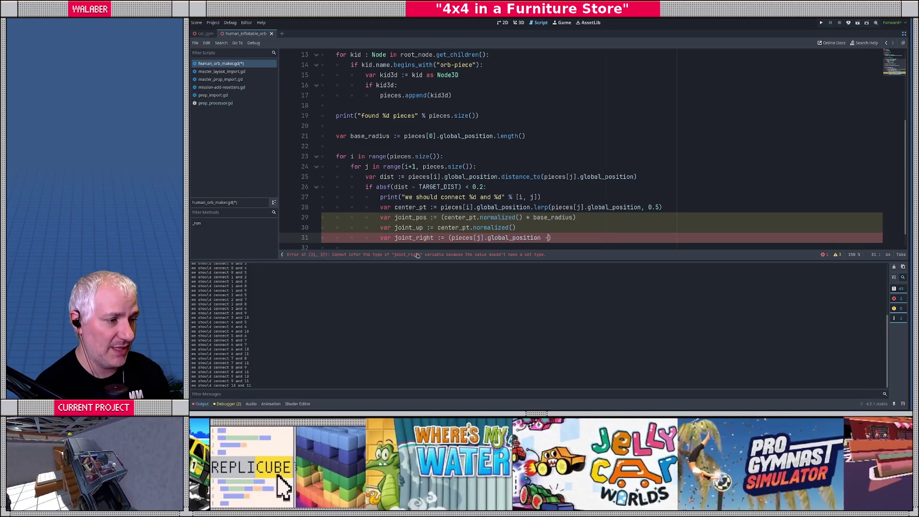
{"action": "type", "text": " piece"}
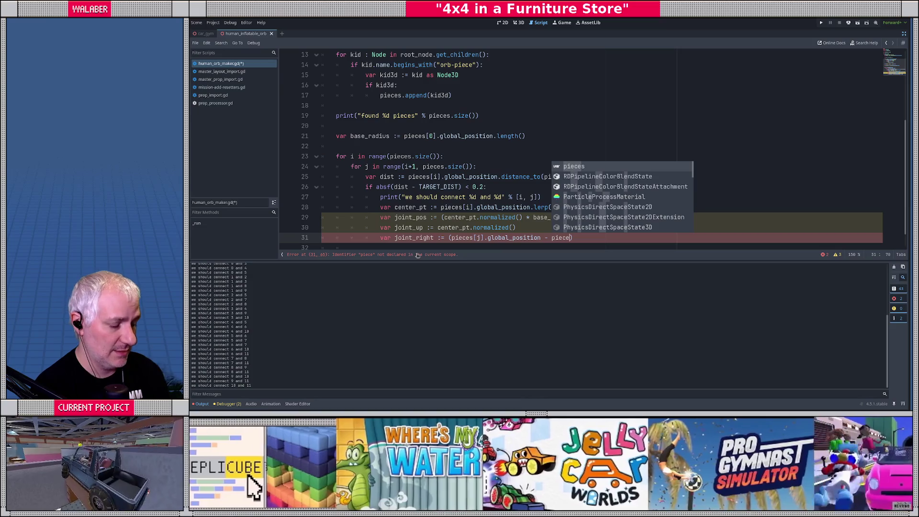
{"action": "type", "text": "s[i].globa"}
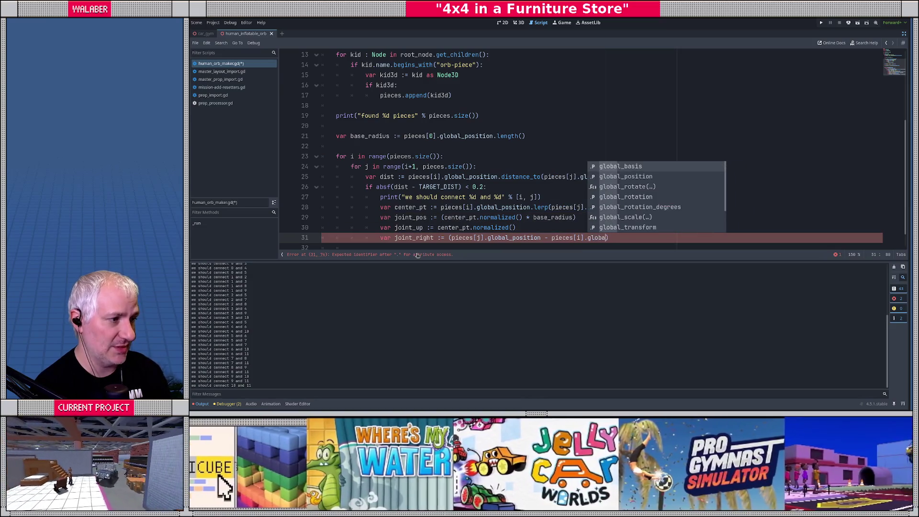
{"action": "key", "text": "Return"}
{"action": "type", "text": ").nor"}
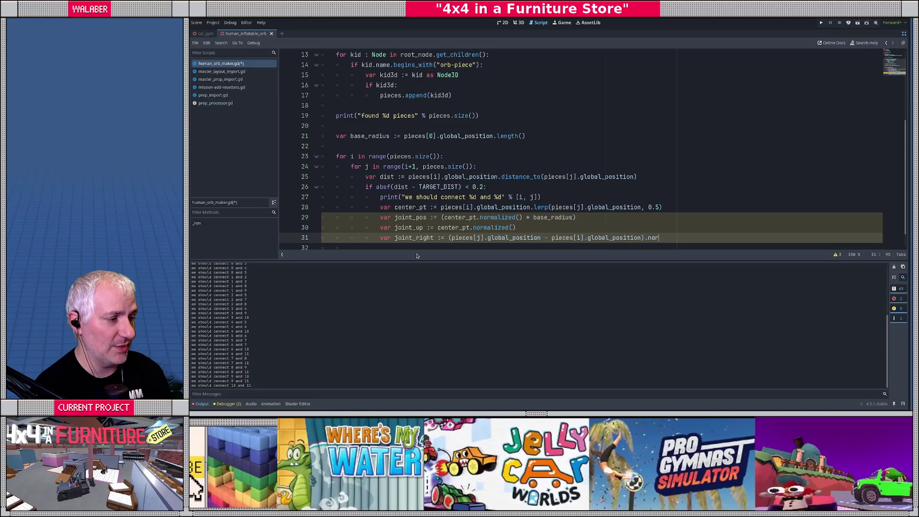
{"action": "key", "text": "Return"}
{"action": "key", "text": "Return"}
{"action": "key", "text": "Return"}
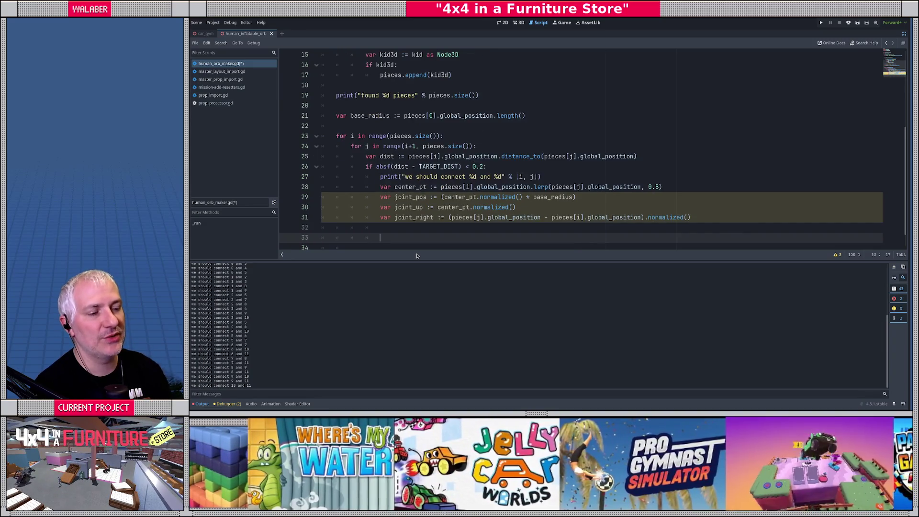
{"action": "type", "text": "va"}
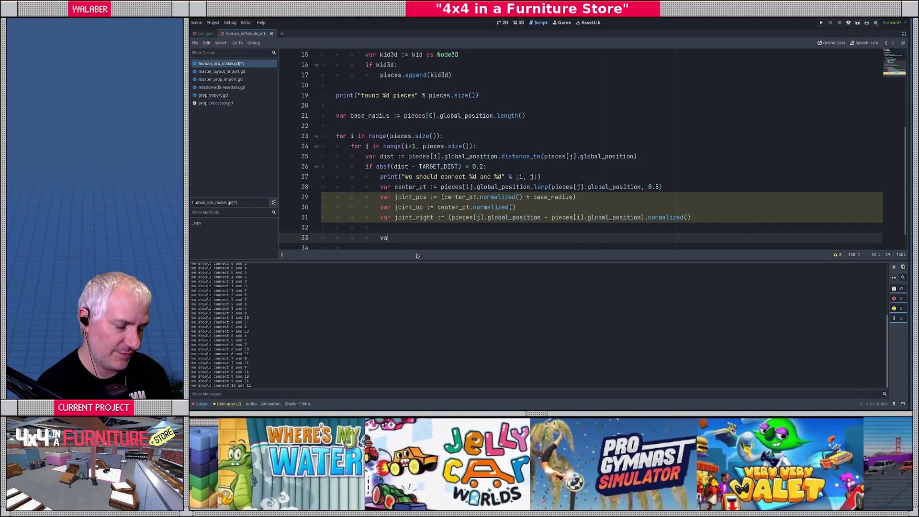
{"action": "type", "text": "r joint :="}
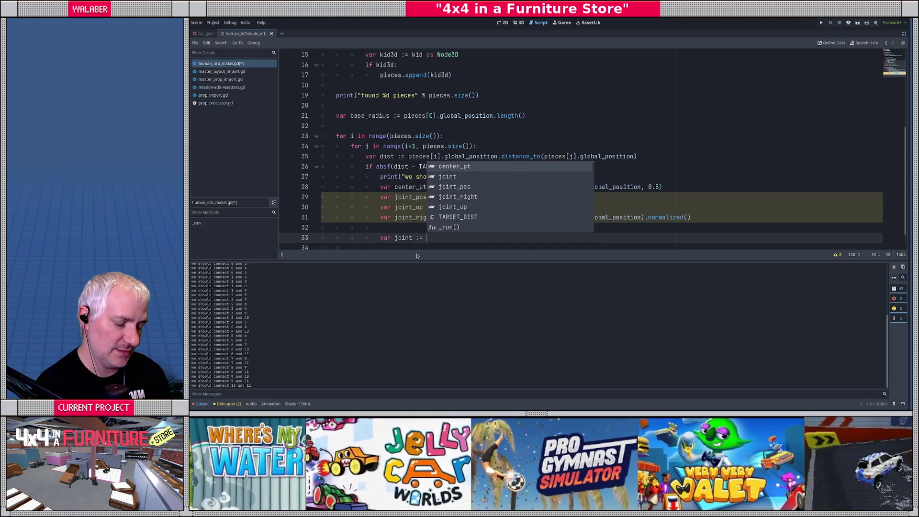
{"action": "type", "text": " Ge"}
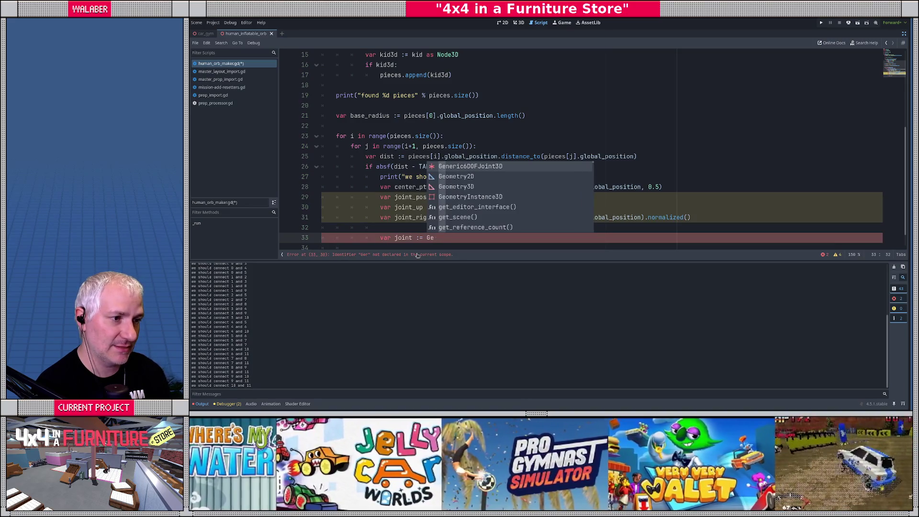
Create var joint := Generic6DOFJoint3D.new(), name it "Joint-%d-%d" % [i, j], and add it to root_node.
{"action": "key", "text": "Return"}
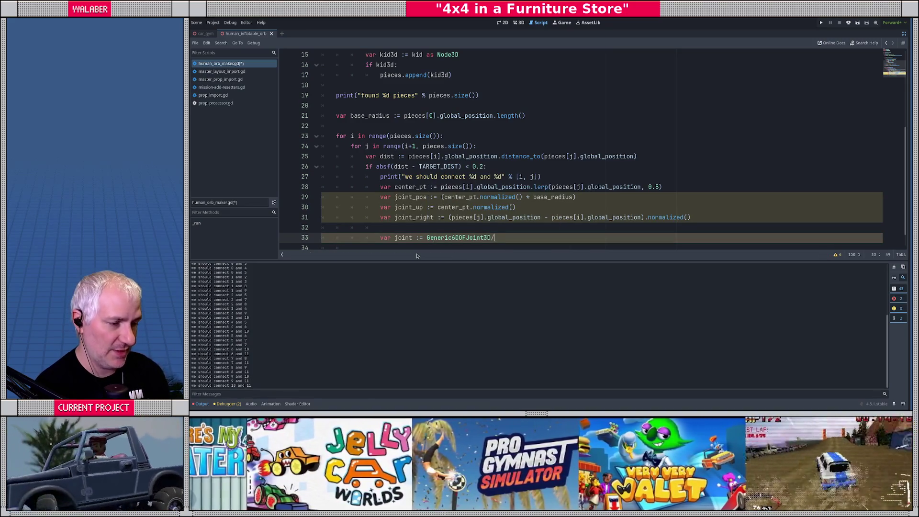
{"action": "type", "text": ".new()"}
{"action": "key", "text": "Return"}
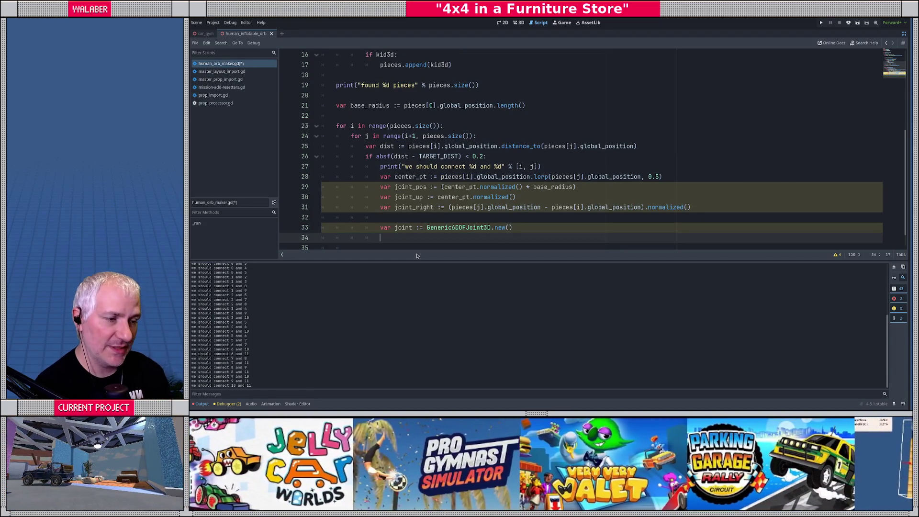
{"action": "type", "text": "joint.name = \""}
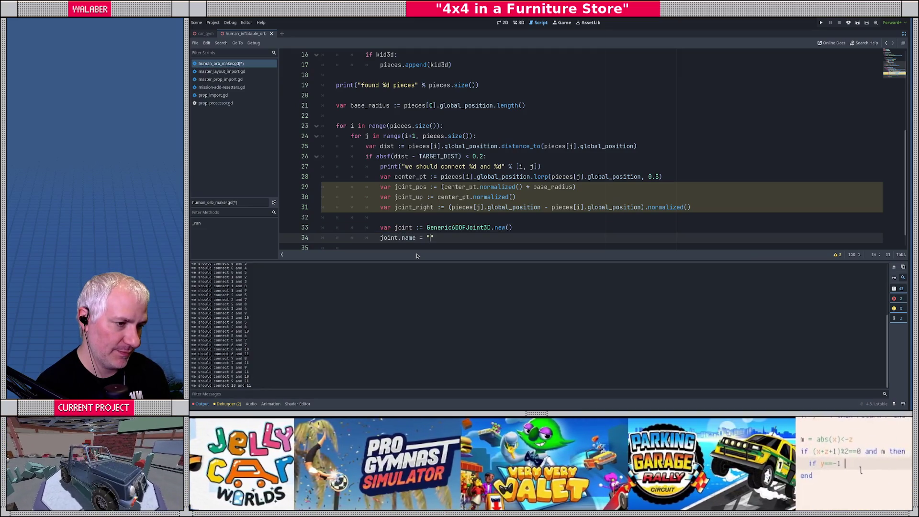
{"action": "type", "text": "Joint"}
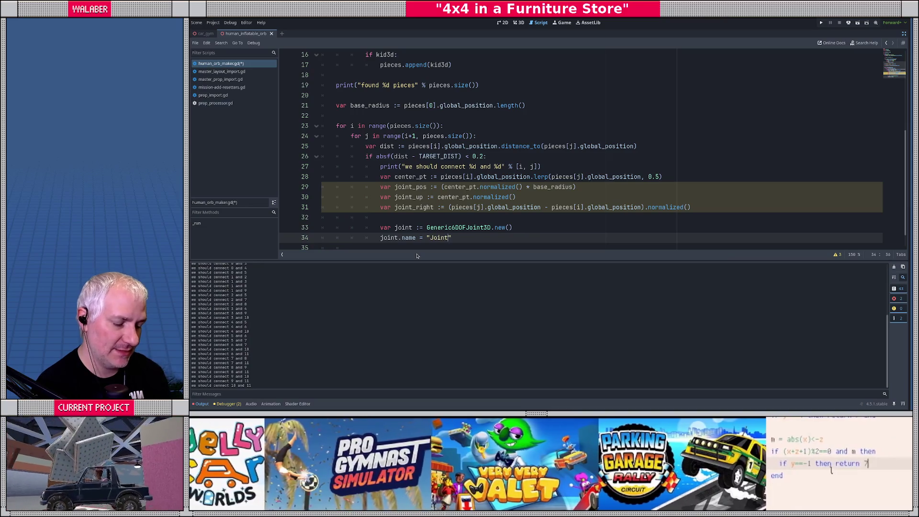
{"action": "type", "text": "-%d-%d\" % "}
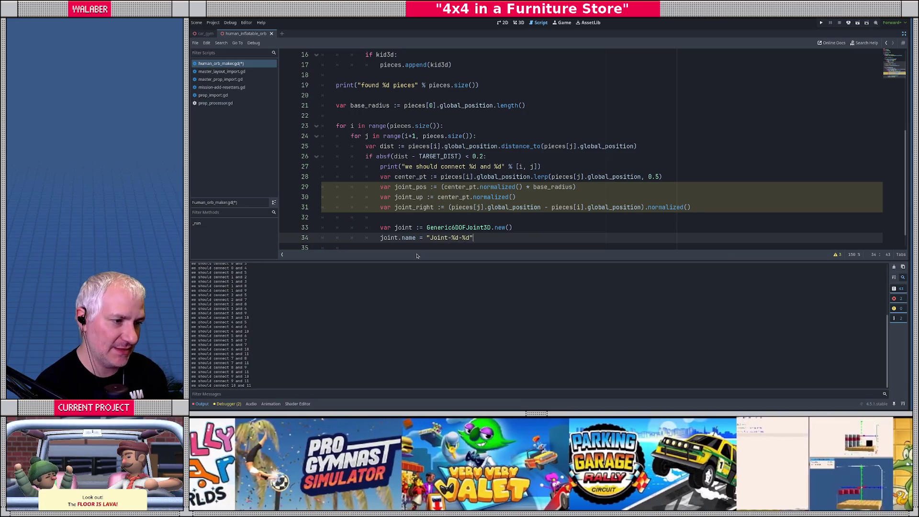
{"action": "type", "text": "[i, j"}
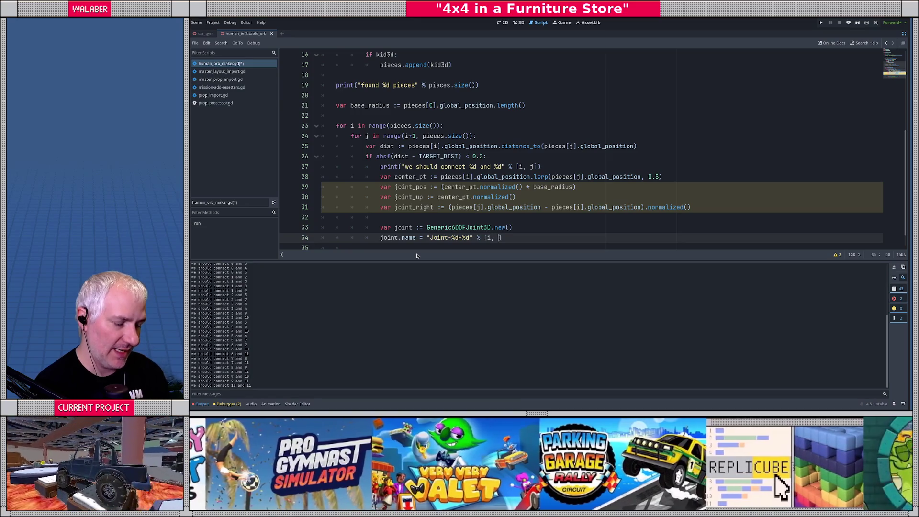
{"action": "key", "text": "Return"}
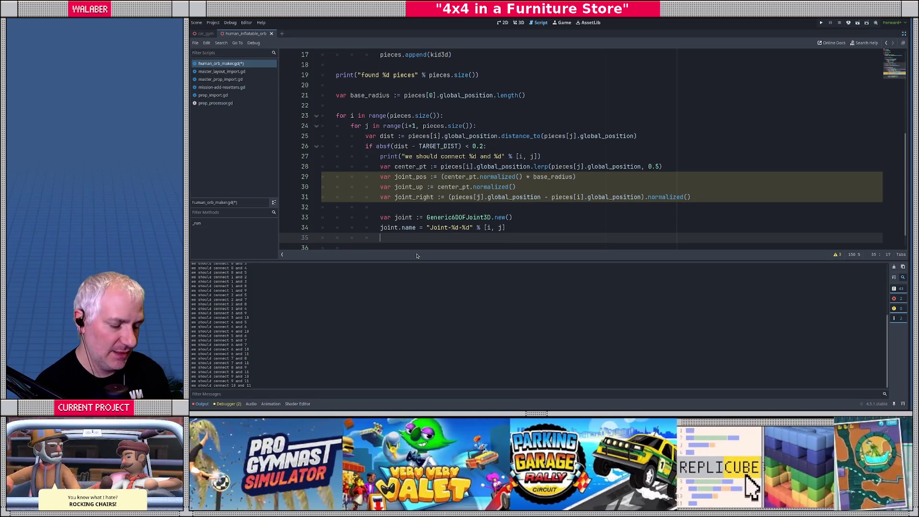
{"action": "type", "text": "j"}
{"action": "key", "text": "BackSpace"}
{"action": "type", "text": "root_node.add_child(joint)"}
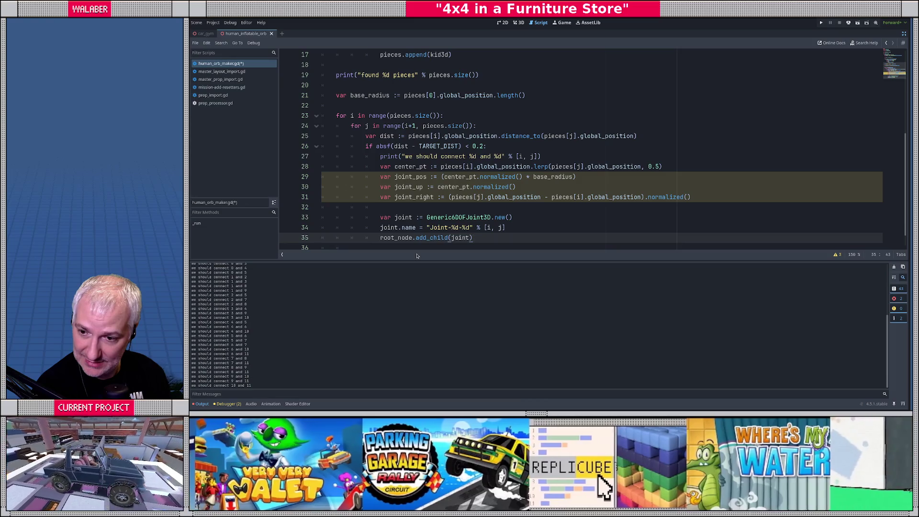
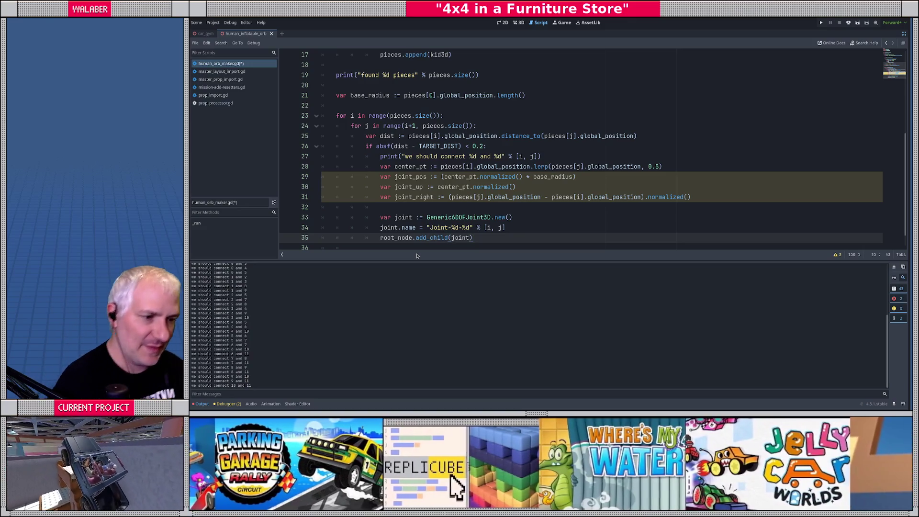
Start a new line 36 reading 'joint.transform = Transform3D(Basis', completing transform and Transform3D via autocomplete.
{"action": "key", "text": "Return"}
{"action": "type", "text": "joint."}
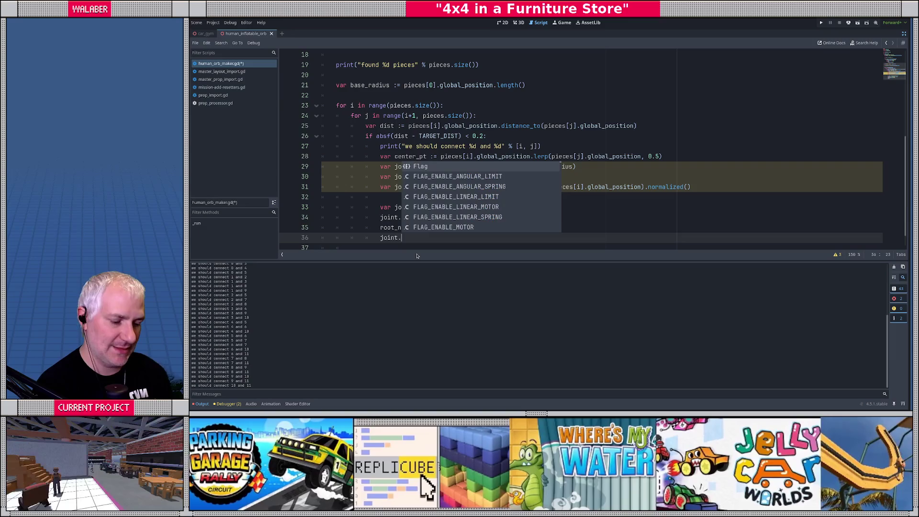
{"action": "type", "text": "tra"}
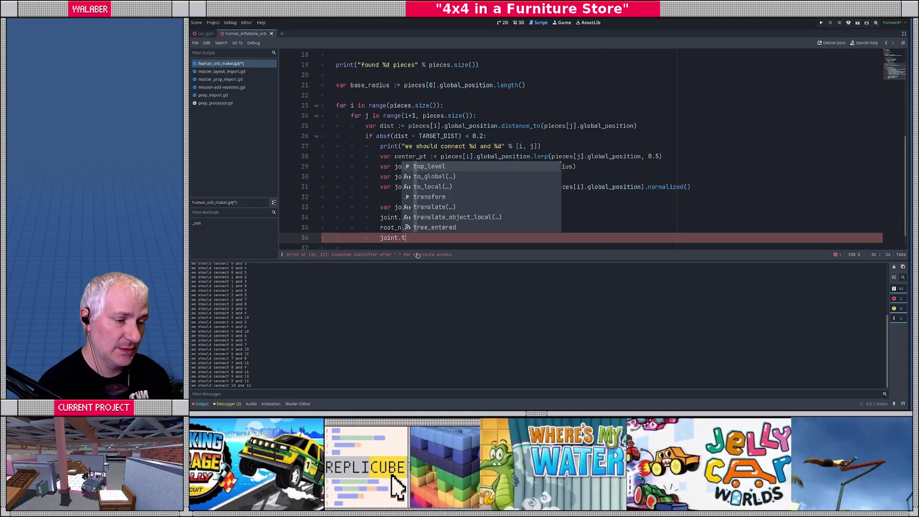
{"action": "key", "text": "Return"}
{"action": "type", "text": "= Tran"}
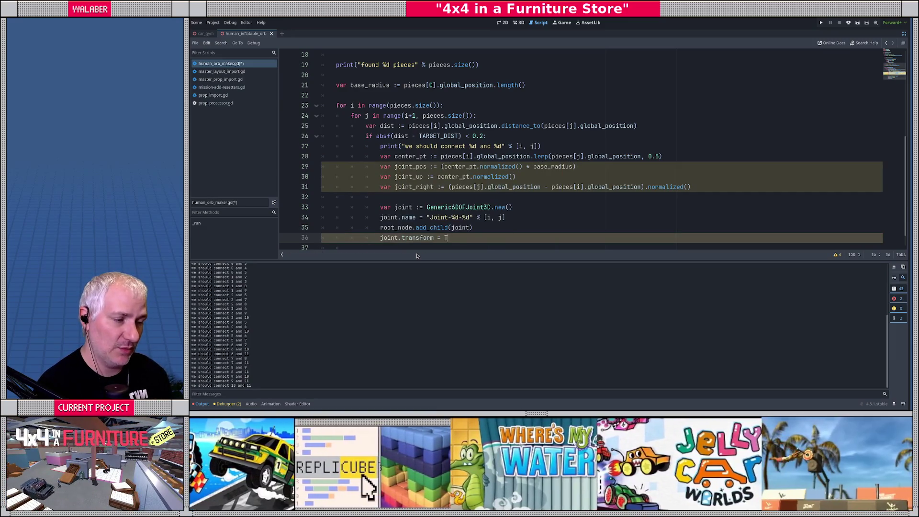
{"action": "key", "text": "Down"}
{"action": "key", "text": "Return"}
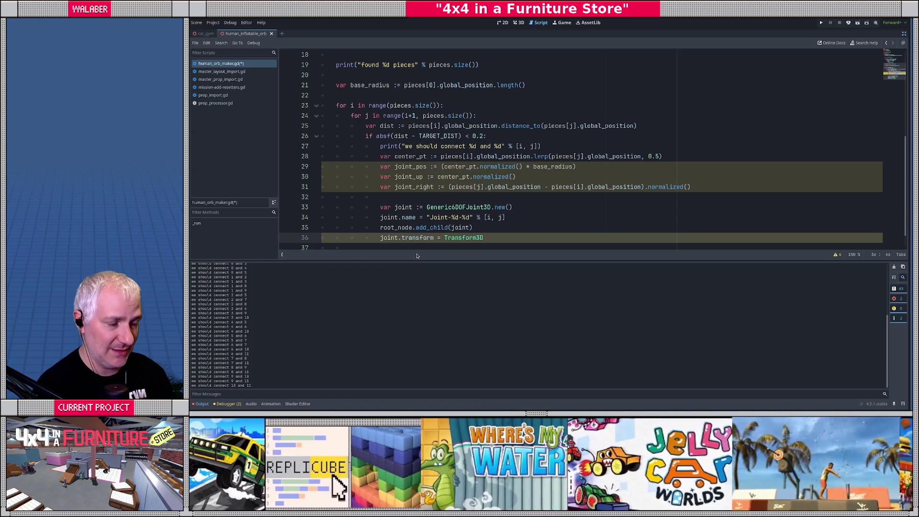
{"action": "scroll", "coordinate": [498, 221], "scroll_direction": "down", "scroll_amount": 1}
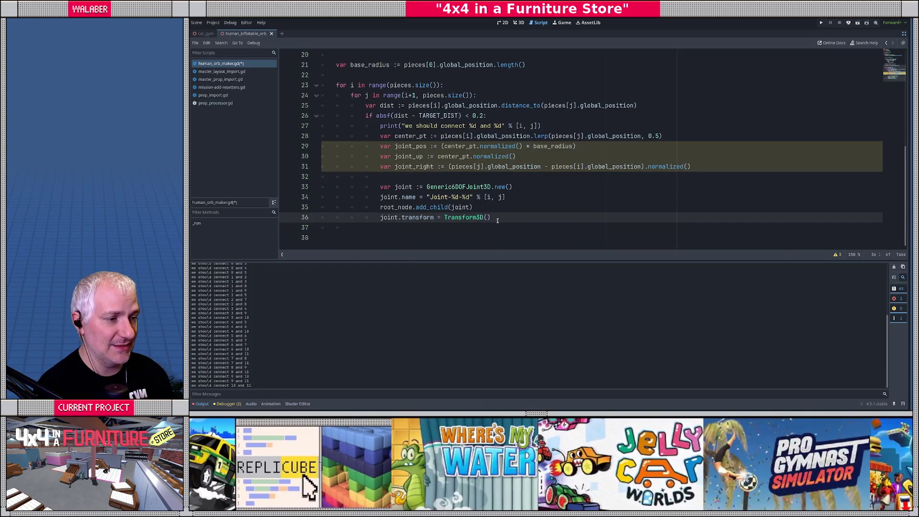
{"action": "key", "text": "Left"}
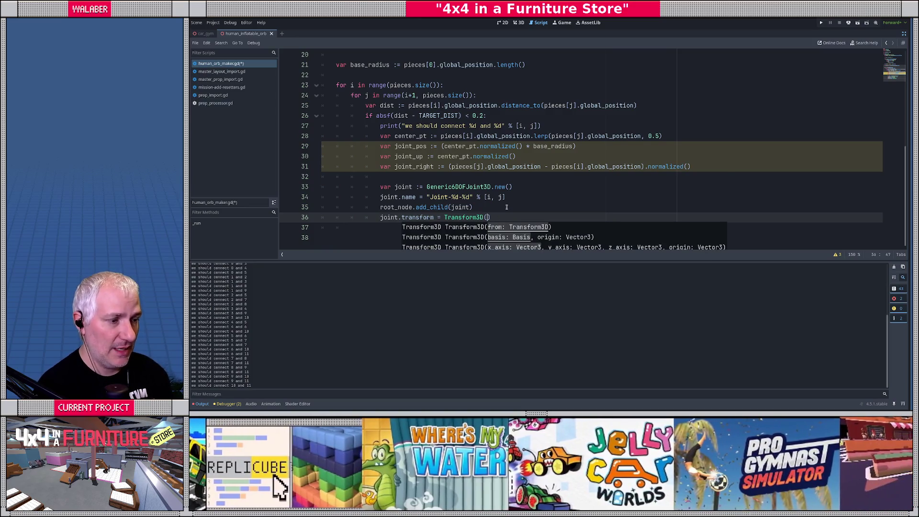
{"action": "type", "text": "Basis("}
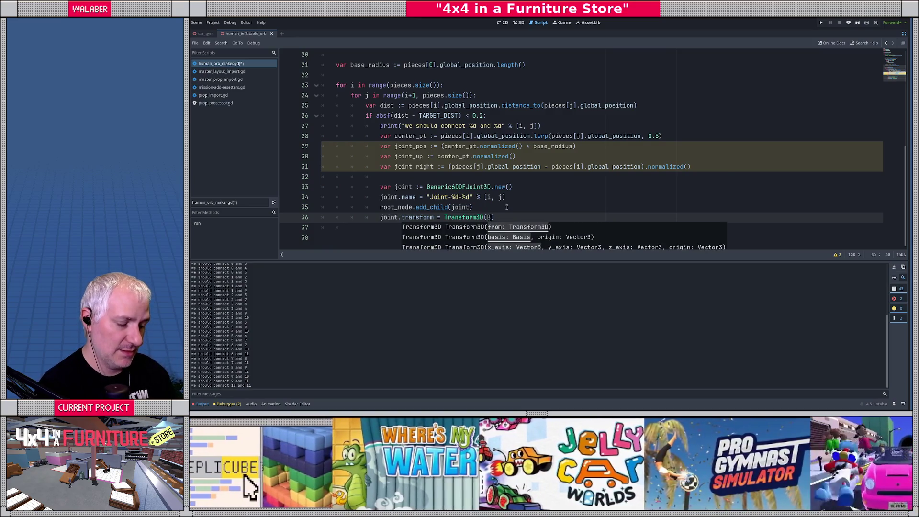
{"action": "key", "text": "BackSpace"}
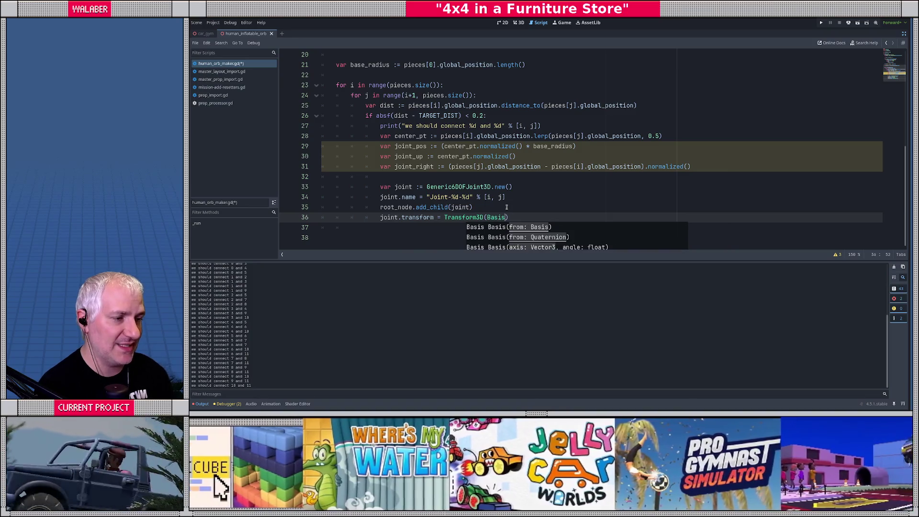
{"action": "type", "text": "."}
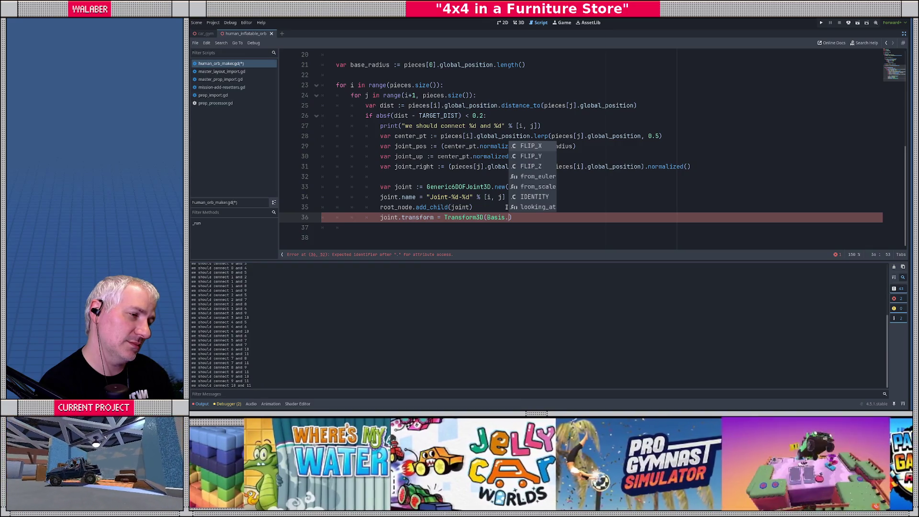
{"action": "key", "text": "BackSpace"}
Add 'var joint_fwd := joint_right.cross(joint_up).normalized()' on the empty line before joint creation.
{"action": "left_click", "coordinate": [450, 175]}
{"action": "type", "text": "var joint_"}
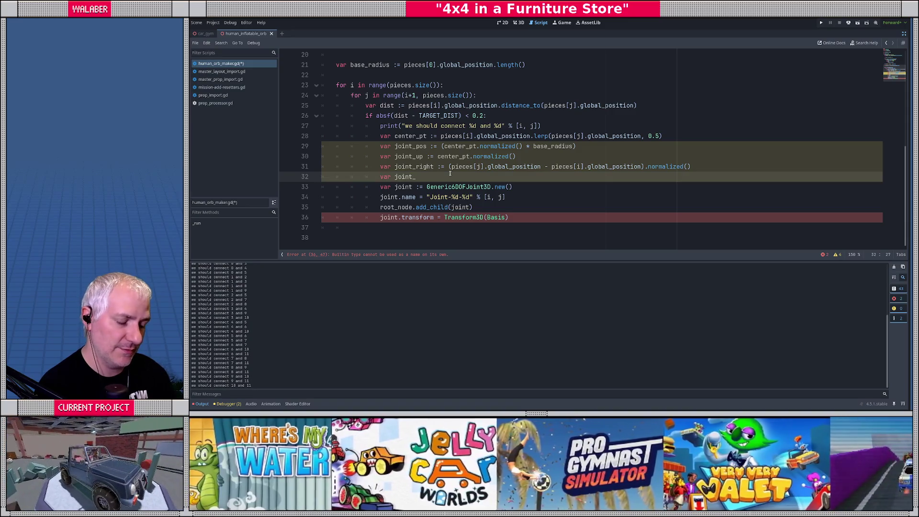
{"action": "type", "text": "fwd :="}
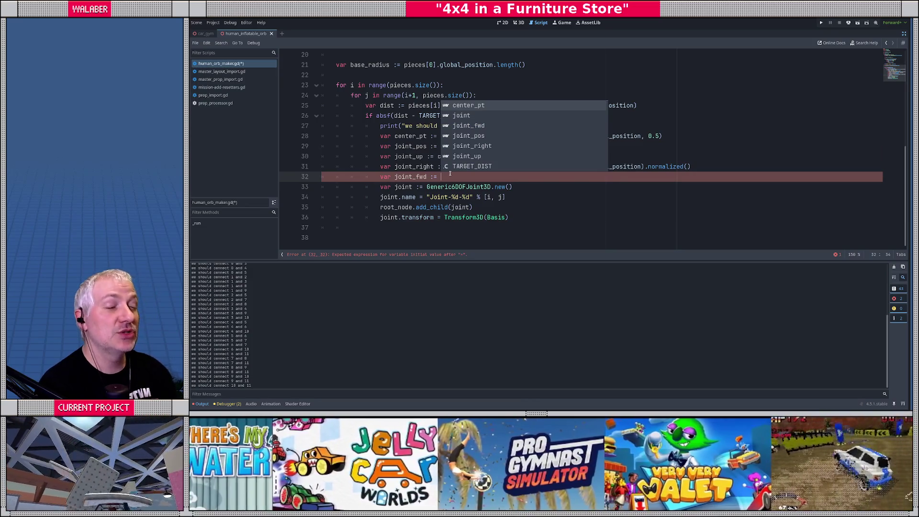
{"action": "type", "text": " joint"}
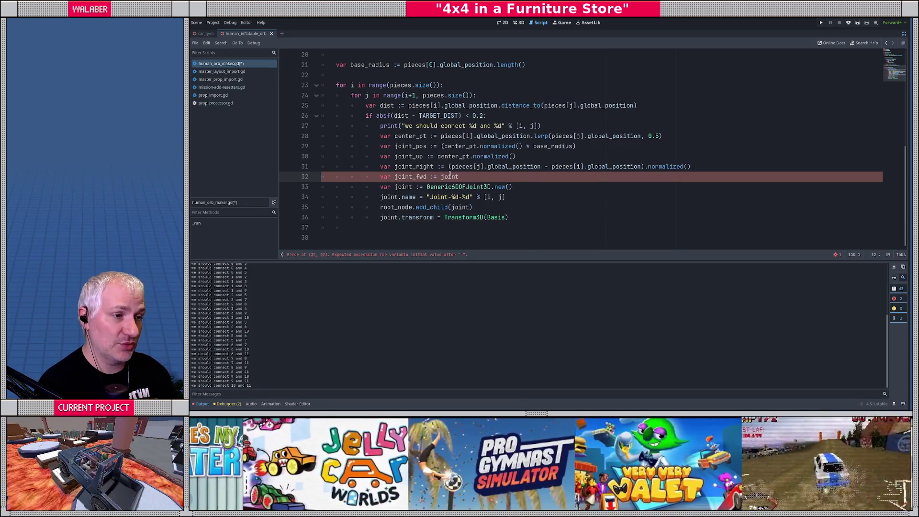
{"action": "type", "text": "_right.co"}
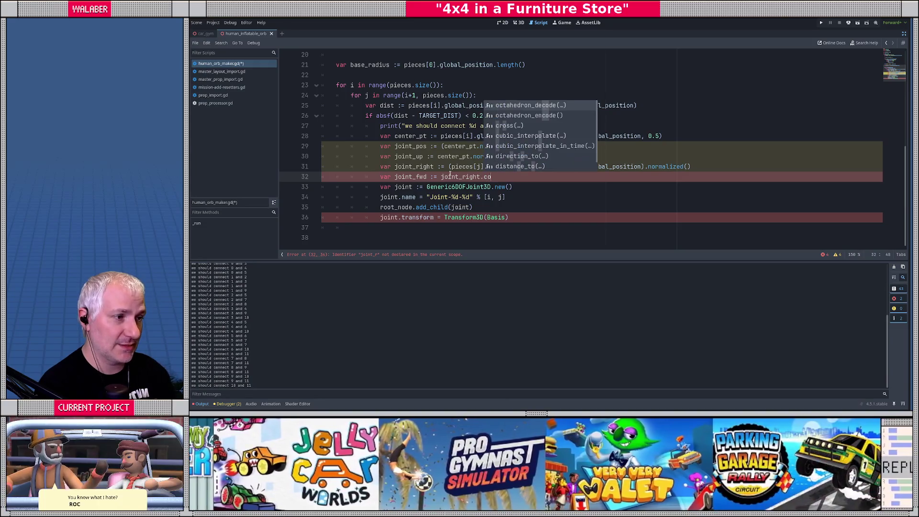
{"action": "key", "text": "Return"}
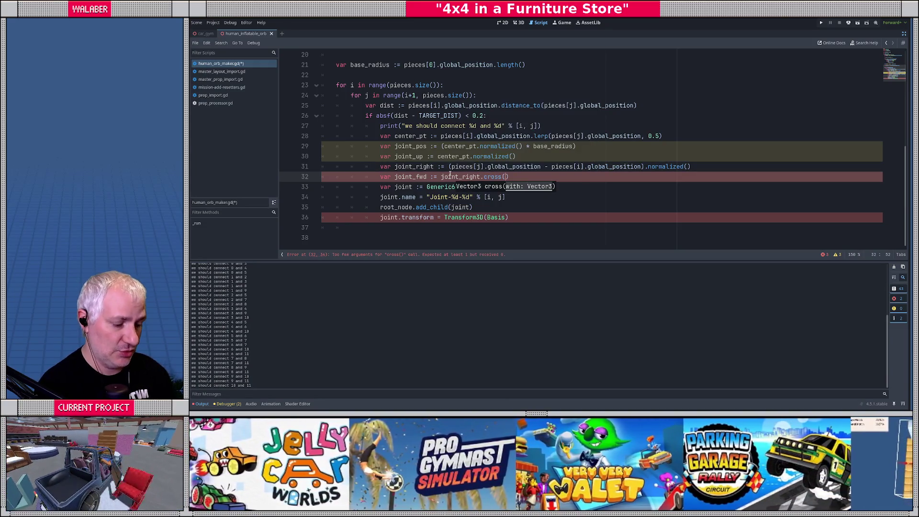
{"action": "type", "text": "joint_up).nor"}
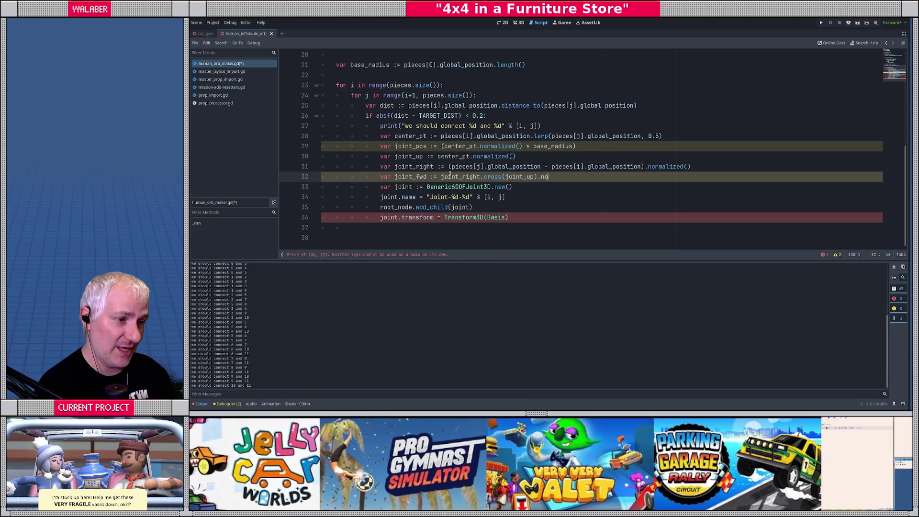
{"action": "key", "text": "Return"}
{"action": "key", "text": "Return"}
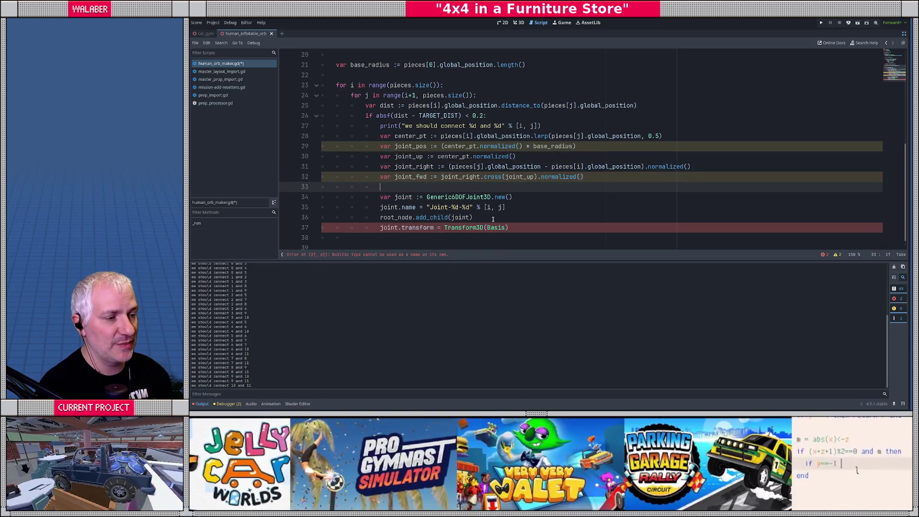
{"action": "left_click", "coordinate": [506, 228]}
Tidy the Basis parentheses on the transform line so Basis members can be accessed.
{"action": "type", "text": "("}
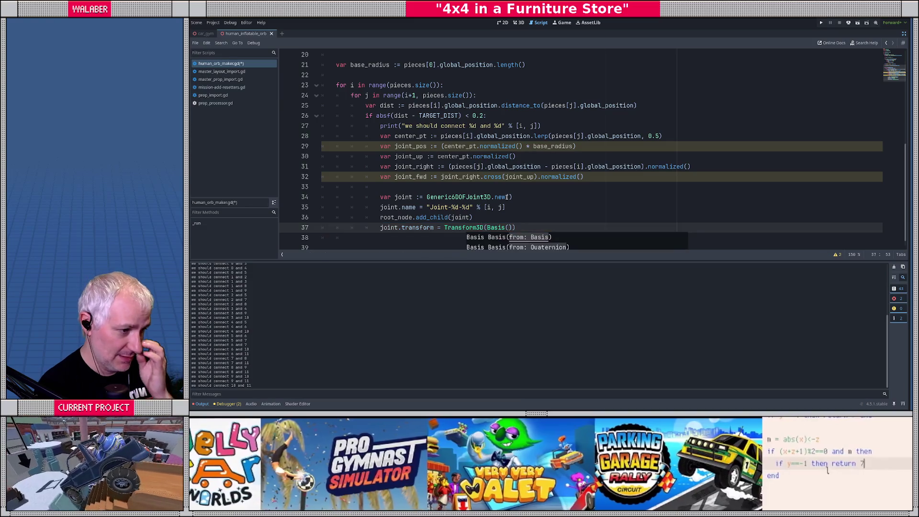
{"action": "scroll", "coordinate": [541, 185], "scroll_direction": "down", "scroll_amount": 1}
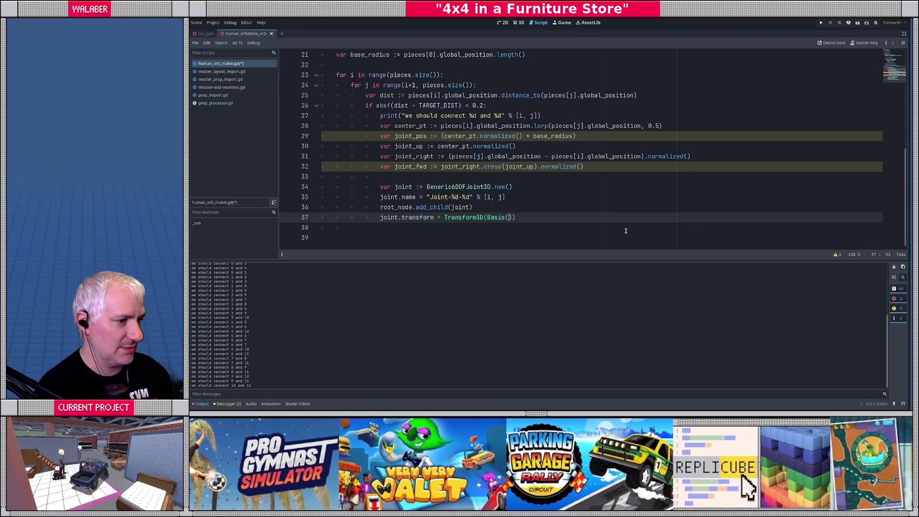
{"action": "key", "text": "Return"}
{"action": "key", "text": "Return"}
{"action": "key", "text": "Return"}
{"action": "key", "text": "BackSpace"}
{"action": "key", "text": "BackSpace"}
{"action": "key", "text": "Up"}
{"action": "key", "text": "Up"}
{"action": "key", "text": "Up"}
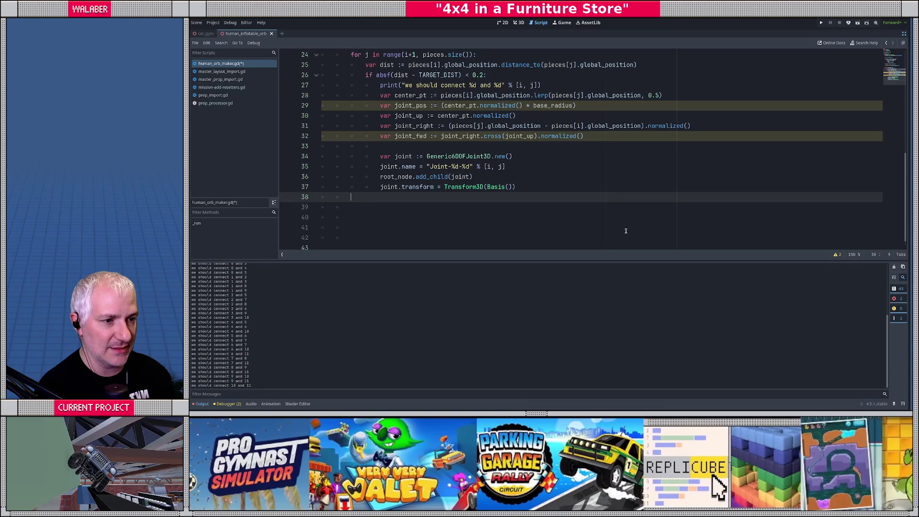
{"action": "key", "text": "End"}
{"action": "key", "text": "Left"}
{"action": "key", "text": "BackSpace"}
{"action": "key", "text": "BackSpace"}
{"action": "type", "text": "("}
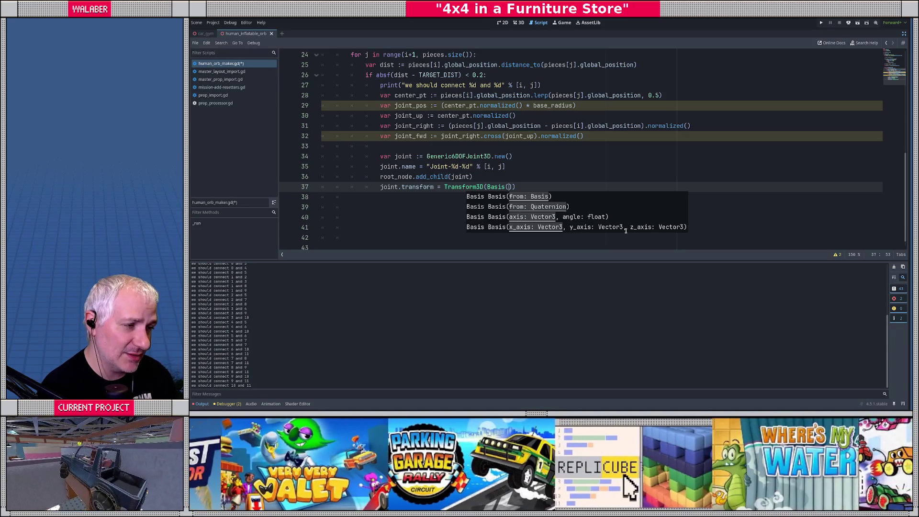
{"action": "key", "text": "BackSpace"}
{"action": "type", "text": "."}
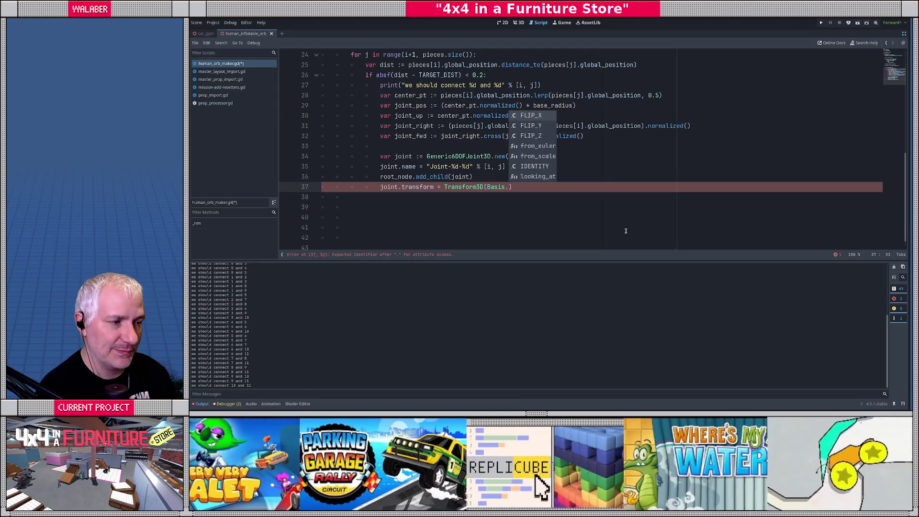
{"action": "key", "text": "BackSpace"}
{"action": "key", "text": "BackSpace"}
{"action": "key", "text": "BackSpace"}
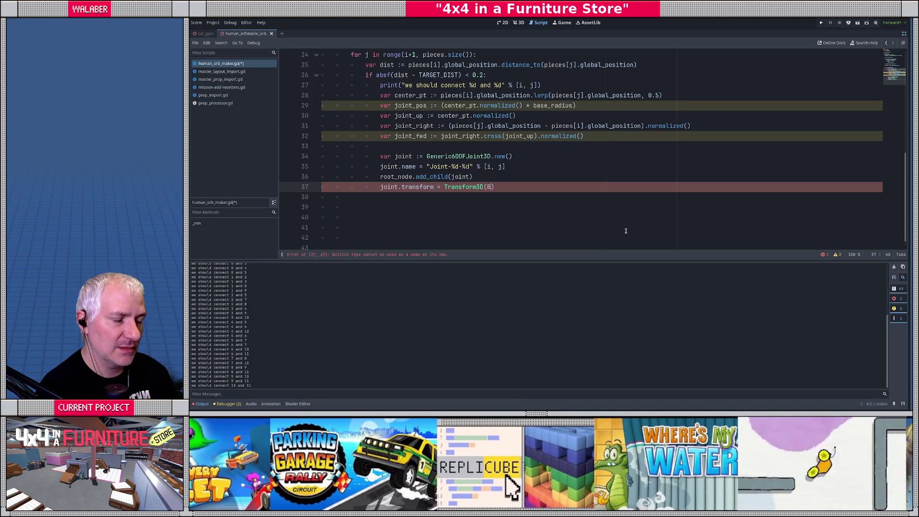
{"action": "type", "text": "asis("}
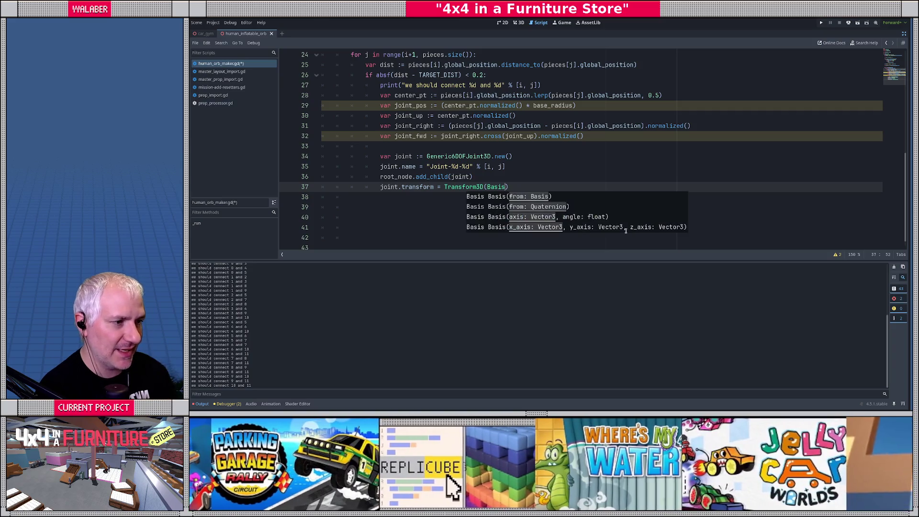
{"action": "key", "text": "BackSpace"}
Complete the line as Transform3D(Basis.looking_at(joint_fwd, joint_up), joint_pos).
{"action": "type", "text": ".look"}
{"action": "key", "text": "Return"}
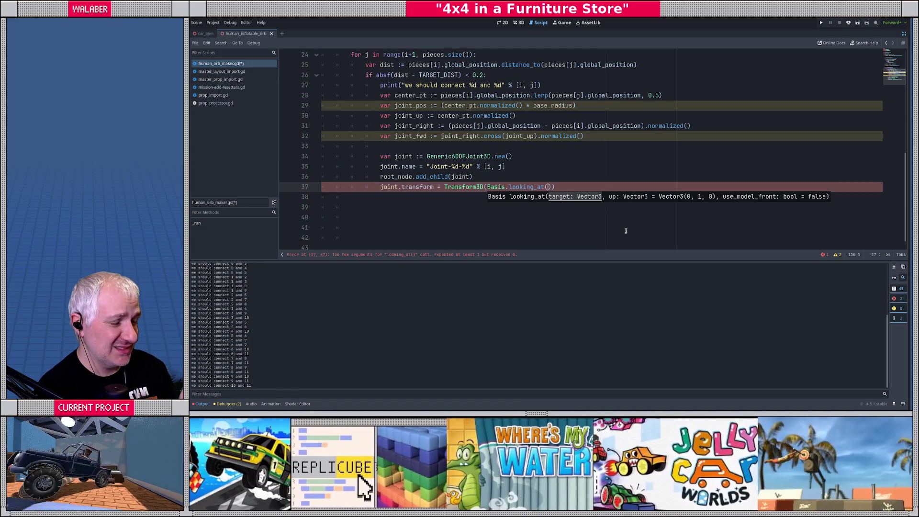
{"action": "type", "text": "joint_fwd,"}
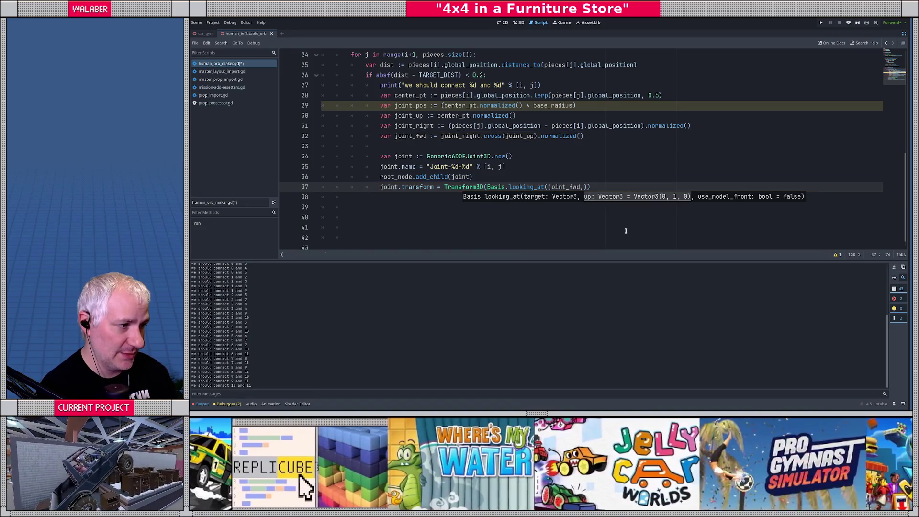
{"action": "type", "text": " joint_u"}
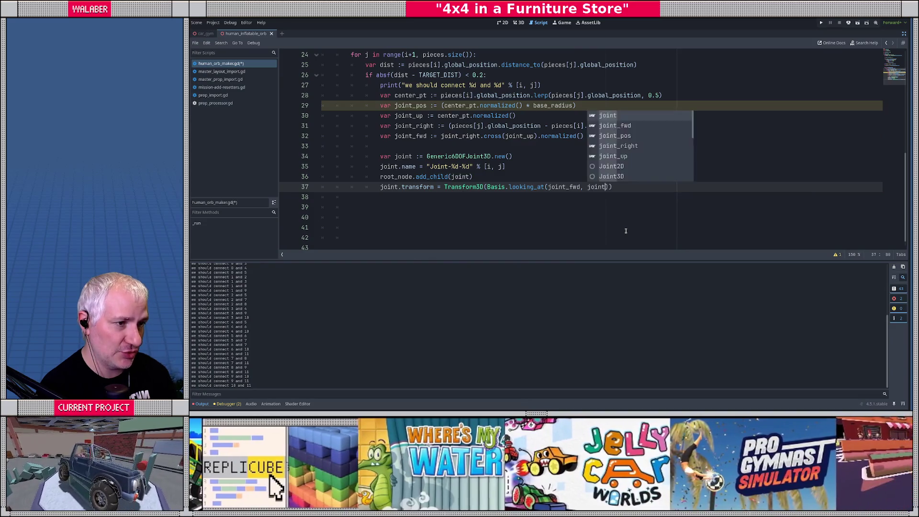
{"action": "type", "text": "p"}
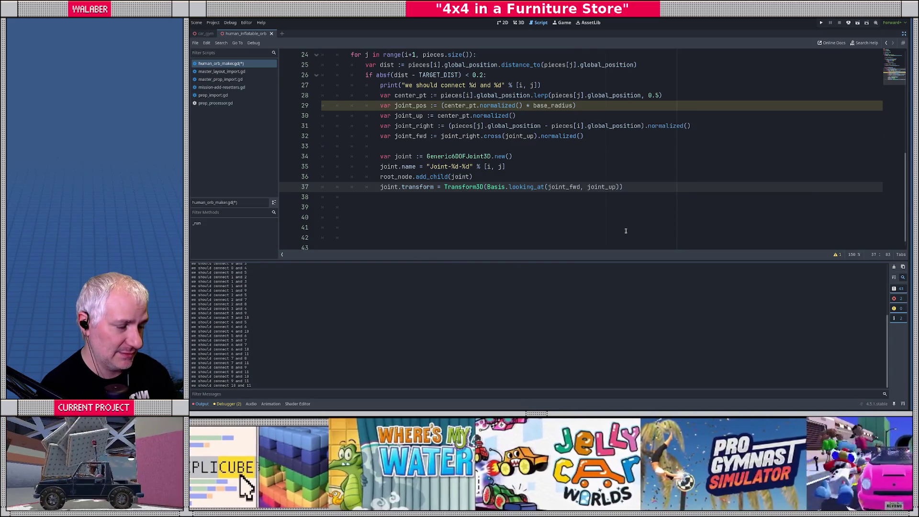
{"action": "type", "text": "),"}
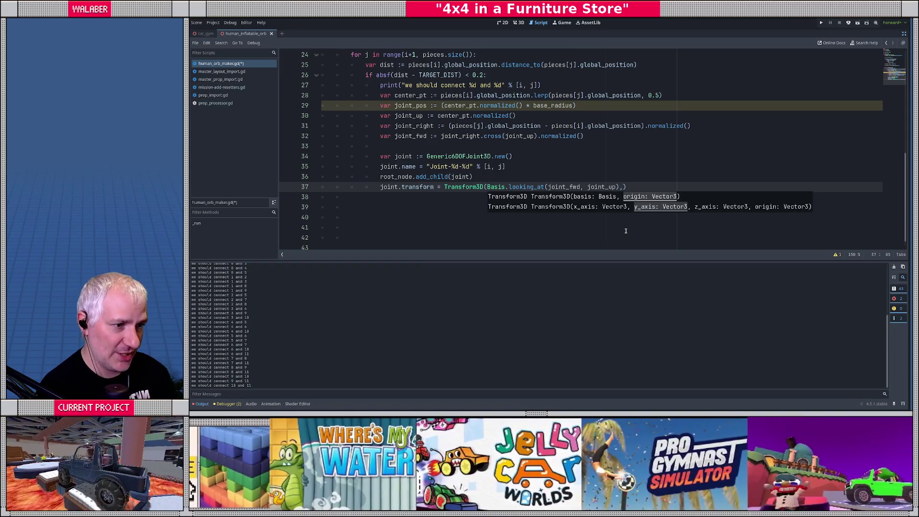
{"action": "type", "text": " p"}
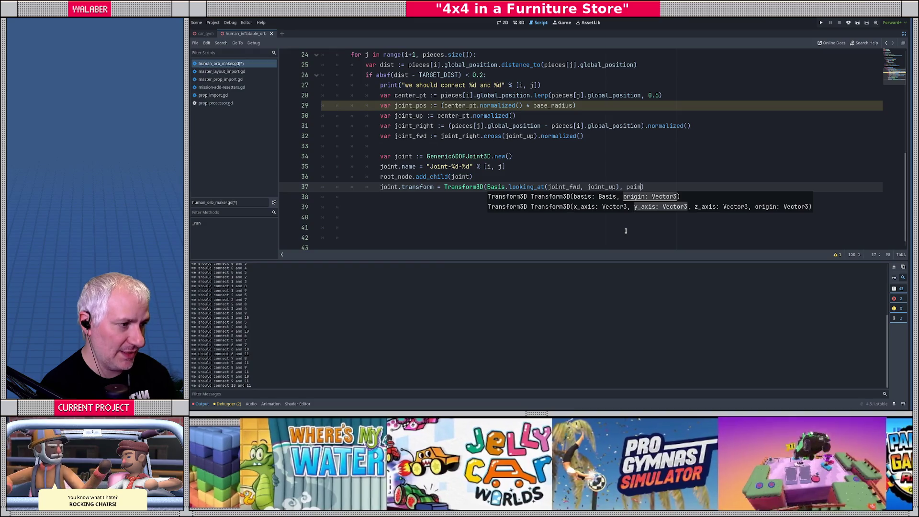
{"action": "key", "text": "BackSpace"}
{"action": "type", "text": "joint"}
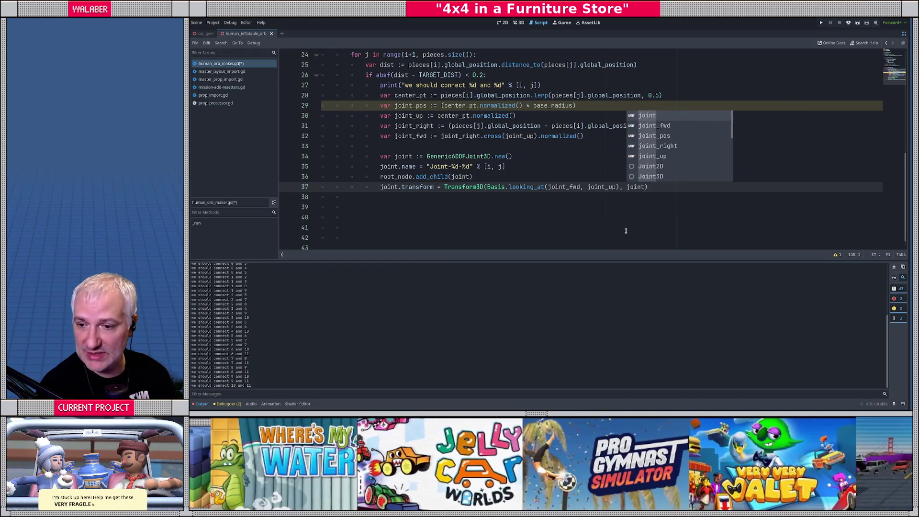
{"action": "type", "text": "_po"}
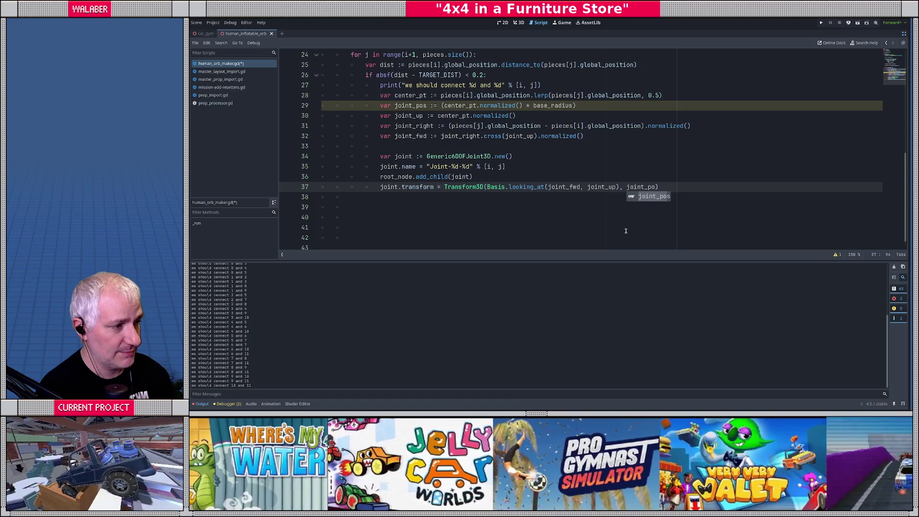
{"action": "type", "text": "s"}
{"action": "key", "text": "End"}
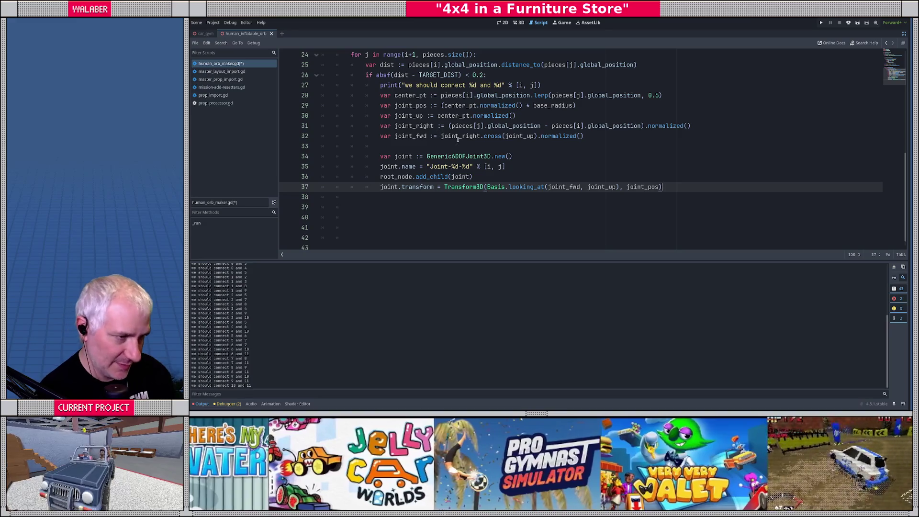
{"action": "mouse_move", "coordinate": [522, 187]}
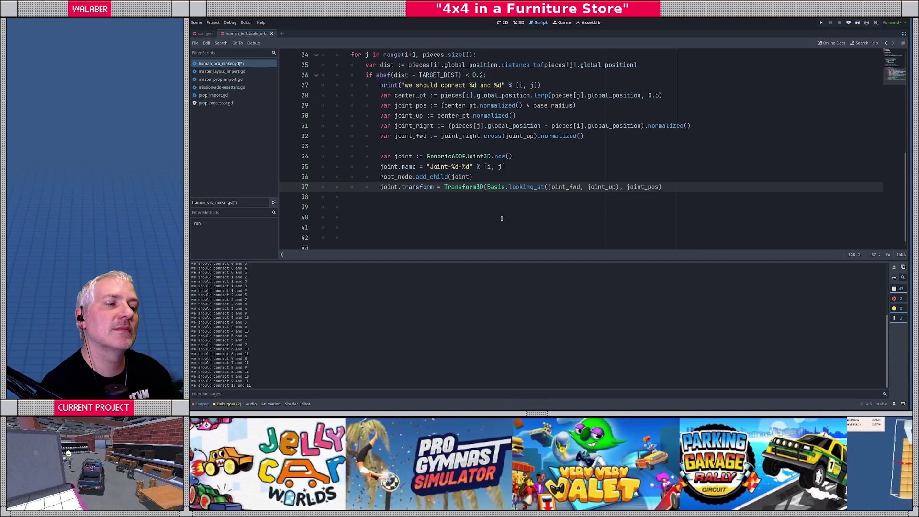
{"action": "key", "text": "Return"}
Begin a 'joint.' statement and consult the Generic6DOFJoint3D and Joint3D docs on attaching bodies.
{"action": "type", "text": "join"}
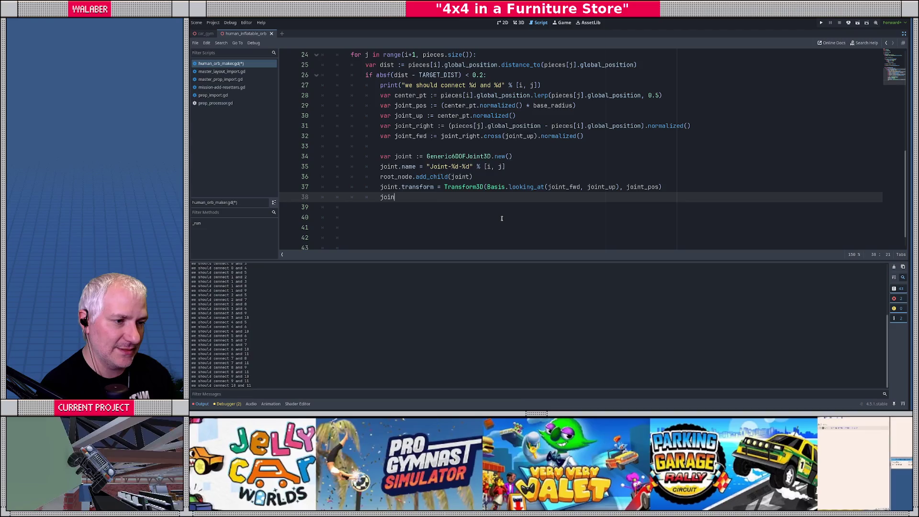
{"action": "type", "text": "t.bod"}
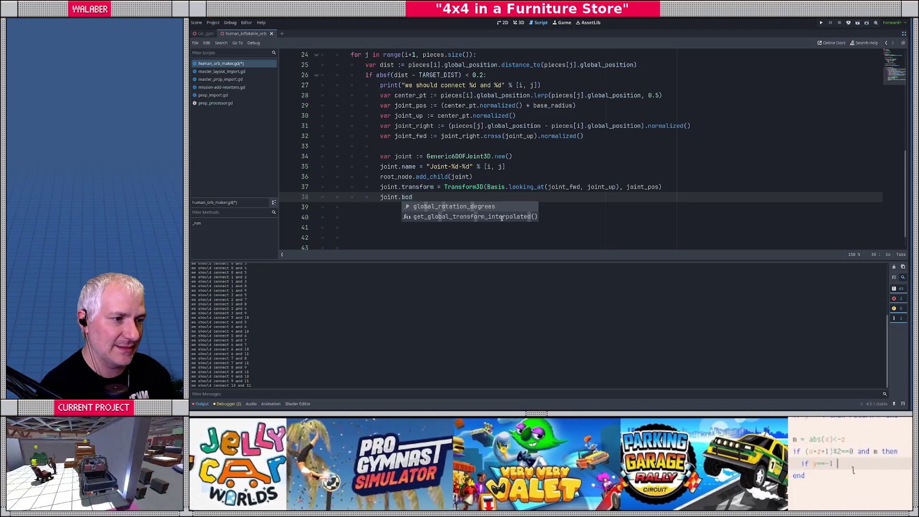
{"action": "key", "text": "BackSpace"}
{"action": "key", "text": "BackSpace"}
{"action": "key", "text": "BackSpace"}
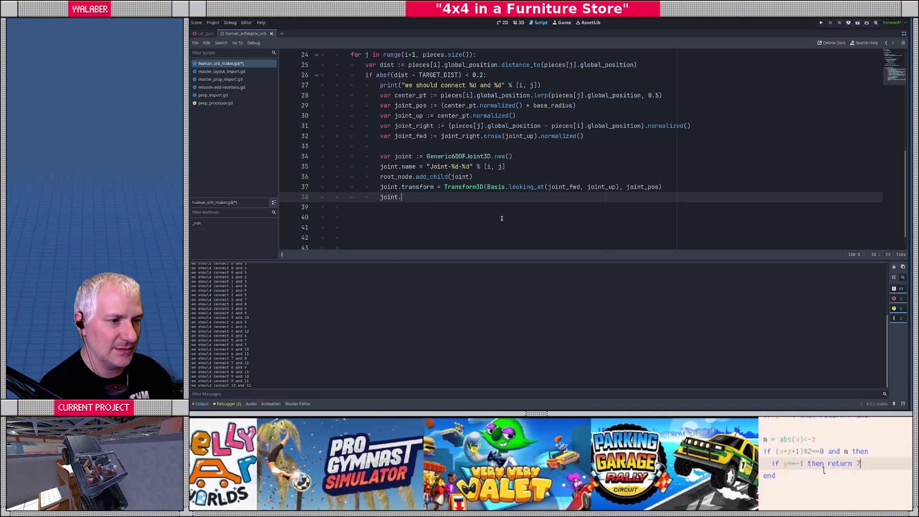
{"action": "left_click", "coordinate": [477, 156], "text": "ctrl"}
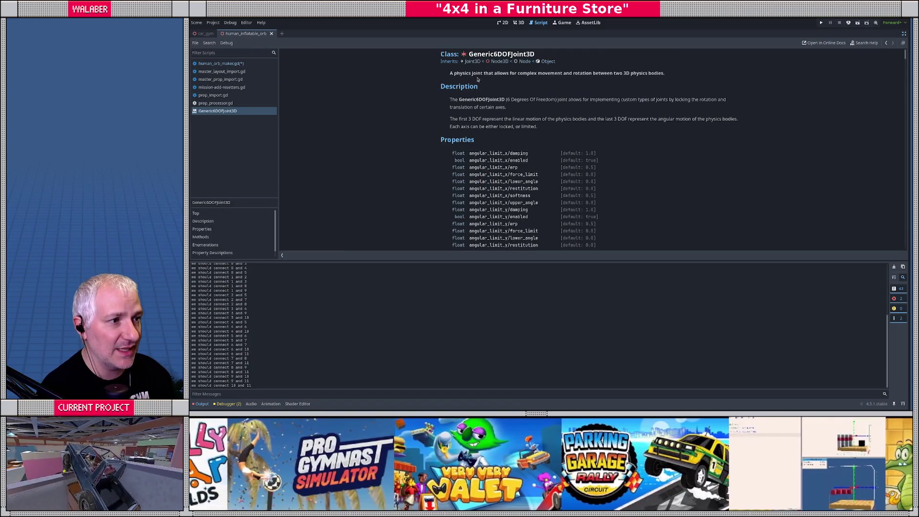
{"action": "left_click", "coordinate": [472, 61]}
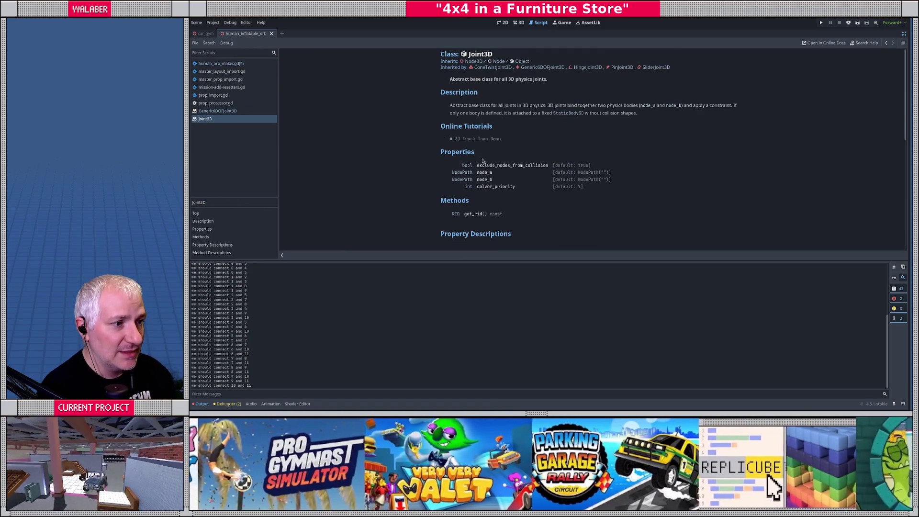
{"action": "key", "text": "alt+Left"}
{"action": "key", "text": "alt+Left"}
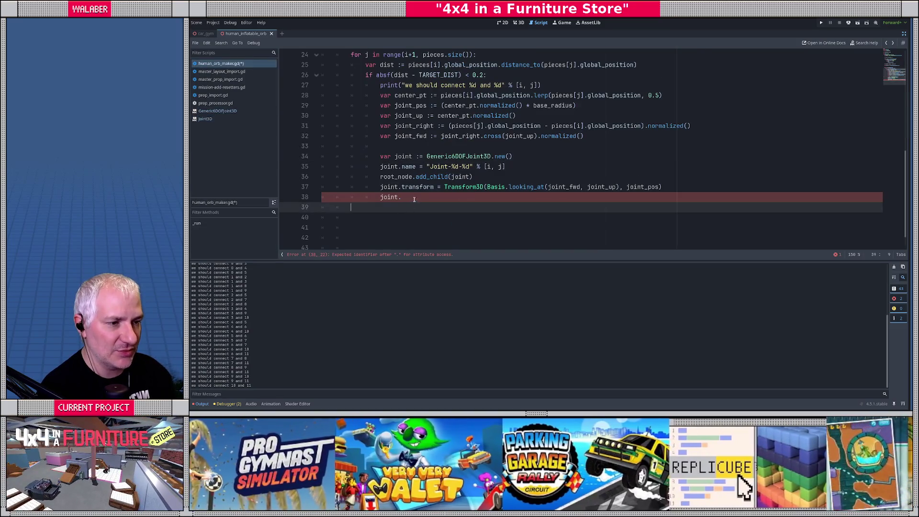
Write 'joint.node_a = joint.get_path_to(pieces[i])' on the new joint line.
{"action": "left_click", "coordinate": [415, 199]}
{"action": "type", "text": "node_a ="}
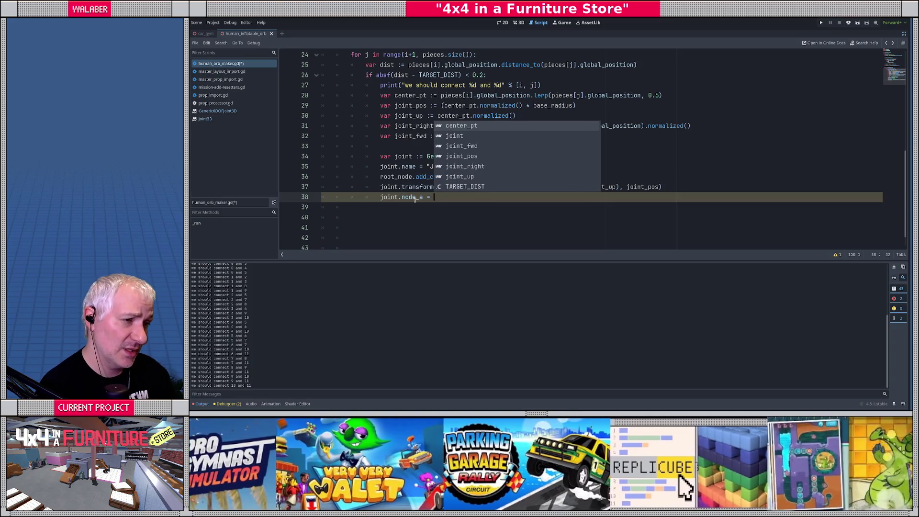
{"action": "key", "text": "Escape"}
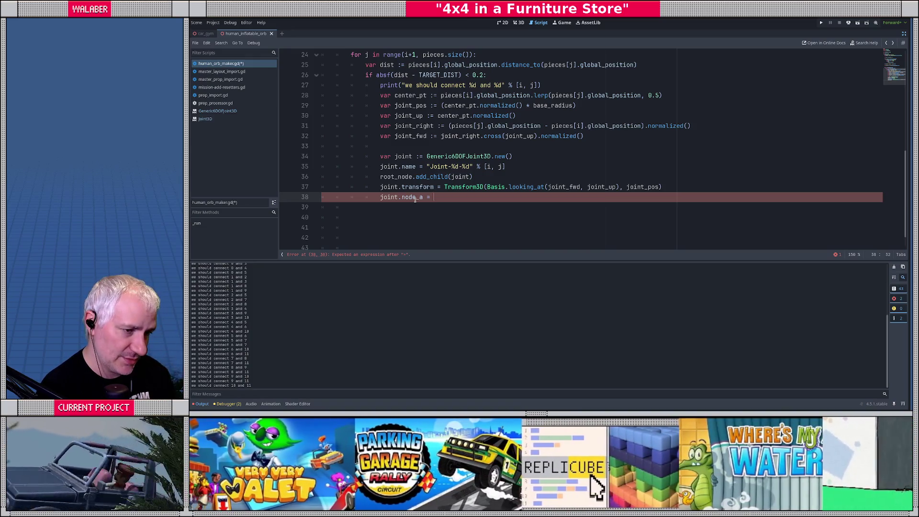
{"action": "type", "text": "joint.path"}
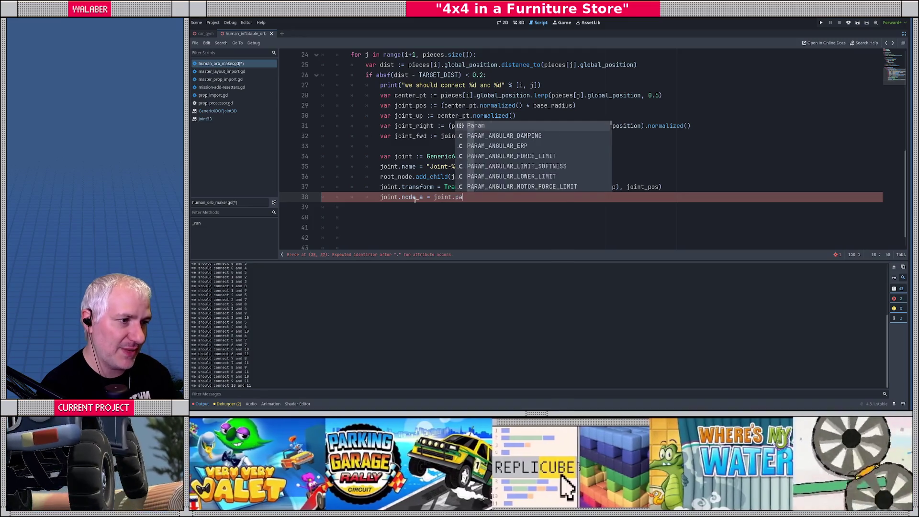
{"action": "key", "text": "Down"}
{"action": "key", "text": "Return"}
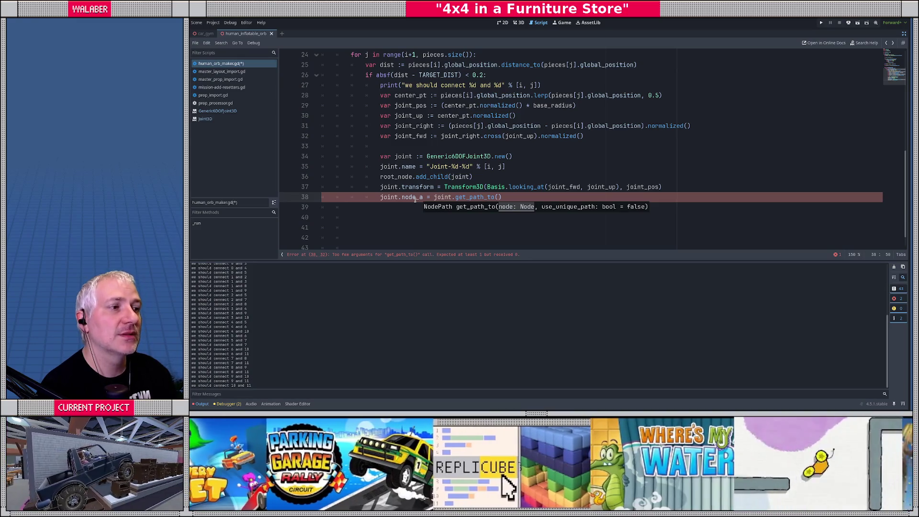
{"action": "type", "text": "pieces"}
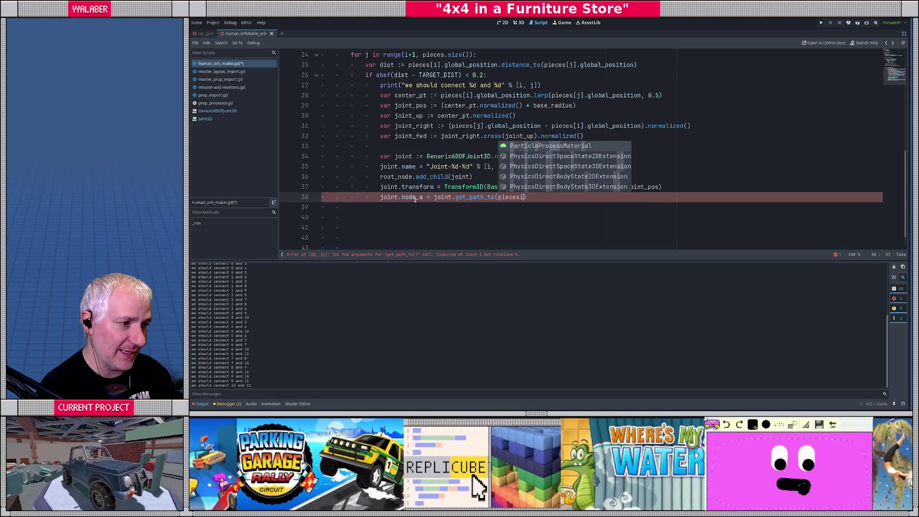
{"action": "type", "text": "[i])"}
Duplicate that line as 'joint.node_b = joint.get_path_to(pieces[j])'.
{"action": "key", "text": "shift+Home"}
{"action": "key", "text": "ctrl+c"}
{"action": "key", "text": "End"}
{"action": "key", "text": "Return"}
{"action": "key", "text": "ctrl+v"}
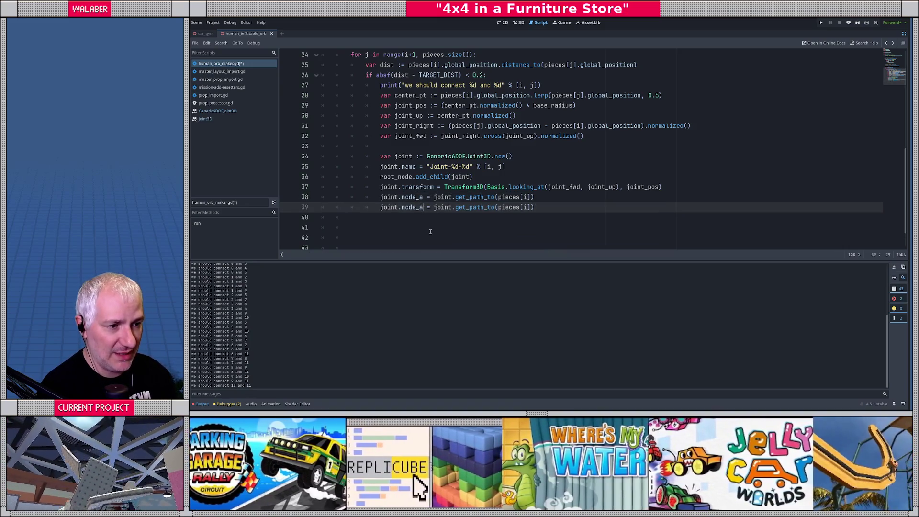
{"action": "type", "text": "b"}
{"action": "key", "text": "End"}
{"action": "key", "text": "Left"}
{"action": "key", "text": "Left"}
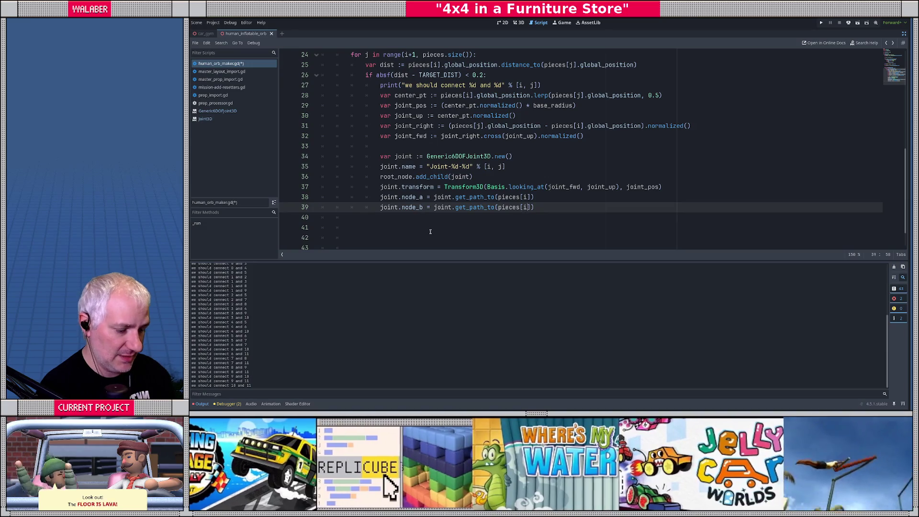
{"action": "key", "text": "BackSpace"}
{"action": "type", "text": "j"}
{"action": "key", "text": "End"}
{"action": "key", "text": "Return"}
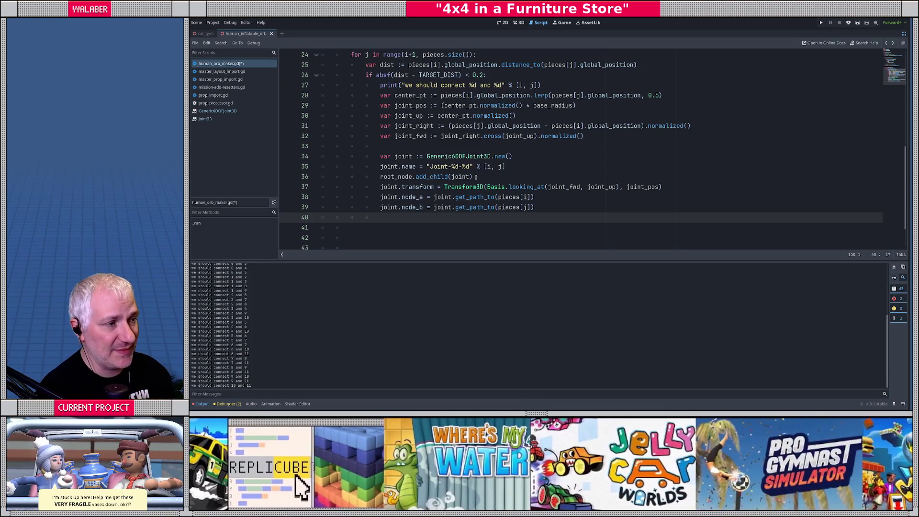
{"action": "scroll", "coordinate": [510, 128], "scroll_direction": "up", "scroll_amount": 8}
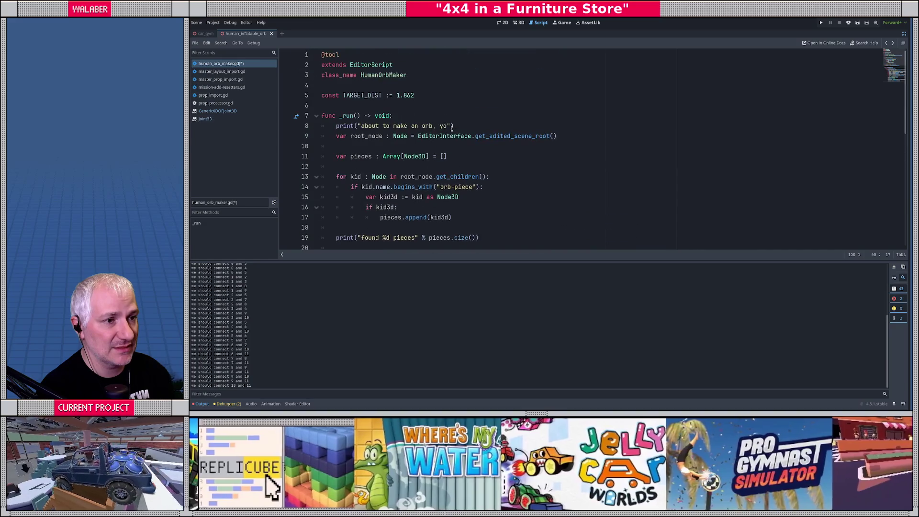
{"action": "left_click", "coordinate": [430, 104]}
Declare 'const ROTATION_STRENGTH := 5000.0' and 'const ROTATION_DAMPING := 50.0' below TARGET_DIST.
{"action": "type", "text": "const "}
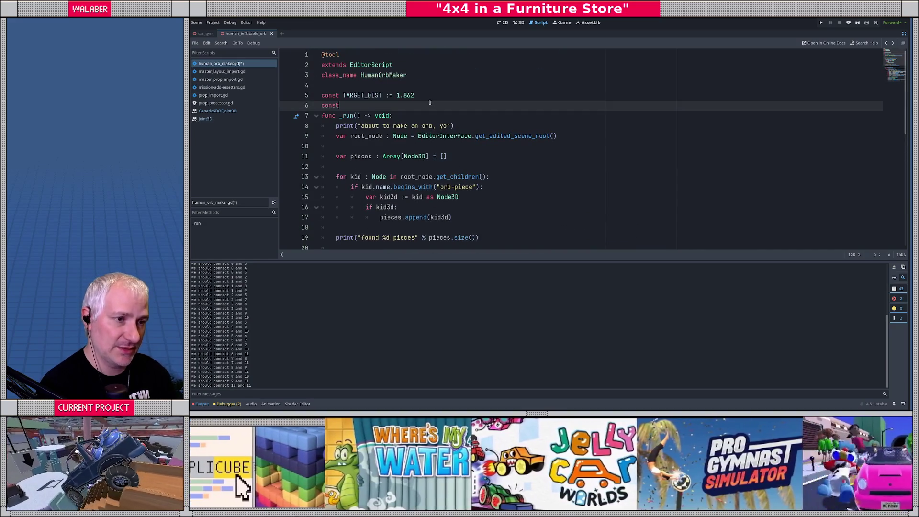
{"action": "type", "text": "RO"}
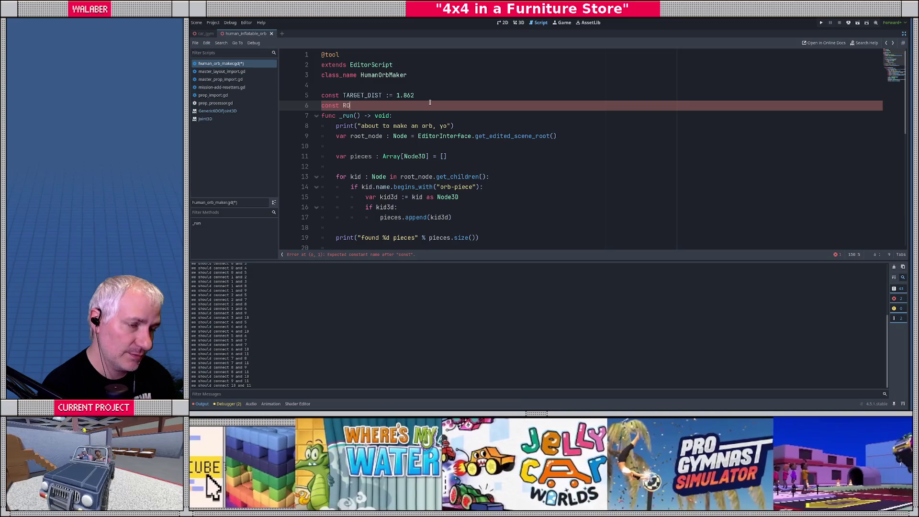
{"action": "type", "text": "TATIO"}
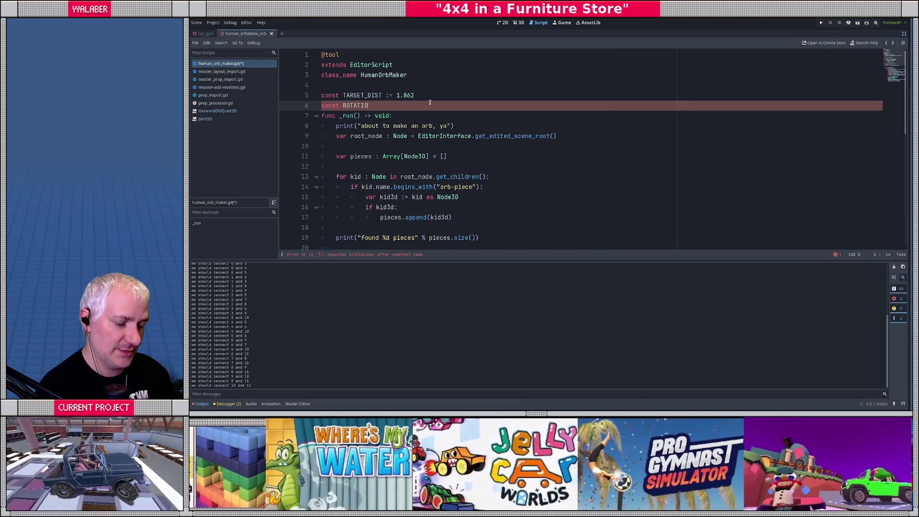
{"action": "type", "text": "N_STRE"}
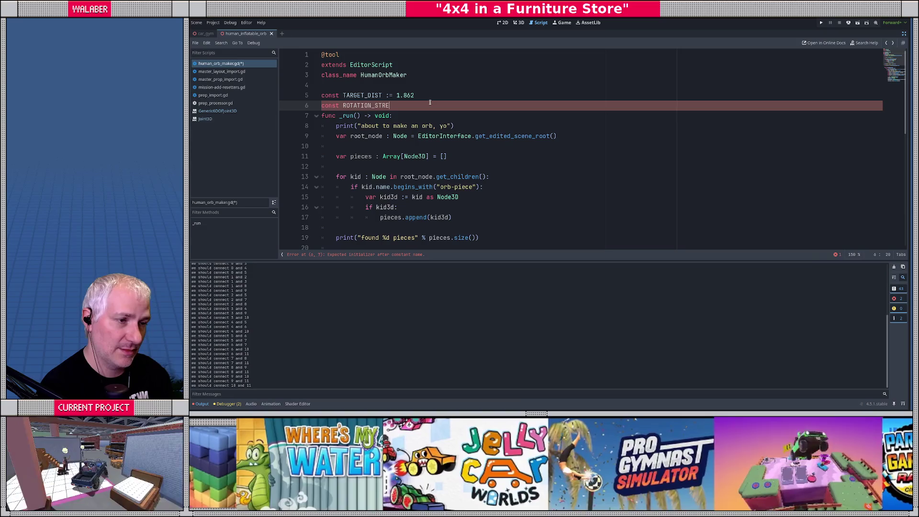
{"action": "type", "text": "NGTH := 5000.0"}
{"action": "key", "text": "Return"}
{"action": "type", "text": "const"}
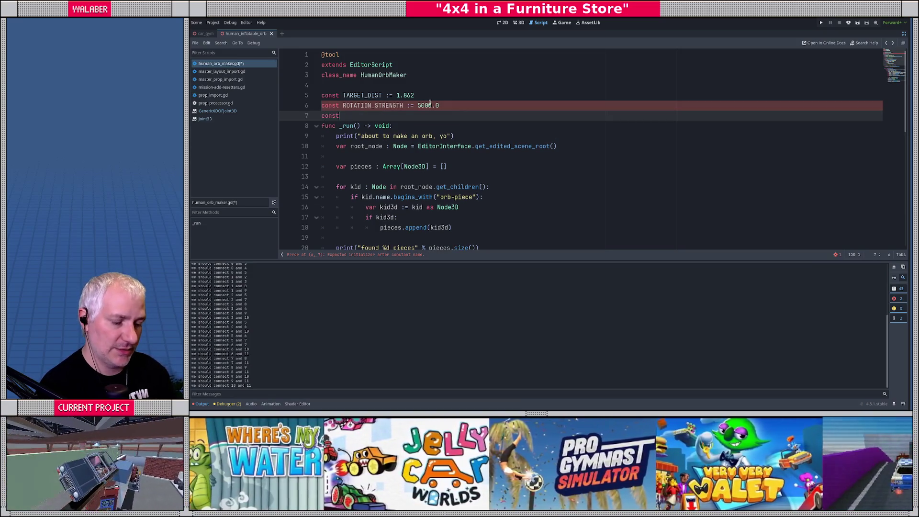
{"action": "type", "text": " ROTATION_DAMPO"}
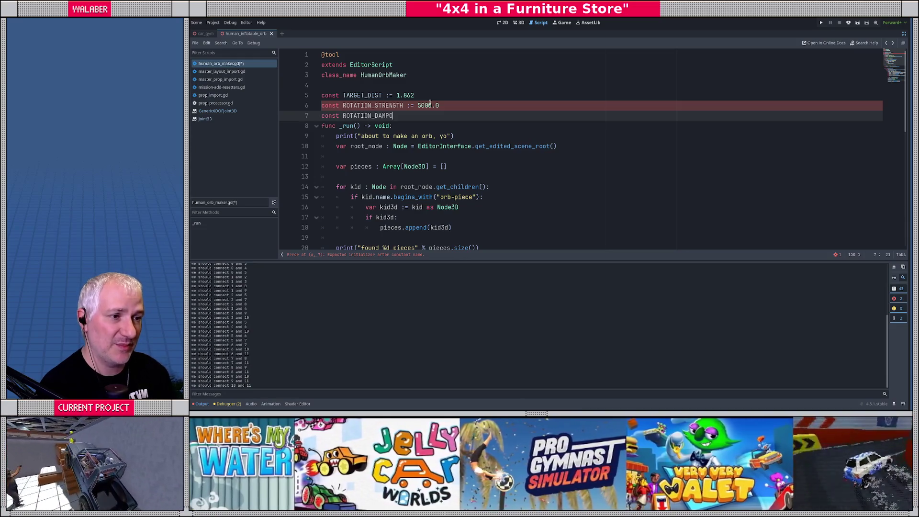
{"action": "key", "text": "BackSpace"}
{"action": "type", "text": "ING := 50"}
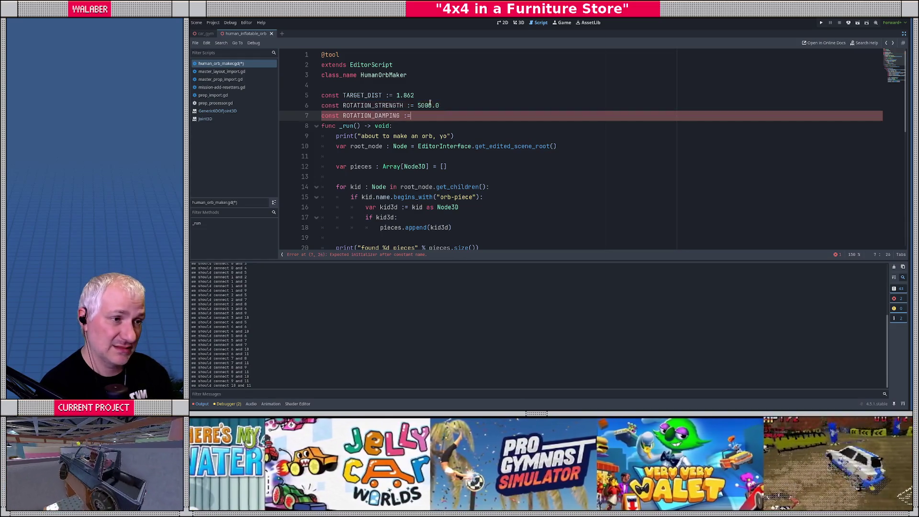
{"action": "type", "text": ".0"}
{"action": "key", "text": "Return"}
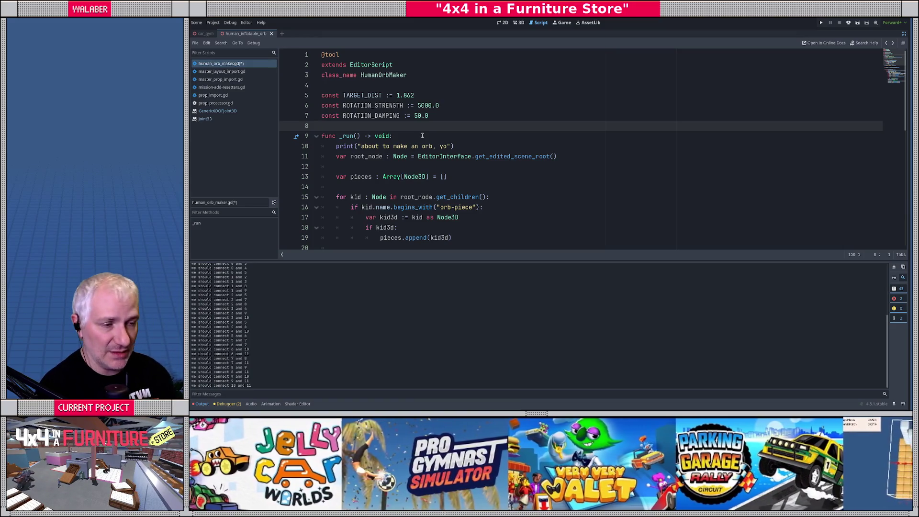
{"action": "scroll", "coordinate": [421, 219], "scroll_direction": "down", "scroll_amount": 10}
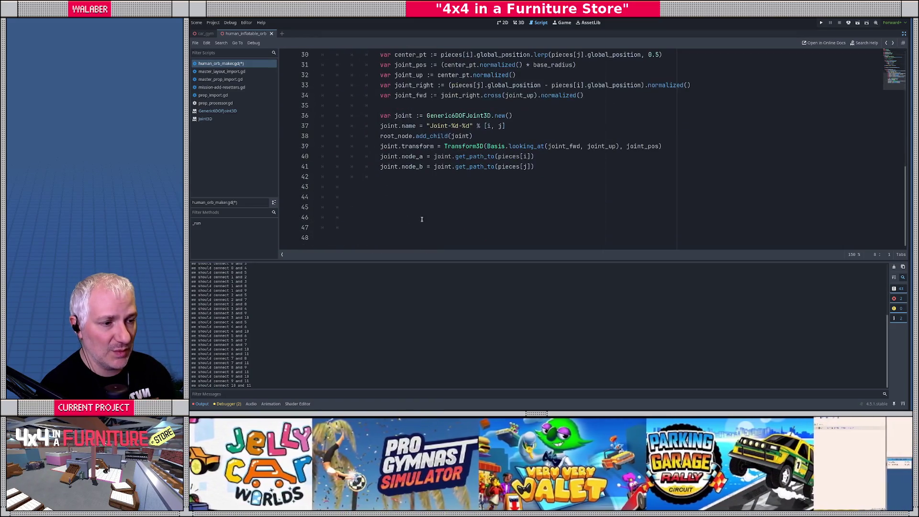
Add joint.set_param_x(PARAM_ANGULAR_SPRING_STIFFNESS, ROTATION_STRENGTH) after checking the Generic6DOFJoint3D docs.
{"action": "left_click", "coordinate": [409, 181]}
{"action": "type", "text": "joi"}
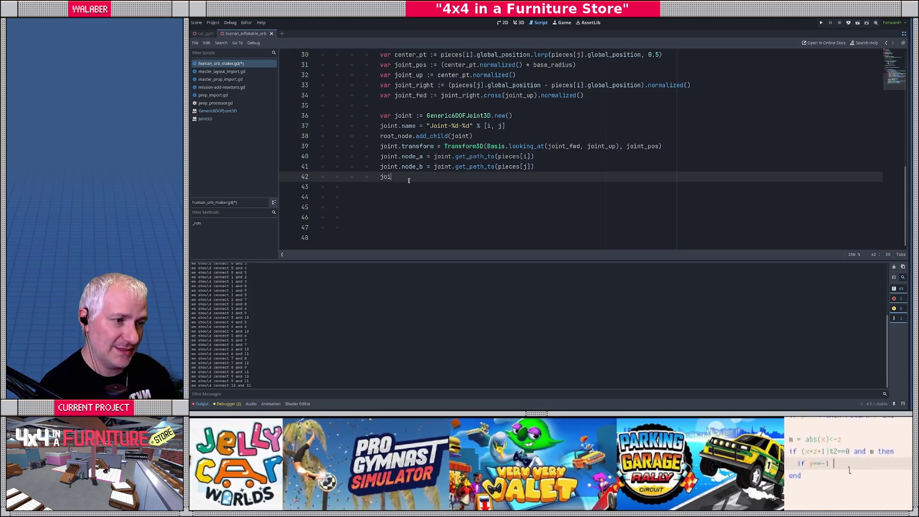
{"action": "type", "text": "nt.rot"}
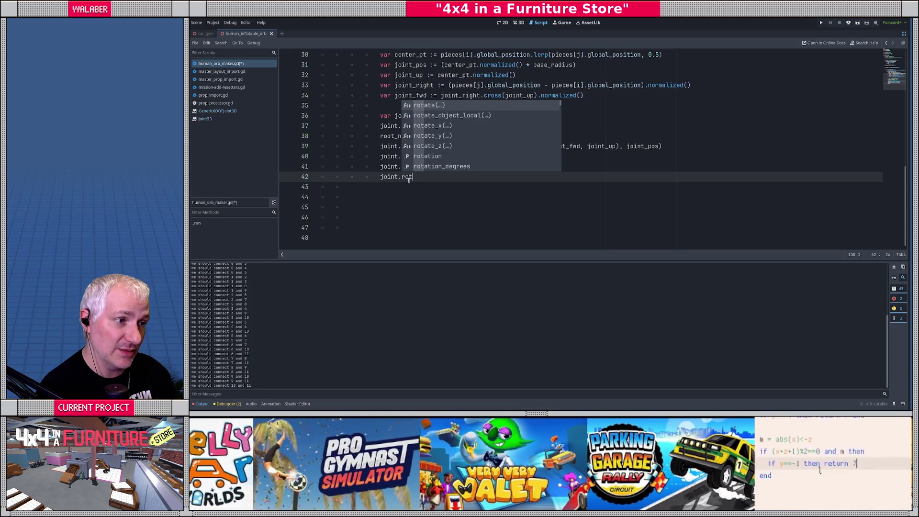
{"action": "key", "text": "BackSpace"}
{"action": "key", "text": "BackSpace"}
{"action": "key", "text": "BackSpace"}
{"action": "type", "text": "set"}
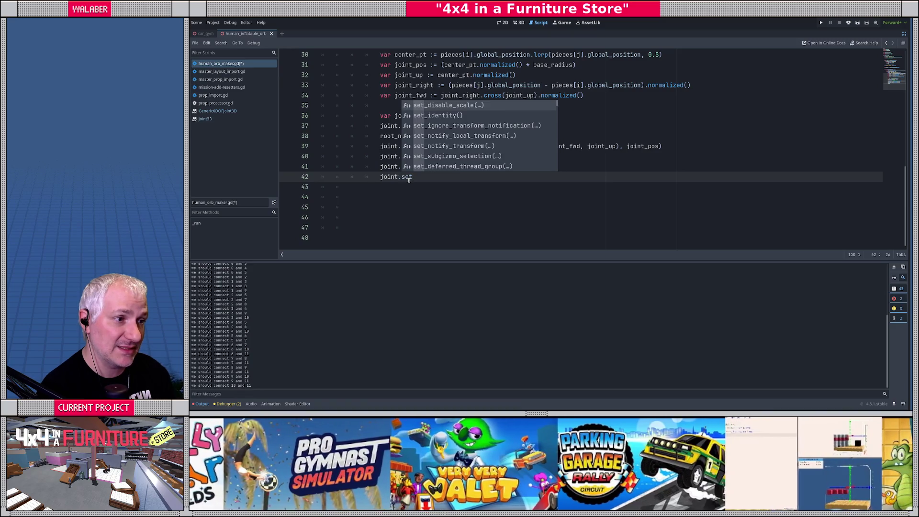
{"action": "scroll", "coordinate": [480, 147], "scroll_direction": "down", "scroll_amount": 3}
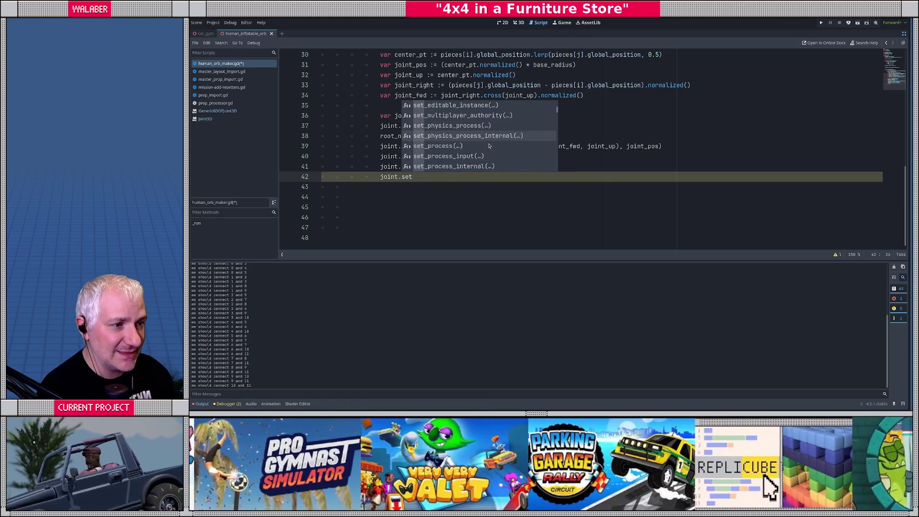
{"action": "key", "text": "Escape"}
{"action": "scroll", "coordinate": [480, 147], "scroll_direction": "up", "scroll_amount": 1}
{"action": "left_click", "coordinate": [480, 147], "text": "ctrl"}
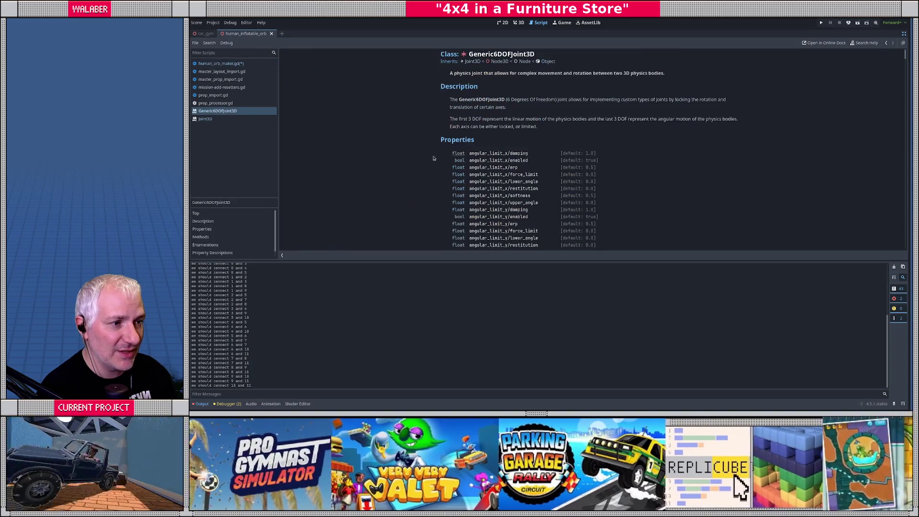
{"action": "scroll", "coordinate": [444, 157], "scroll_direction": "down", "scroll_amount": 5}
{"action": "key", "text": "alt+Left"}
{"action": "type", "text": "_param_x("}
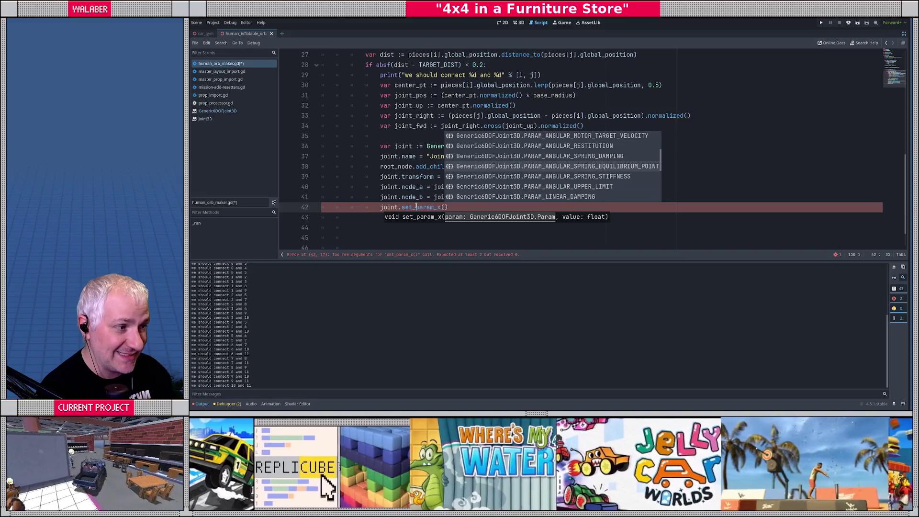
{"action": "key", "text": "Return"}
{"action": "type", "text": ", ST"}
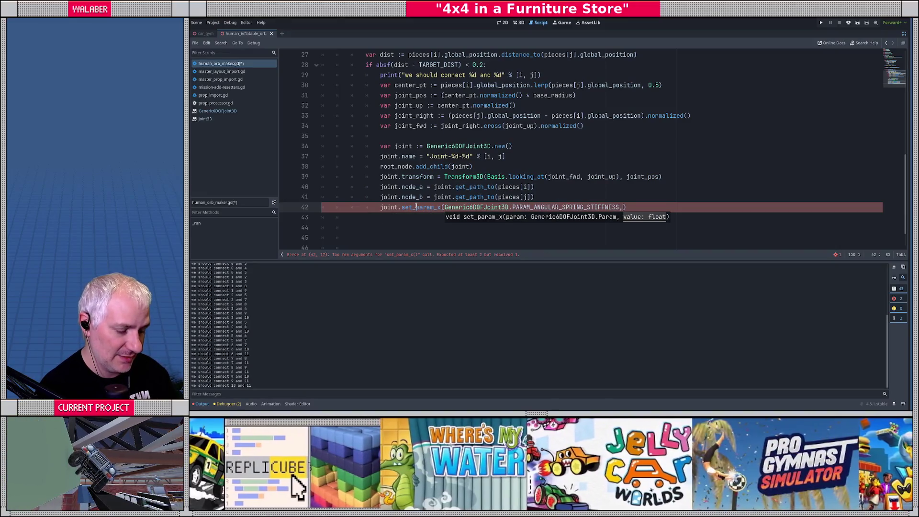
{"action": "type", "text": "RE"}
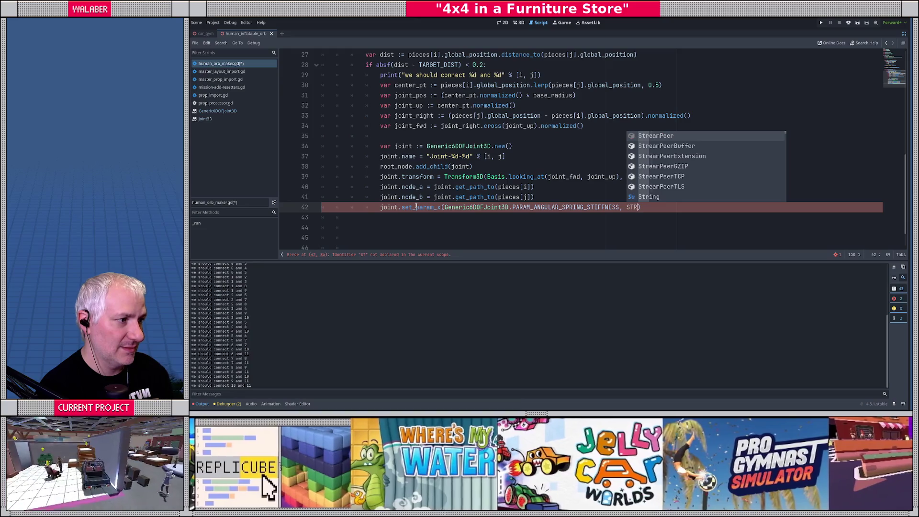
{"action": "key", "text": "Down"}
{"action": "key", "text": "Down"}
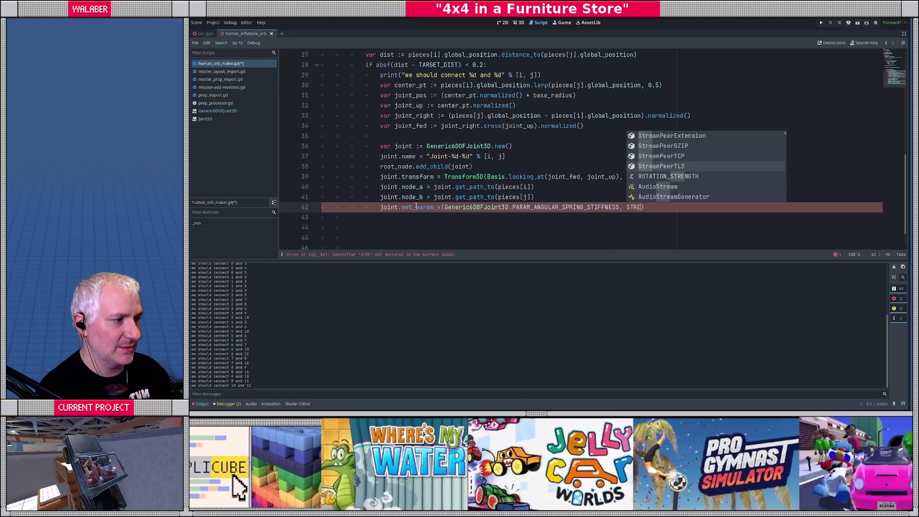
{"action": "key", "text": "Return"}
{"action": "key", "text": "Return"}
Add joint.set_param_x(PARAM_ANGULAR_SPRING_DAMPING, ROTATION_DAMPING) on the next line.
{"action": "type", "text": "joint.set_"}
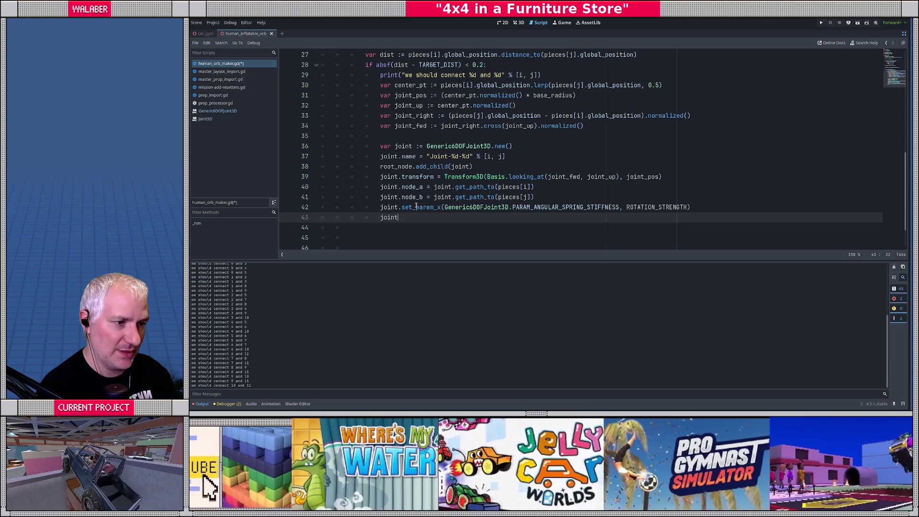
{"action": "type", "text": "param_"}
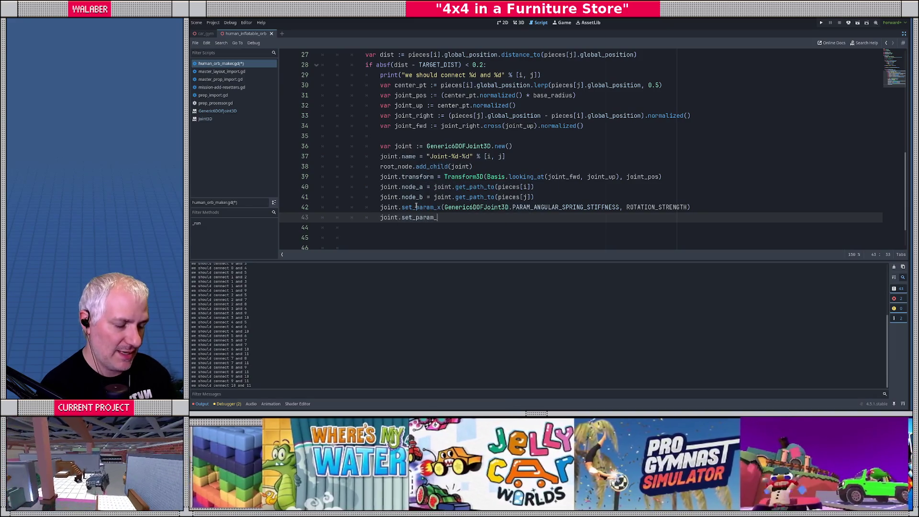
{"action": "key", "text": "Escape"}
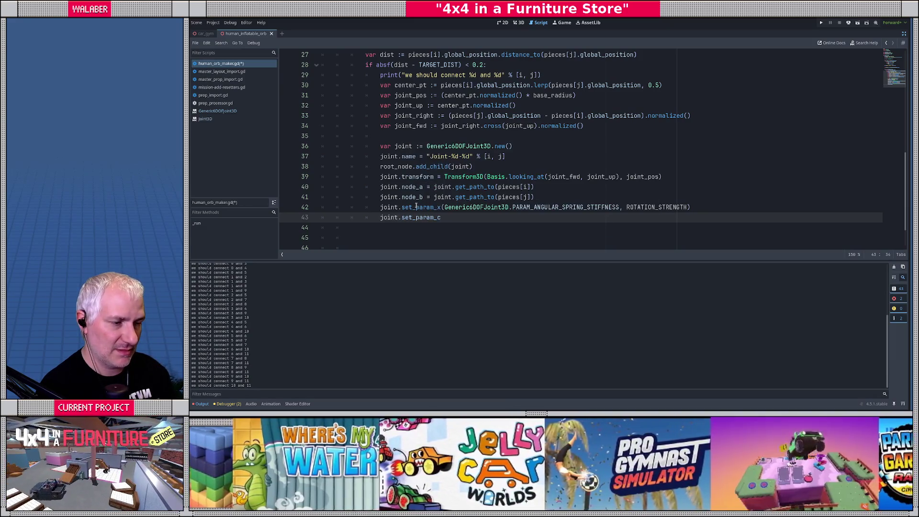
{"action": "type", "text": "x("}
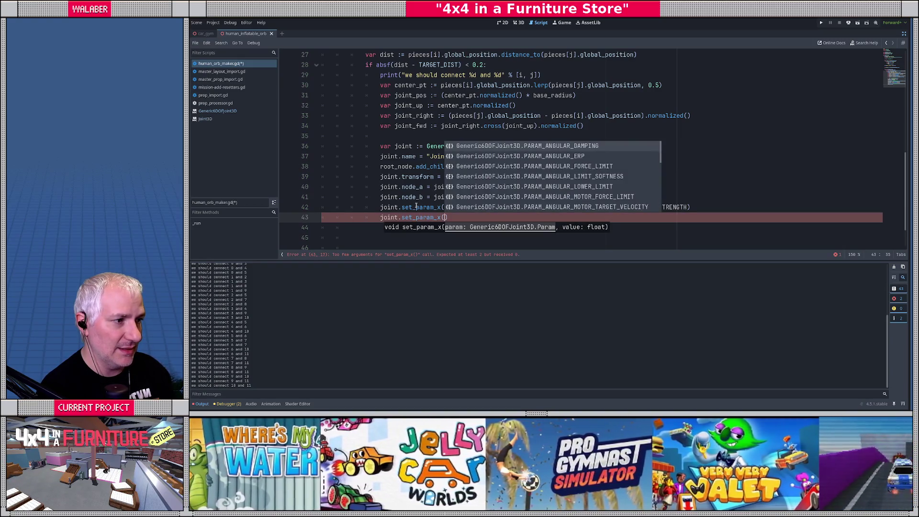
{"action": "type", "text": "spring_damp"}
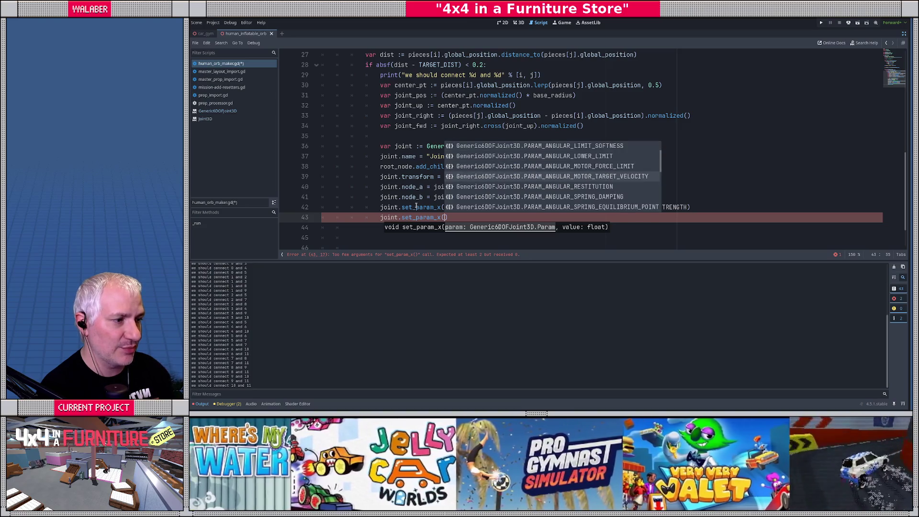
{"action": "key", "text": "Return"}
{"action": "type", "text": ", ROTATION"}
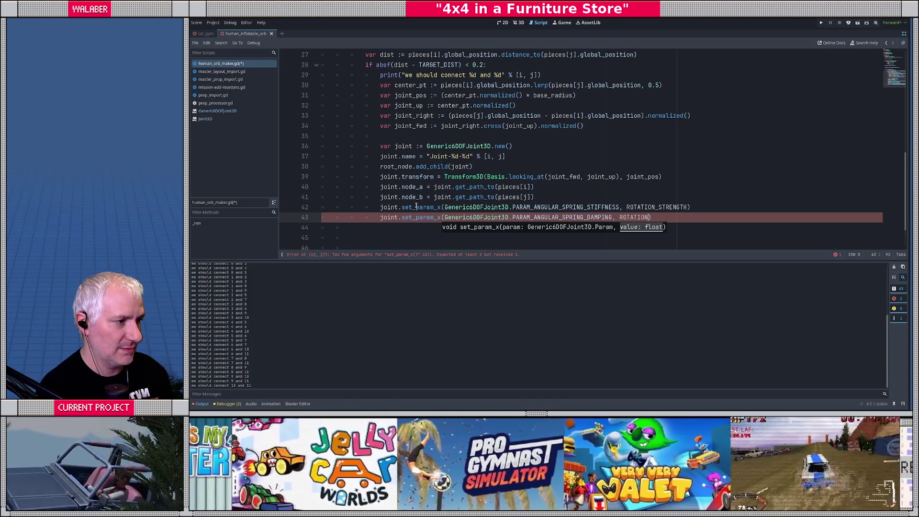
{"action": "type", "text": "_"}
{"action": "key", "text": "Return"}
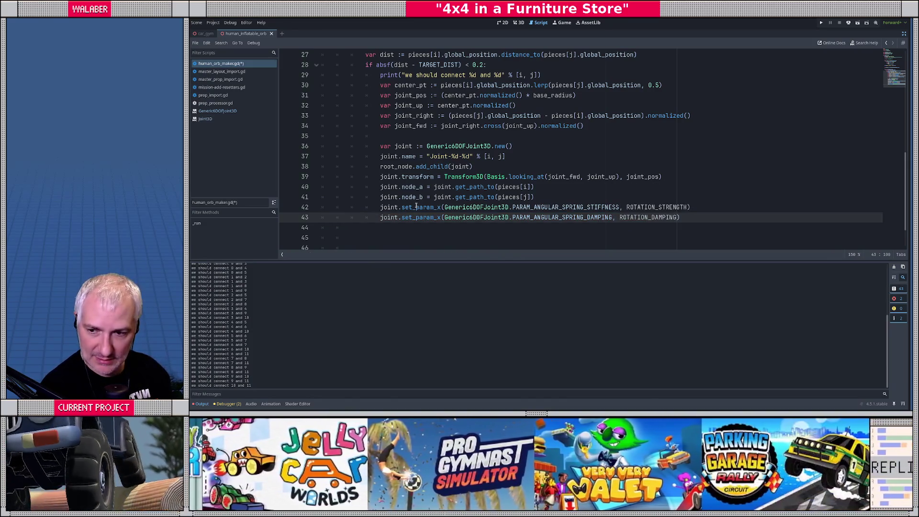
Try a third set_param_x line, browse its parameter options, then back it out for the Generic6DOFJoint3D reference.
{"action": "key", "text": "End"}
{"action": "key", "text": "Return"}
{"action": "type", "text": "joint"}
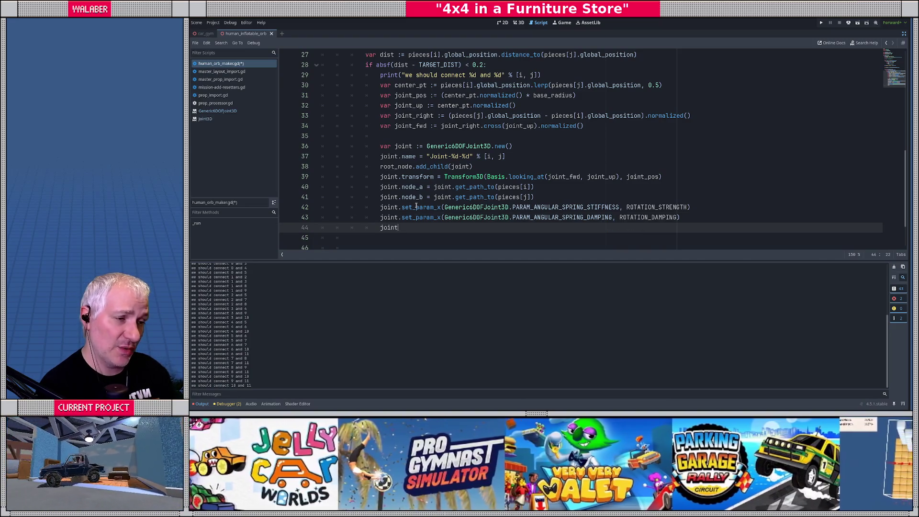
{"action": "type", "text": ".set_param_"}
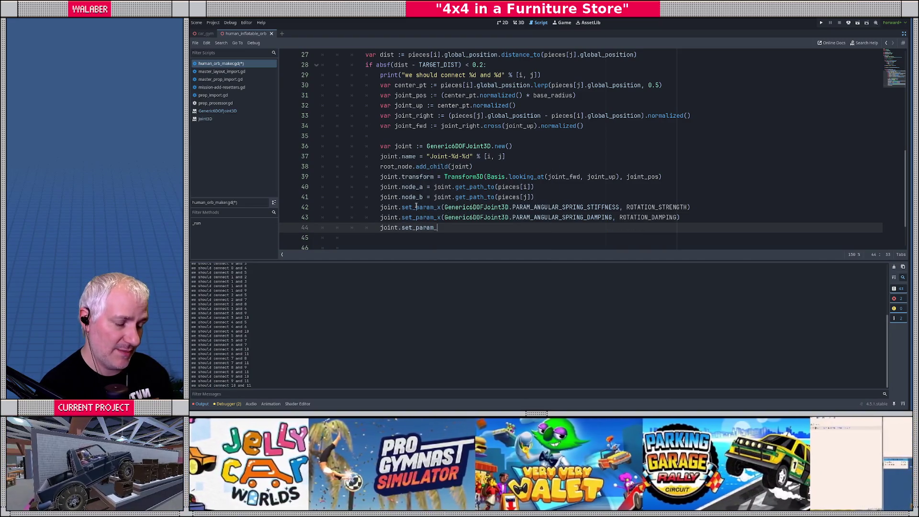
{"action": "type", "text": "x("}
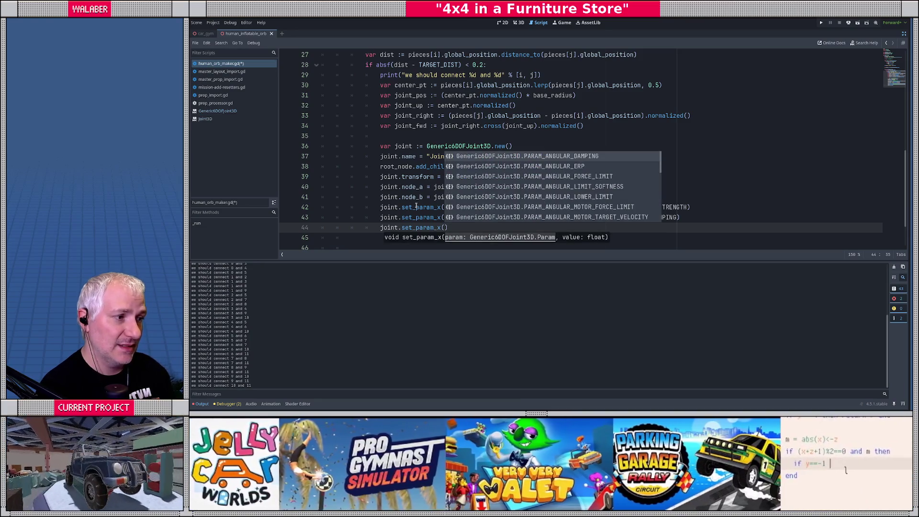
{"action": "key", "text": "Down"}
{"action": "key", "text": "Down"}
{"action": "key", "text": "Down"}
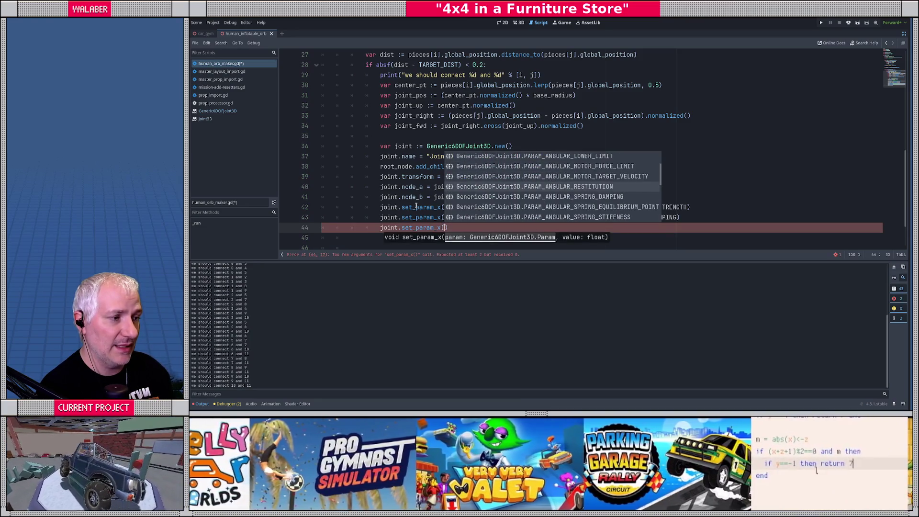
{"action": "key", "text": "Down"}
{"action": "key", "text": "Down"}
{"action": "key", "text": "Down"}
{"action": "key", "text": "Up"}
{"action": "key", "text": "Up"}
{"action": "key", "text": "Up"}
{"action": "key", "text": "Up"}
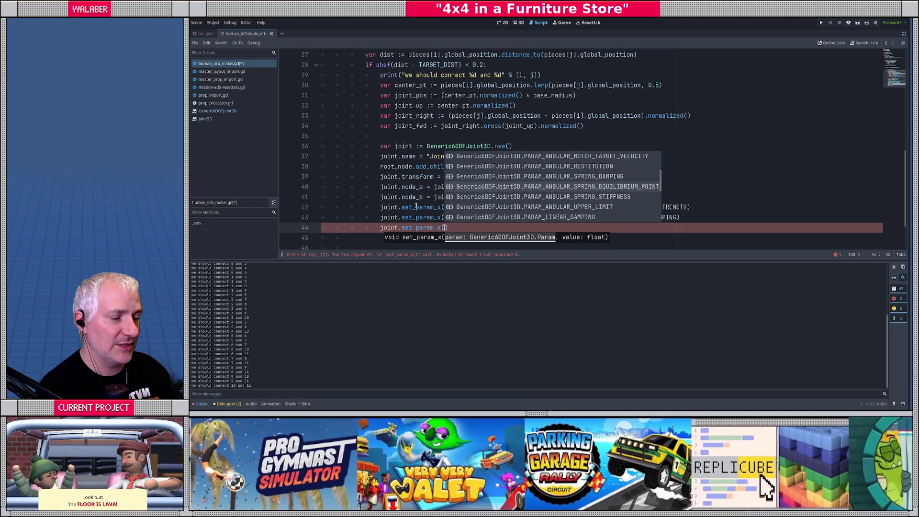
{"action": "key", "text": "BackSpace"}
{"action": "key", "text": "BackSpace"}
{"action": "key", "text": "BackSpace"}
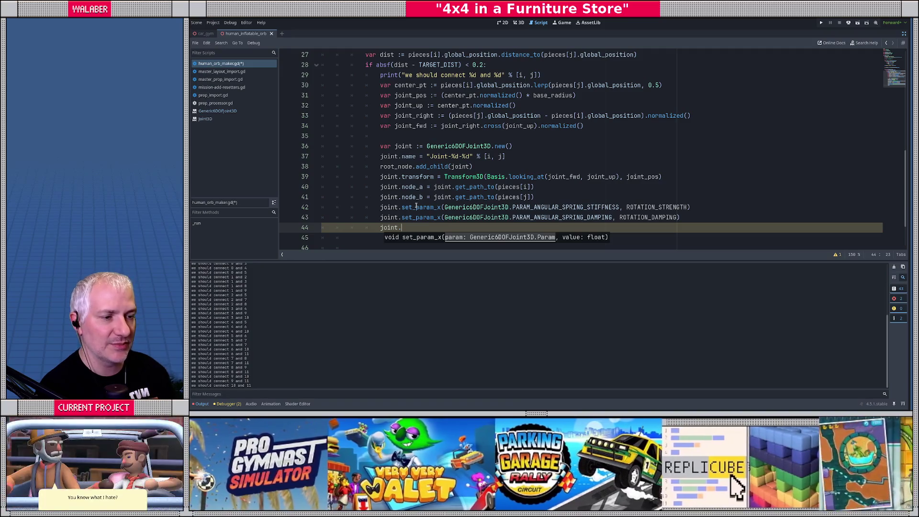
{"action": "left_click", "coordinate": [459, 146], "text": "ctrl"}
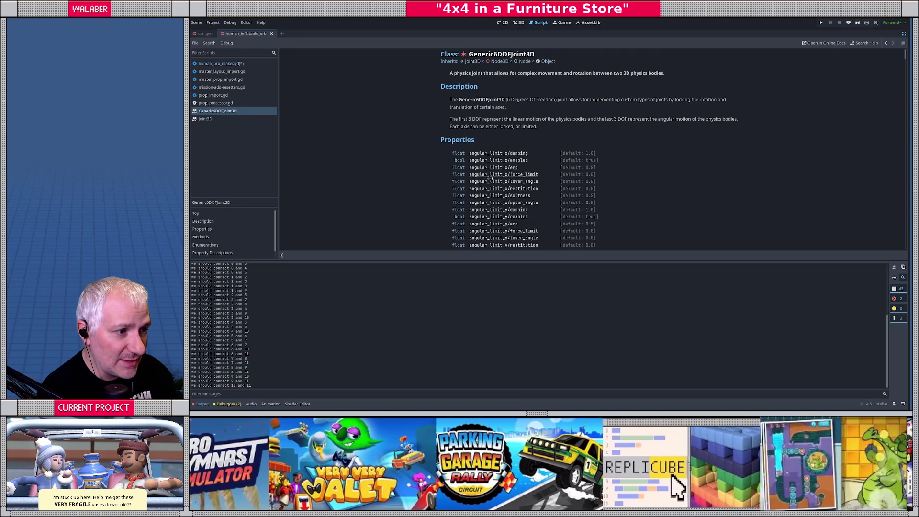
Add joint.set_flag_x(FLAG_ENABLE_ANGULAR_SPRING, true) after reading the Generic6DOFJoint3D docs.
{"action": "scroll", "coordinate": [483, 175], "scroll_direction": "down", "scroll_amount": 3}
{"action": "scroll", "coordinate": [478, 203], "scroll_direction": "down", "scroll_amount": 5}
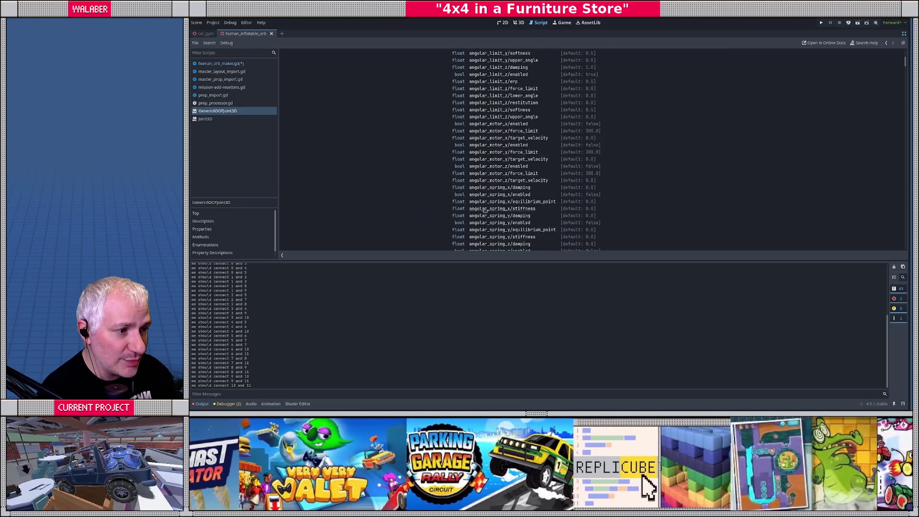
{"action": "scroll", "coordinate": [490, 201], "scroll_direction": "down", "scroll_amount": 14}
{"action": "scroll", "coordinate": [443, 203], "scroll_direction": "down", "scroll_amount": 5}
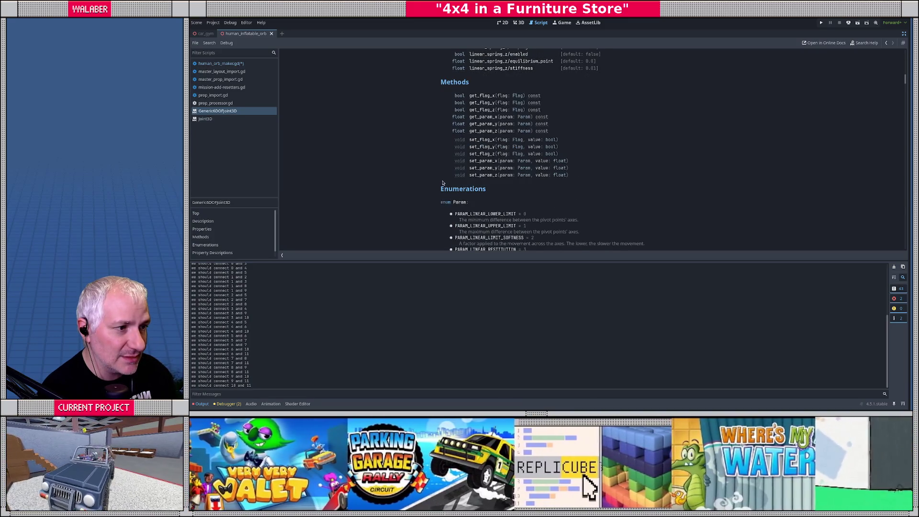
{"action": "key", "text": "alt+Left"}
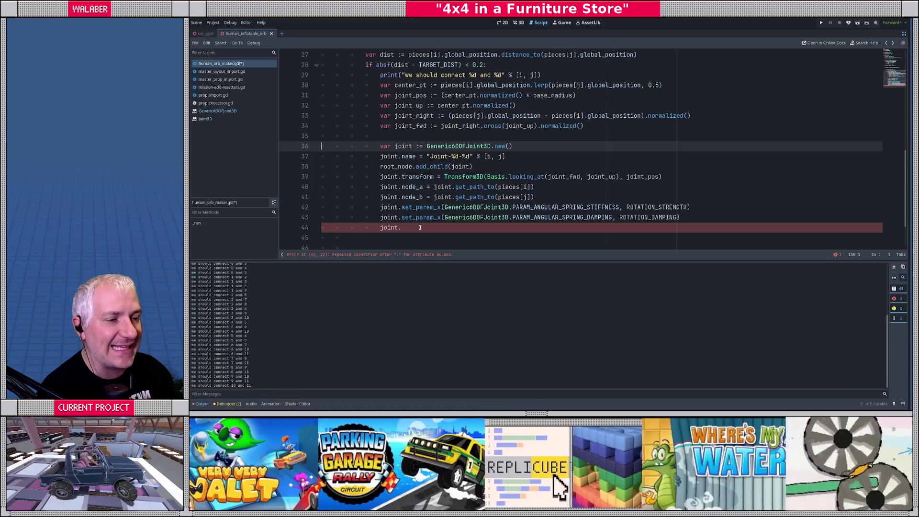
{"action": "left_click", "coordinate": [420, 227]}
{"action": "type", "text": "set_flag_x("}
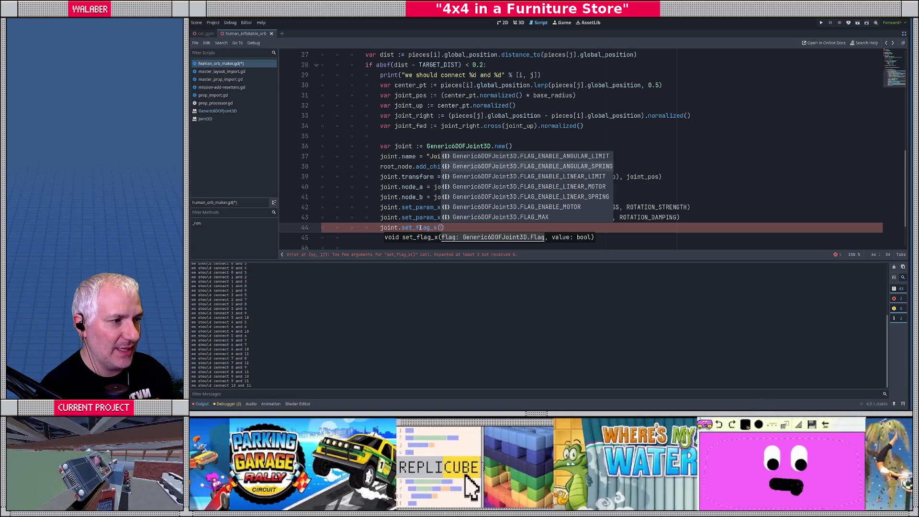
{"action": "key", "text": "Down"}
{"action": "key", "text": "Return"}
{"action": "type", "text": ", true"}
Add joint.set_flag_x(FLAG_ENABLE_ANGULAR_LIMIT, false) and insert a blank line above the stiffness line.
{"action": "key", "text": "End"}
{"action": "key", "text": "Return"}
{"action": "type", "text": "joint.set_flag_x"}
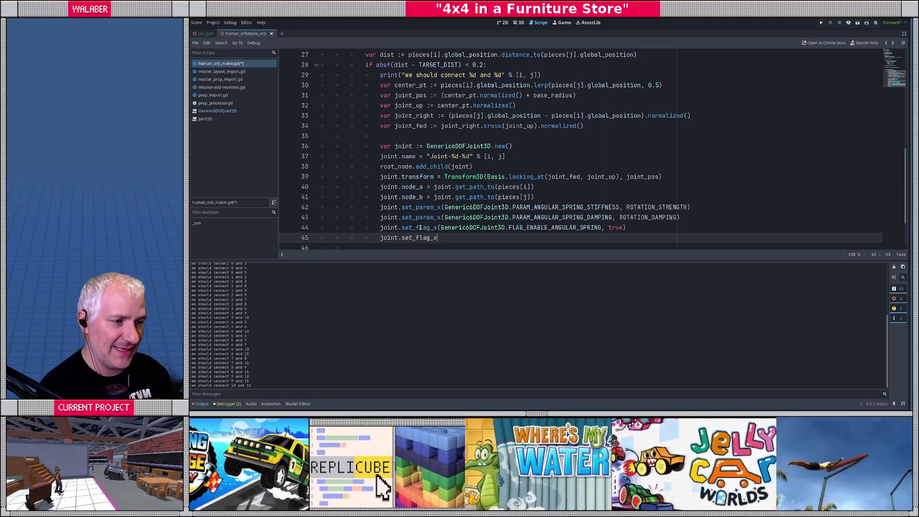
{"action": "type", "text": "("}
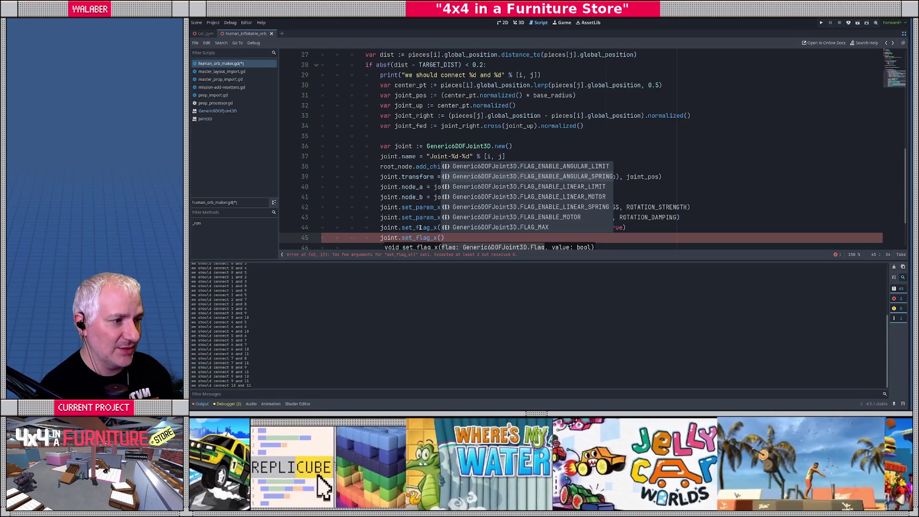
{"action": "key", "text": "Return"}
{"action": "type", "text": "false)"}
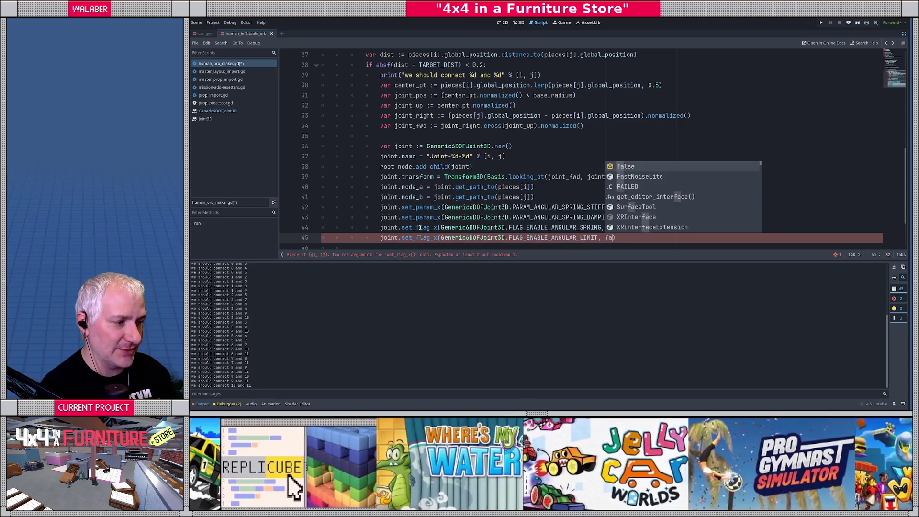
{"action": "key", "text": "Return"}
{"action": "scroll", "coordinate": [431, 215], "scroll_direction": "down", "scroll_amount": 2}
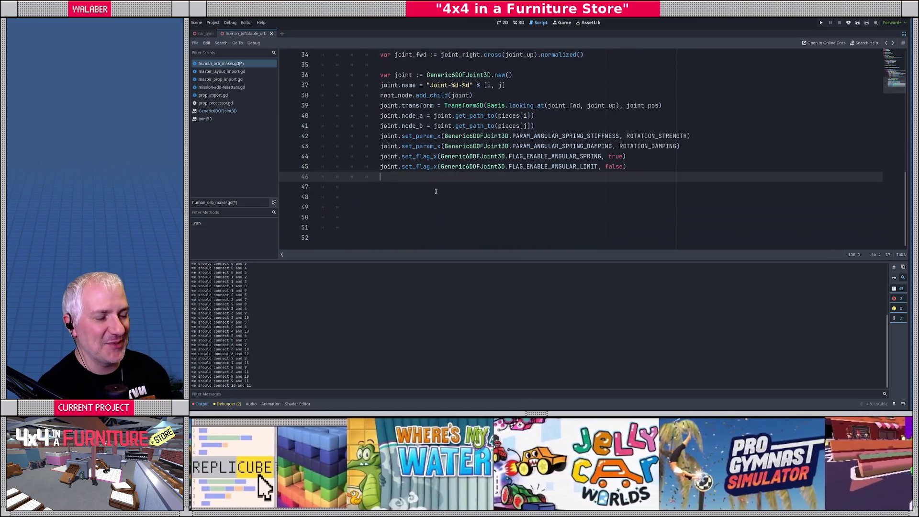
{"action": "left_click", "coordinate": [381, 136]}
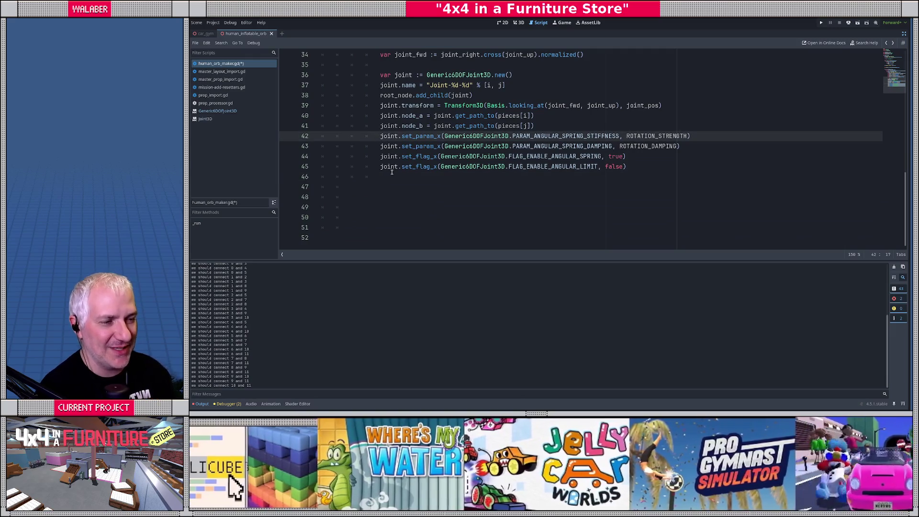
{"action": "key", "text": "Return"}
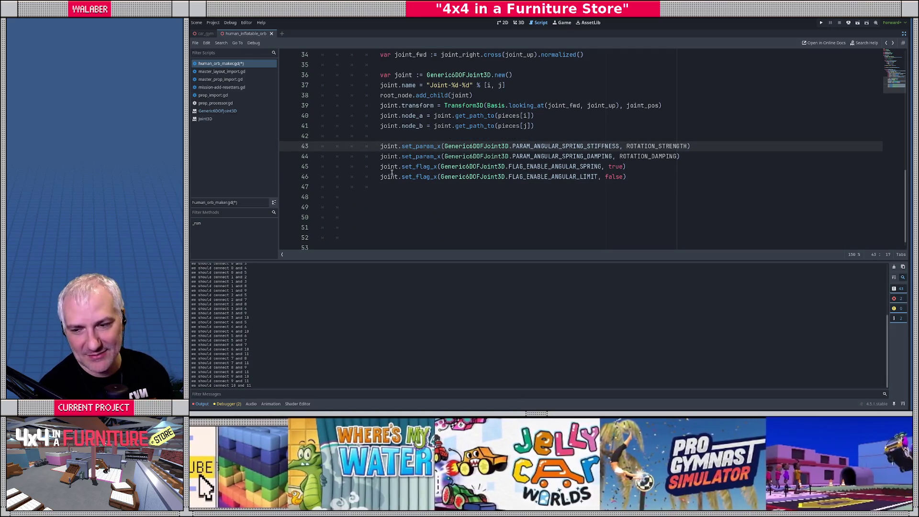
Duplicate the four angular spring setup lines twice below the original x-axis block.
{"action": "left_click", "coordinate": [650, 182], "text": "shift"}
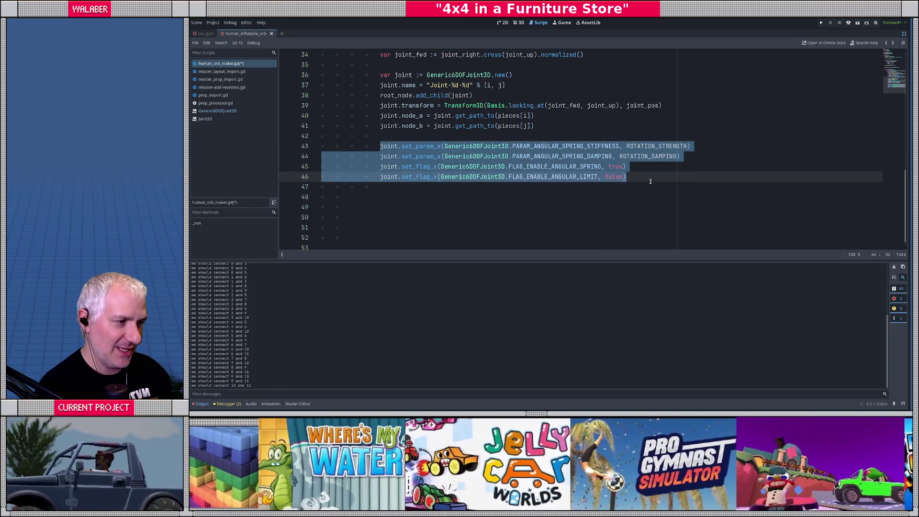
{"action": "key", "text": "ctrl+c"}
{"action": "key", "text": "End"}
{"action": "key", "text": "Return"}
{"action": "key", "text": "Return"}
{"action": "key", "text": "ctrl+v"}
{"action": "key", "text": "Return"}
{"action": "key", "text": "Return"}
{"action": "key", "text": "ctrl+v"}
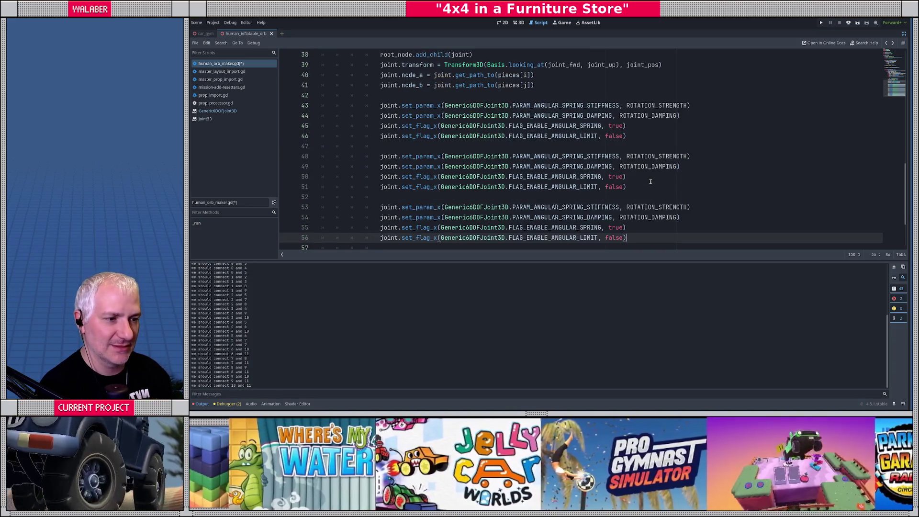
Change the first copy's set_param_x and set_flag_x calls to the y axis.
{"action": "double_click", "coordinate": [413, 157]}
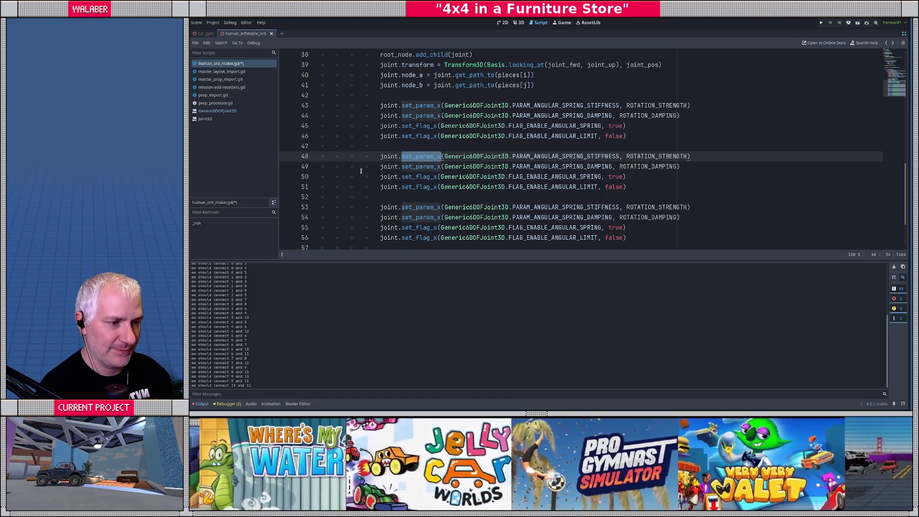
{"action": "key", "text": "ctrl+d"}
{"action": "key", "text": "Right"}
{"action": "key", "text": "BackSpace"}
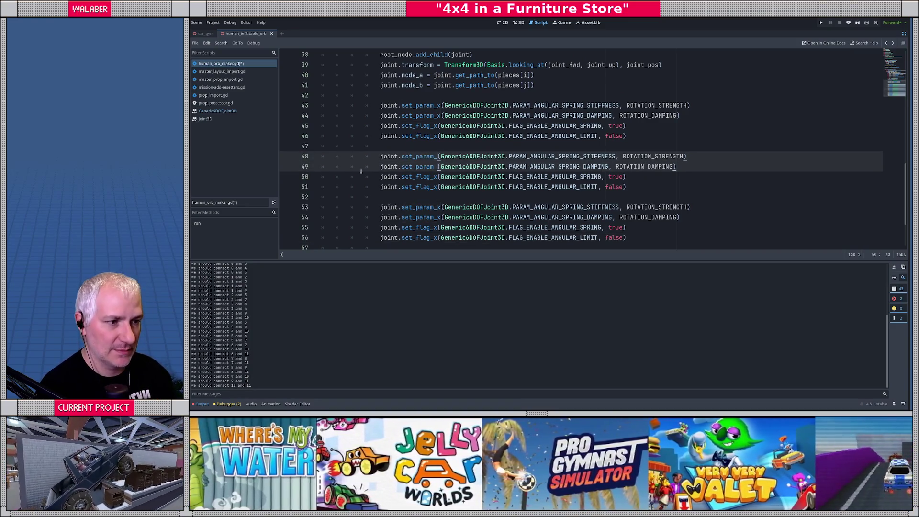
{"action": "type", "text": "y"}
{"action": "double_click", "coordinate": [409, 176]}
{"action": "key", "text": "ctrl+d"}
{"action": "key", "text": "Right"}
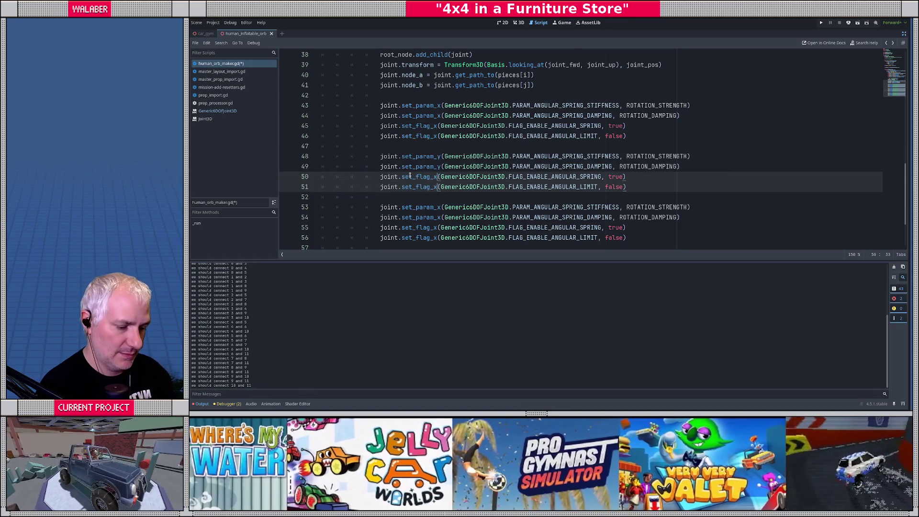
{"action": "type", "text": "y"}
Adapt the second copy's set_param and set_flag calls for the z axis and save the script.
{"action": "double_click", "coordinate": [418, 207]}
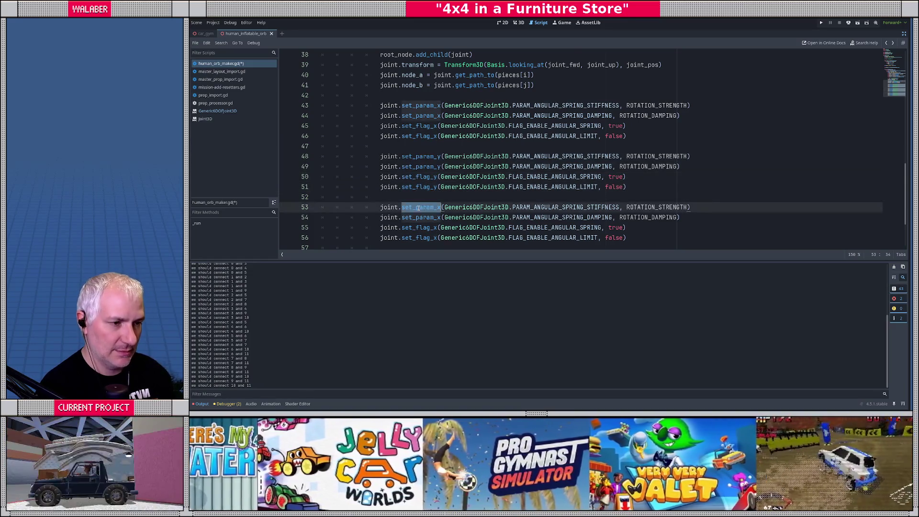
{"action": "key", "text": "ctrl+d"}
{"action": "key", "text": "Right"}
{"action": "double_click", "coordinate": [418, 227]}
{"action": "key", "text": "ctrl+d"}
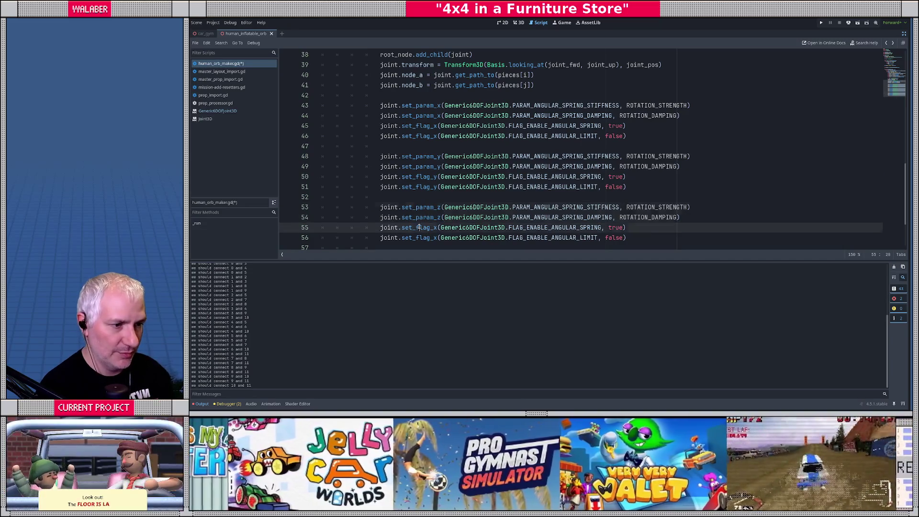
{"action": "key", "text": "Right"}
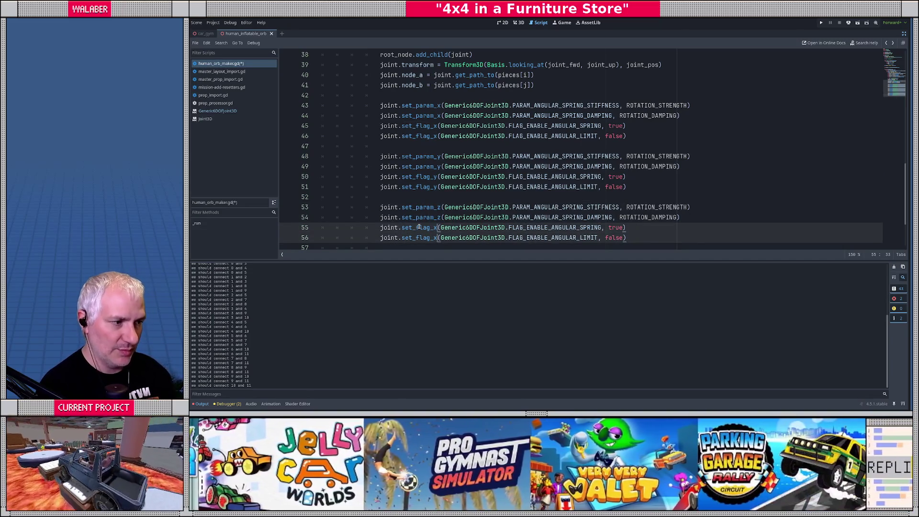
{"action": "scroll", "coordinate": [422, 216], "scroll_direction": "down", "scroll_amount": 2}
{"action": "key", "text": "ctrl+s"}
{"action": "scroll", "coordinate": [408, 181], "scroll_direction": "up", "scroll_amount": 7}
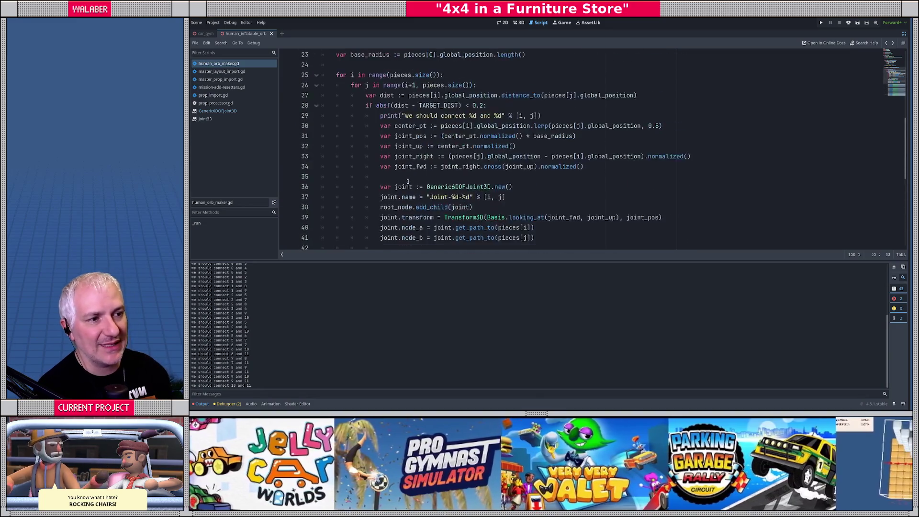
Restore the scene, file and inspector docks and give the code editor more room than Output.
{"action": "scroll", "coordinate": [408, 181], "scroll_direction": "up", "scroll_amount": 3}
{"action": "scroll", "coordinate": [376, 165], "scroll_direction": "down", "scroll_amount": 4}
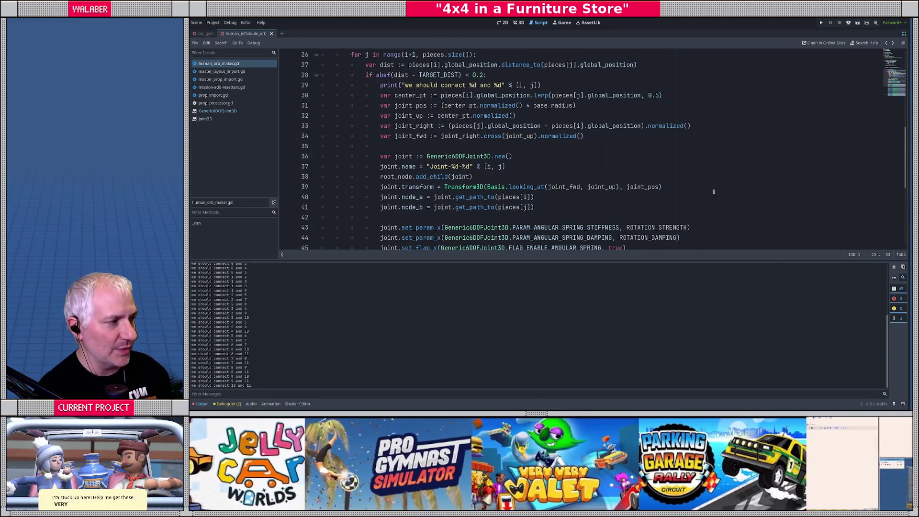
{"action": "key", "text": "ctrl+shift+F11"}
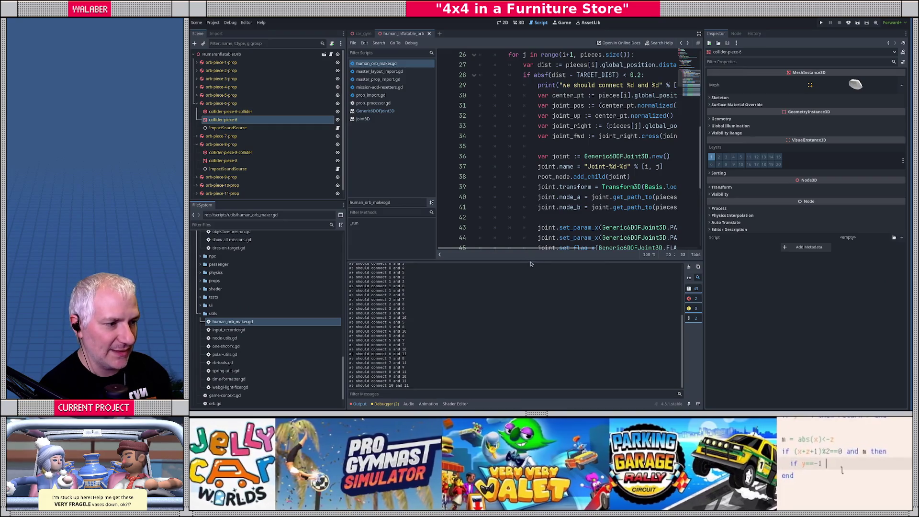
{"action": "left_click_drag", "start_coordinate": [537, 261], "coordinate": [535, 338]}
{"action": "scroll", "coordinate": [556, 198], "scroll_direction": "down", "scroll_amount": 1}
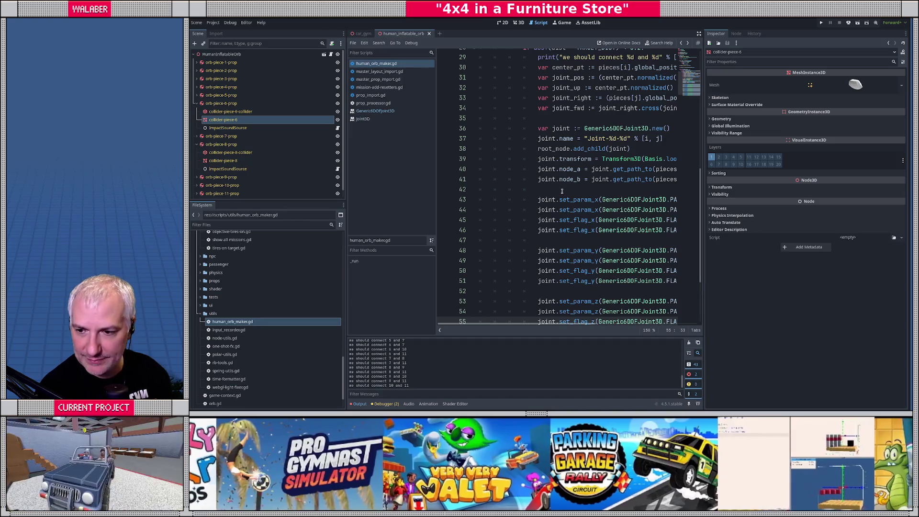
{"action": "left_click", "coordinate": [541, 138]}
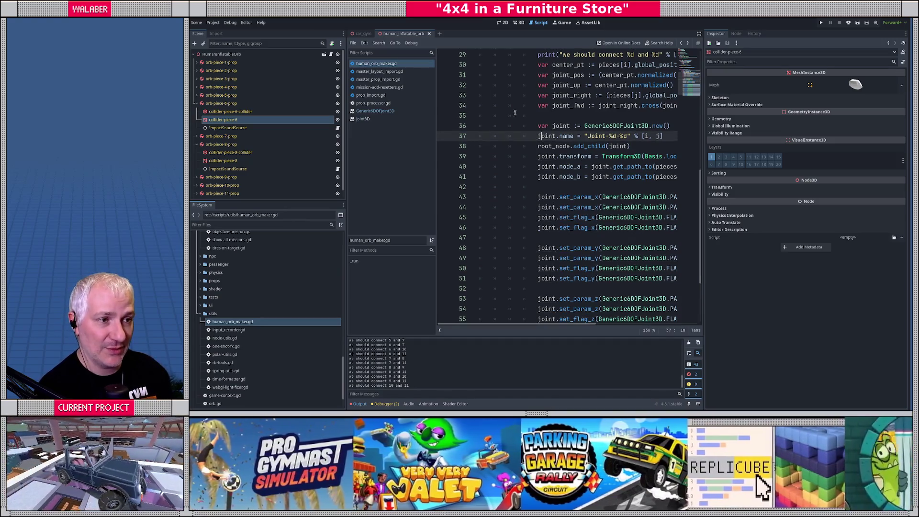
Collapse orb-piece-6-prop and orb-piece-8-prop in the Scene dock and view the orb in 3D.
{"action": "left_click", "coordinate": [197, 103]}
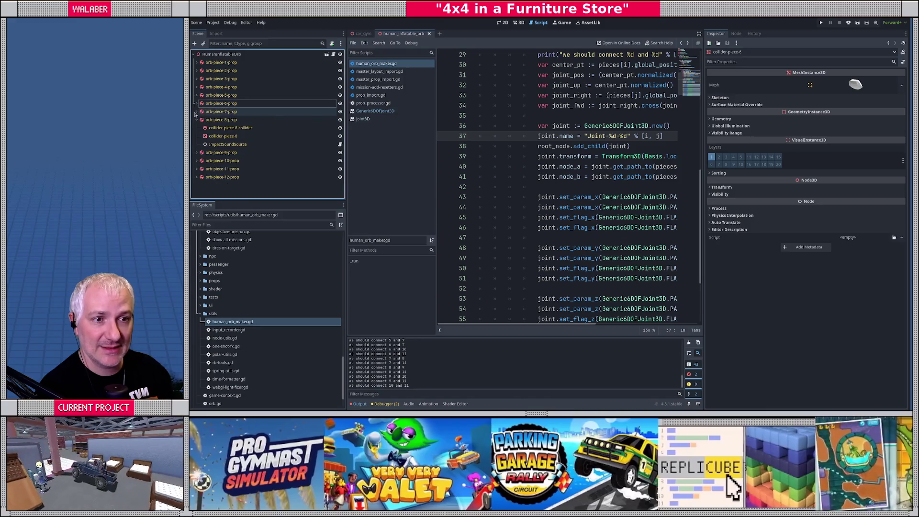
{"action": "left_click", "coordinate": [196, 120]}
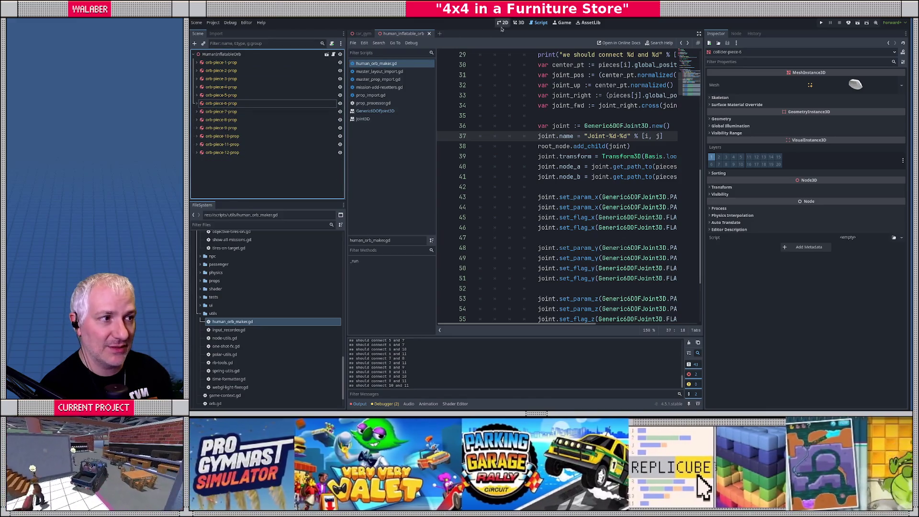
{"action": "left_click", "coordinate": [523, 25]}
{"action": "scroll", "coordinate": [506, 199], "scroll_direction": "down", "scroll_amount": 5}
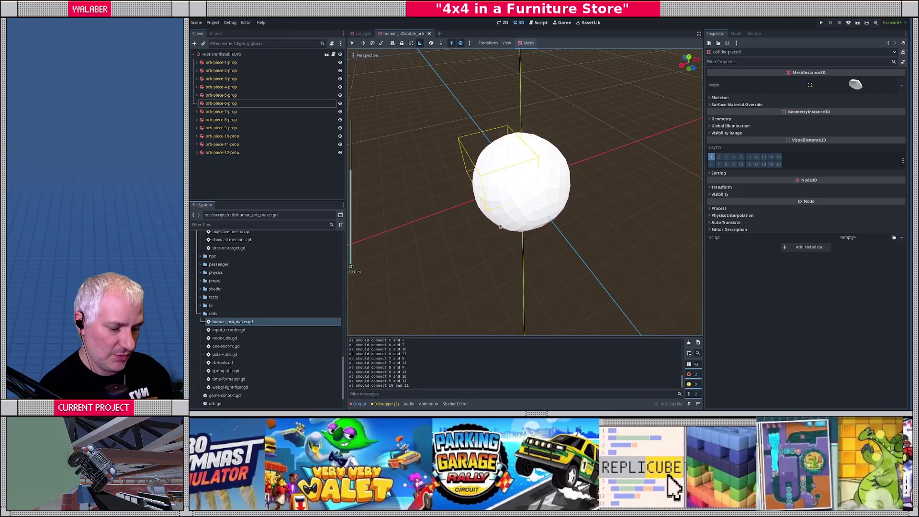
Run Human Orb Maker via the command palette ('huma') and enlarge the output log.
{"action": "key", "text": "ctrl+shift+p"}
{"action": "type", "text": "huma"}
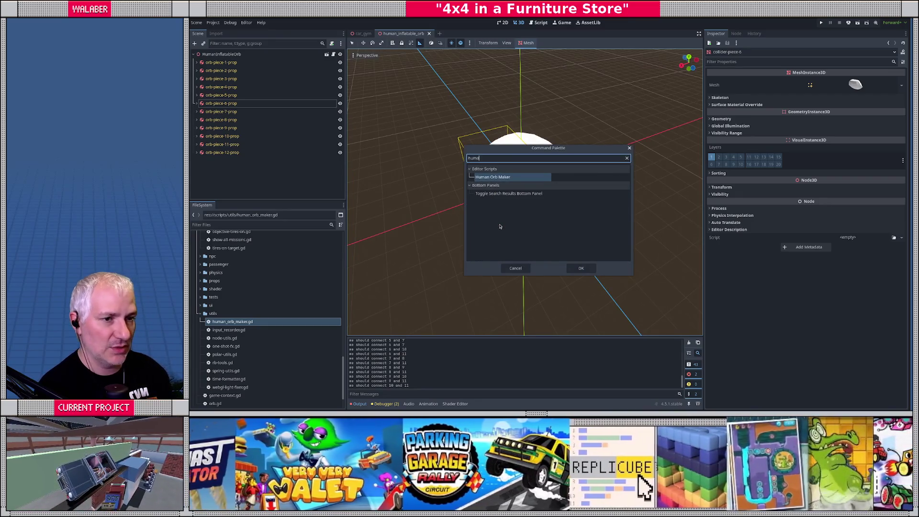
{"action": "key", "text": "Return"}
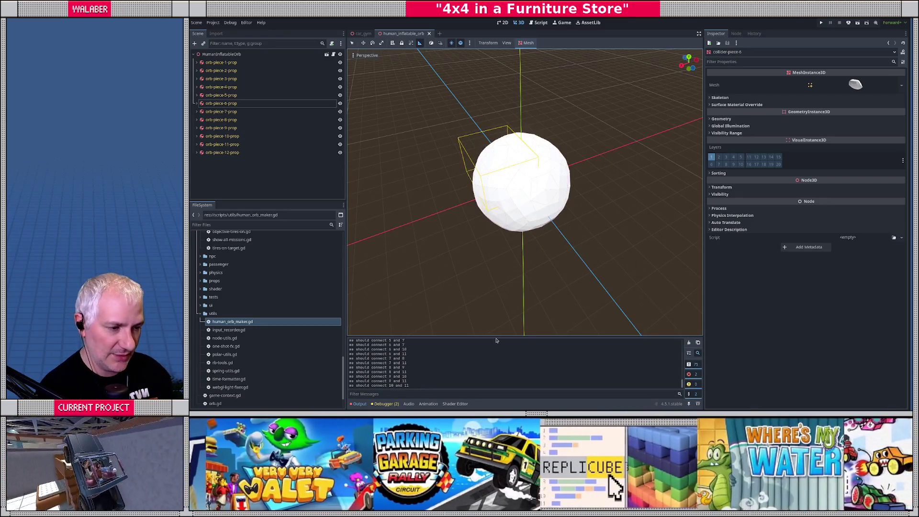
{"action": "left_click_drag", "start_coordinate": [500, 337], "coordinate": [499, 282]}
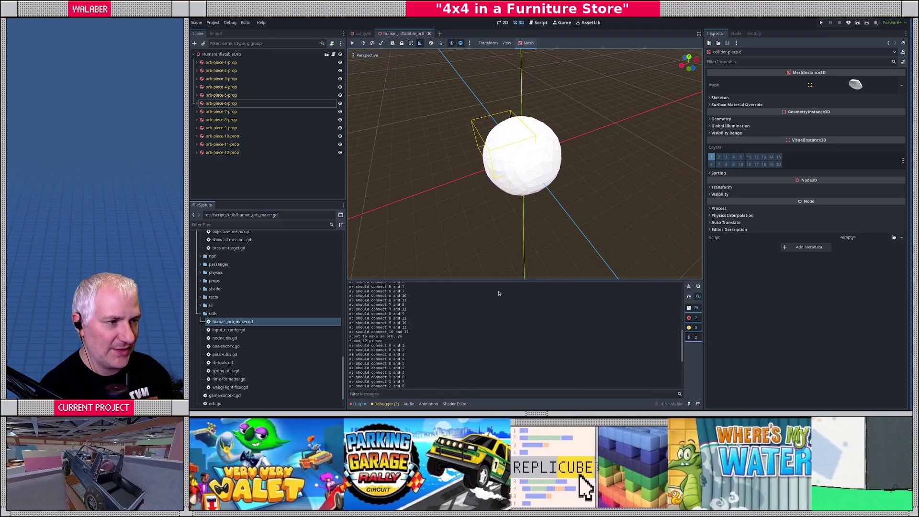
{"action": "scroll", "coordinate": [499, 293], "scroll_direction": "up", "scroll_amount": 1}
{"action": "scroll", "coordinate": [517, 191], "scroll_direction": "up", "scroll_amount": 5}
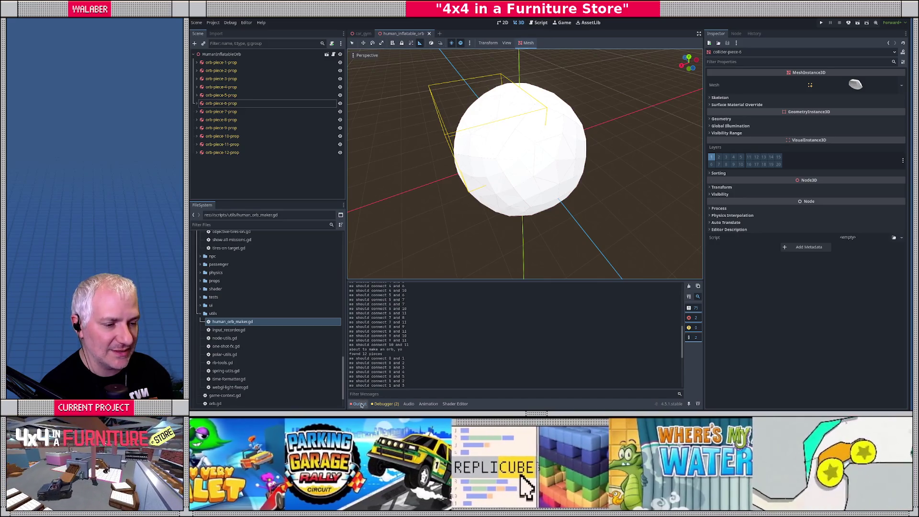
Check Debugger errors and Output, then return to the orb-maker code with side docks hidden.
{"action": "left_click", "coordinate": [381, 405]}
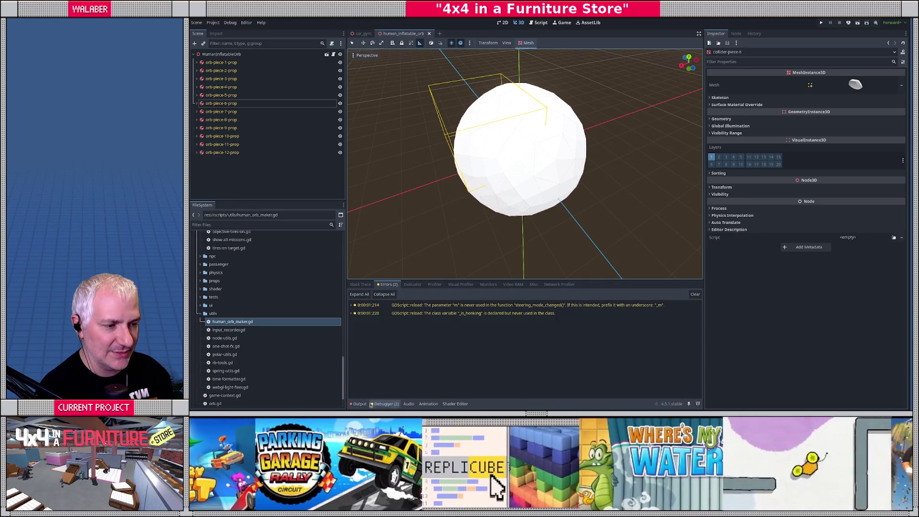
{"action": "left_click", "coordinate": [360, 404]}
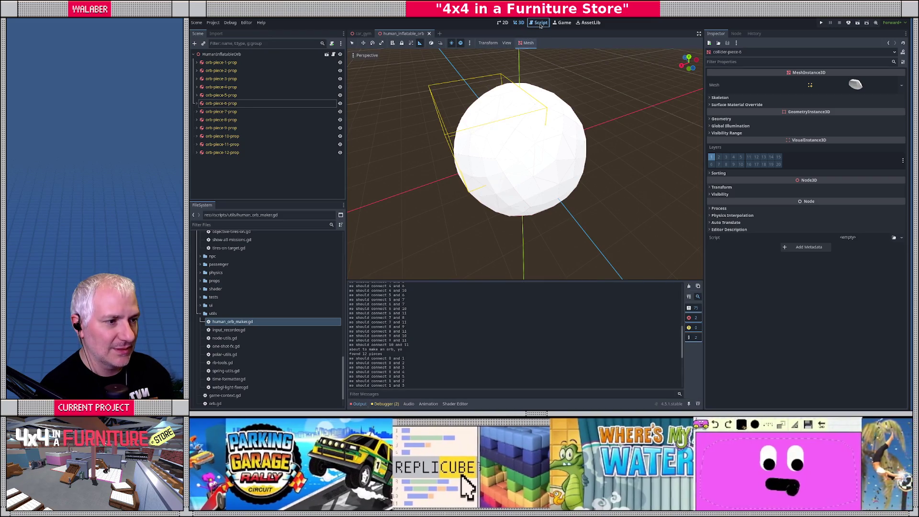
{"action": "left_click", "coordinate": [539, 23]}
{"action": "left_click", "coordinate": [699, 34]}
{"action": "scroll", "coordinate": [456, 191], "scroll_direction": "down", "scroll_amount": 3}
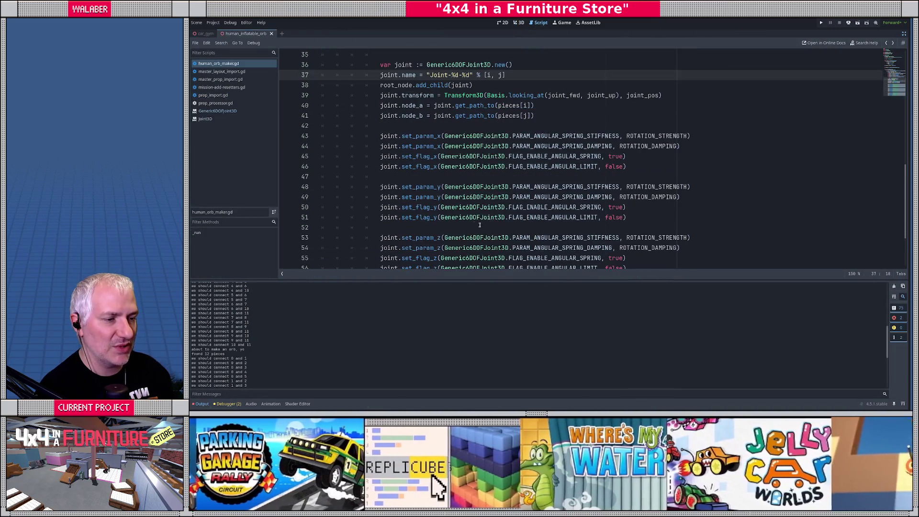
Add 'joint.owner = root_node' after the spring settings, save, and restore the side panels.
{"action": "left_click", "coordinate": [419, 255]}
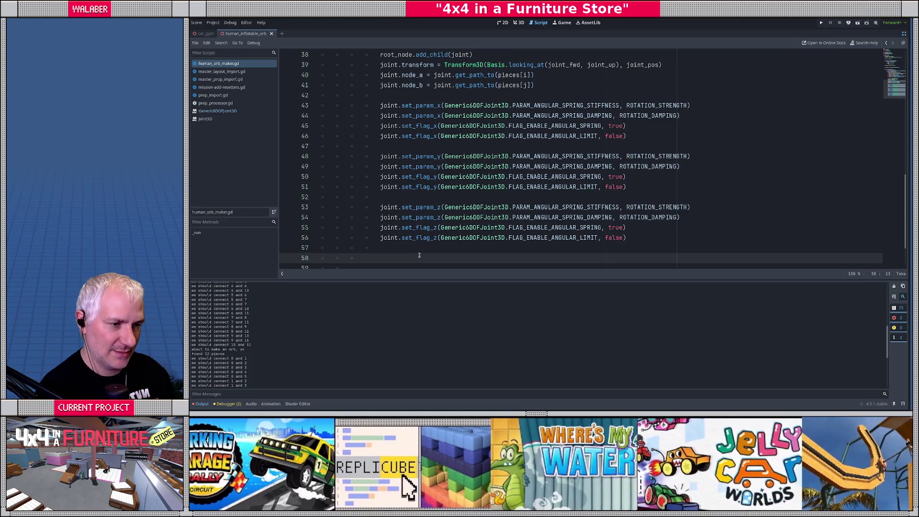
{"action": "type", "text": "joint.set_"}
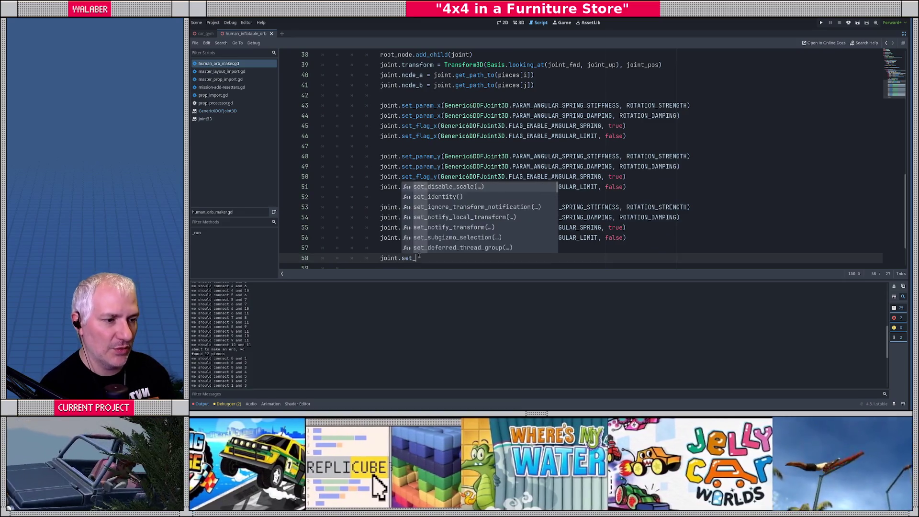
{"action": "type", "text": "ow"}
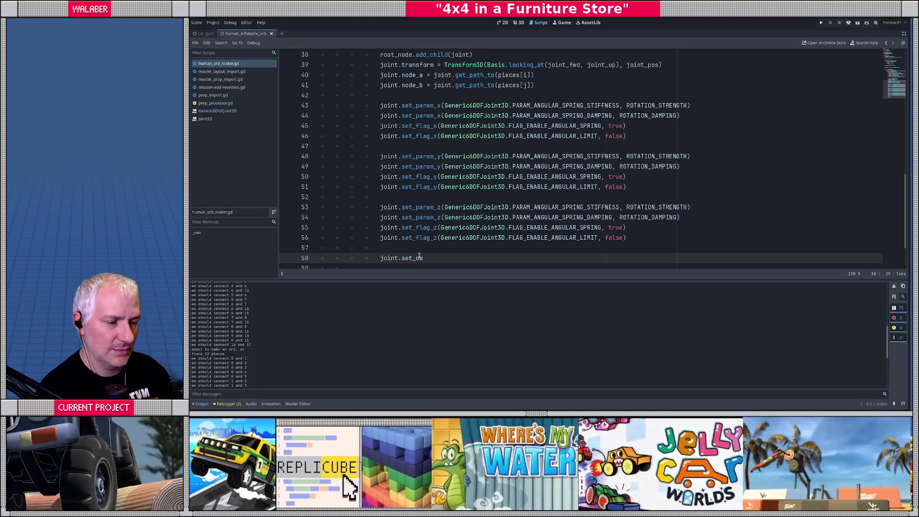
{"action": "key", "text": "BackSpace"}
{"action": "key", "text": "BackSpace"}
{"action": "key", "text": "BackSpace"}
{"action": "key", "text": "BackSpace"}
{"action": "key", "text": "BackSpace"}
{"action": "key", "text": "BackSpace"}
{"action": "type", "text": "o"}
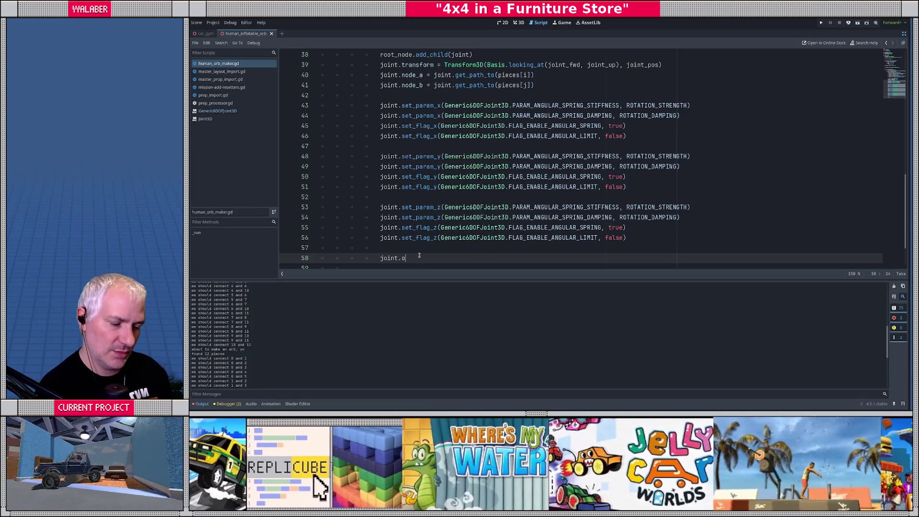
{"action": "type", "text": "wner = "}
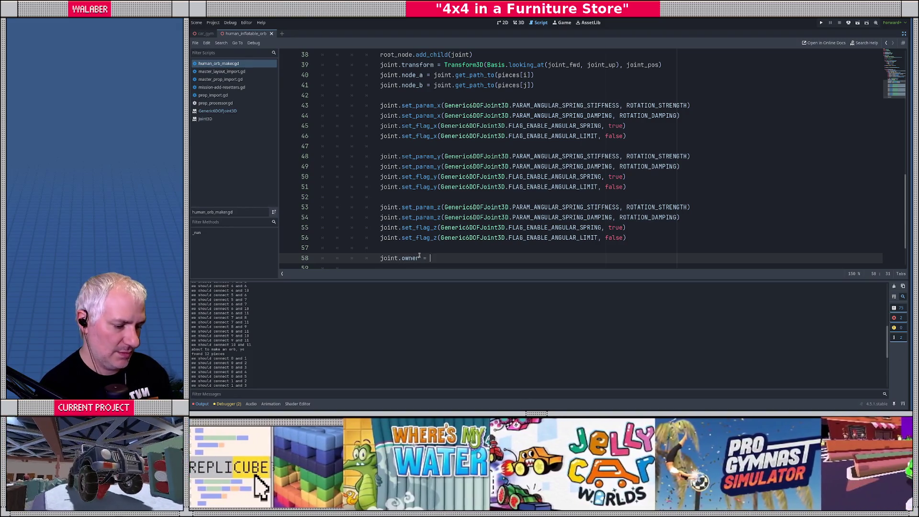
{"action": "type", "text": "root_node"}
{"action": "key", "text": "ctrl+s"}
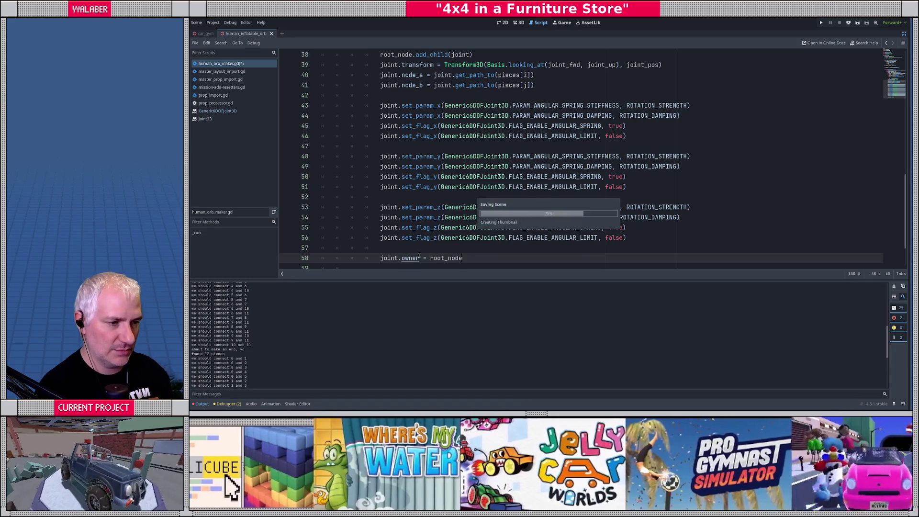
{"action": "left_click", "coordinate": [904, 33]}
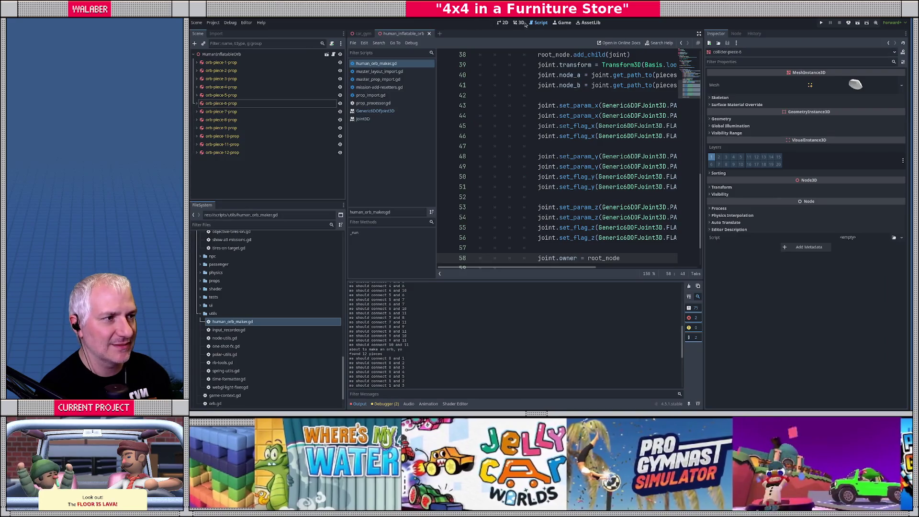
Run the orb-maker script from the 3D view to generate joints and inspect the first one.
{"action": "left_click", "coordinate": [521, 23]}
{"action": "key", "text": "ctrl+shift+p"}
{"action": "key", "text": "Return"}
{"action": "scroll", "coordinate": [317, 185], "scroll_direction": "down", "scroll_amount": 5}
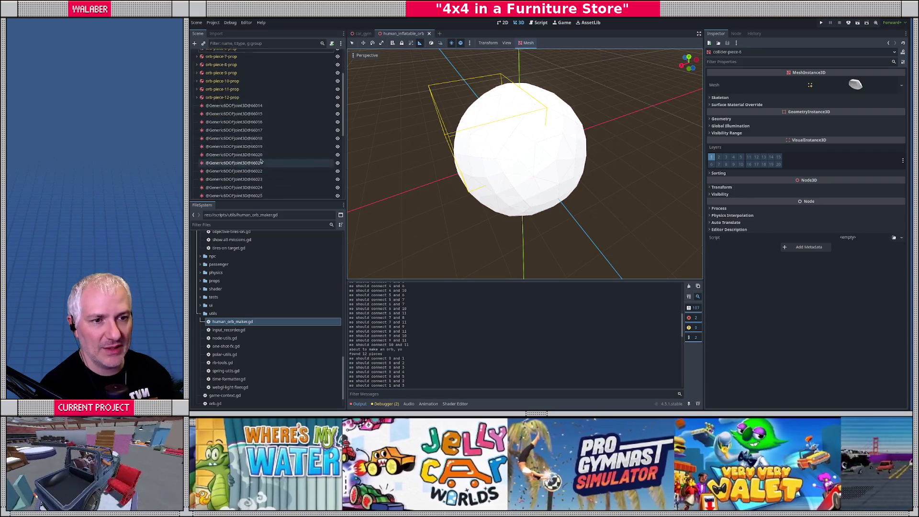
{"action": "scroll", "coordinate": [251, 139], "scroll_direction": "up", "scroll_amount": 5}
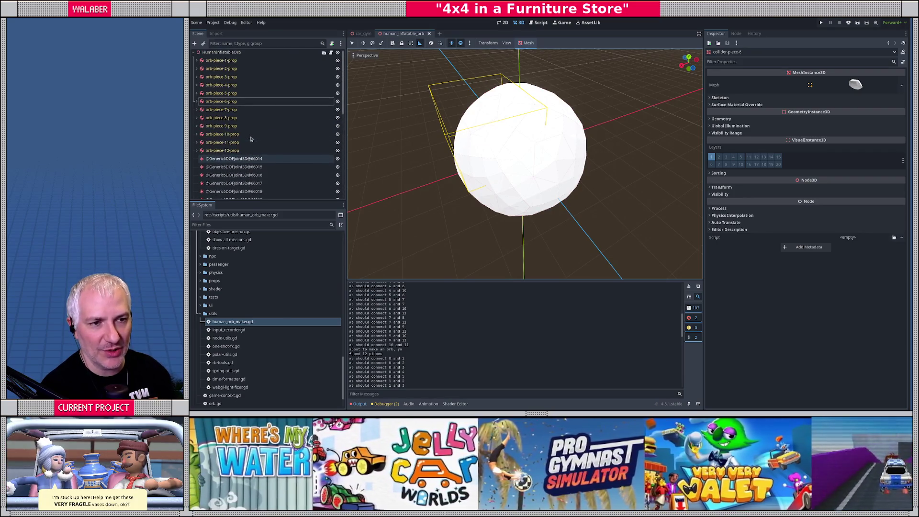
{"action": "left_click", "coordinate": [240, 158]}
{"action": "mouse_move", "coordinate": [445, 188]}
{"action": "left_mouse_down"}
{"action": "mouse_move", "coordinate": [544, 164]}
{"action": "mouse_move", "coordinate": [519, 162]}
{"action": "mouse_move", "coordinate": [486, 181]}
{"action": "mouse_move", "coordinate": [417, 123]}
{"action": "left_mouse_up"}
{"action": "scroll", "coordinate": [486, 181], "scroll_direction": "down", "scroll_amount": 2}
{"action": "scroll", "coordinate": [431, 130], "scroll_direction": "up", "scroll_amount": 4}
Inspect the joint linking pieces 1 and 3, framed with its gizmo in local orientation.
{"action": "left_click", "coordinate": [242, 166]}
{"action": "mouse_move", "coordinate": [445, 163]}
{"action": "left_mouse_down"}
{"action": "mouse_move", "coordinate": [486, 153]}
{"action": "mouse_move", "coordinate": [474, 167]}
{"action": "left_mouse_up"}
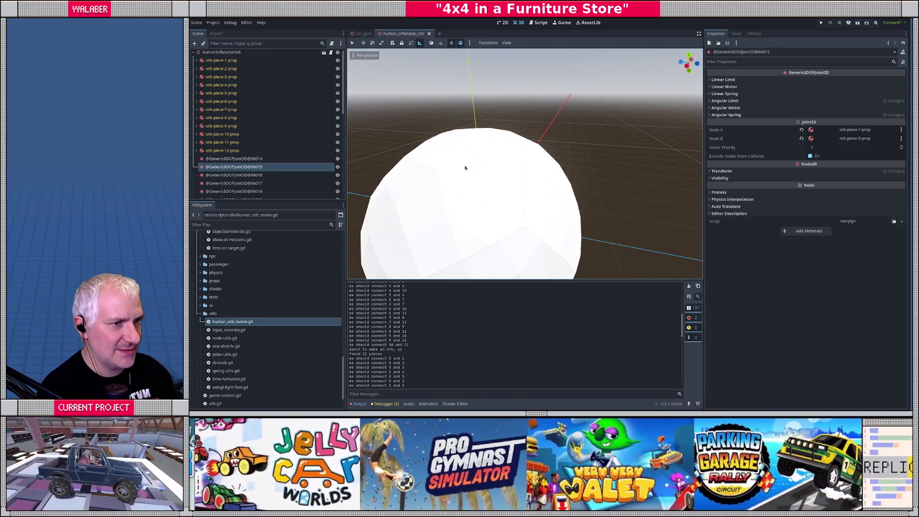
{"action": "scroll", "coordinate": [473, 168], "scroll_direction": "down", "scroll_amount": 3}
{"action": "key", "text": "f"}
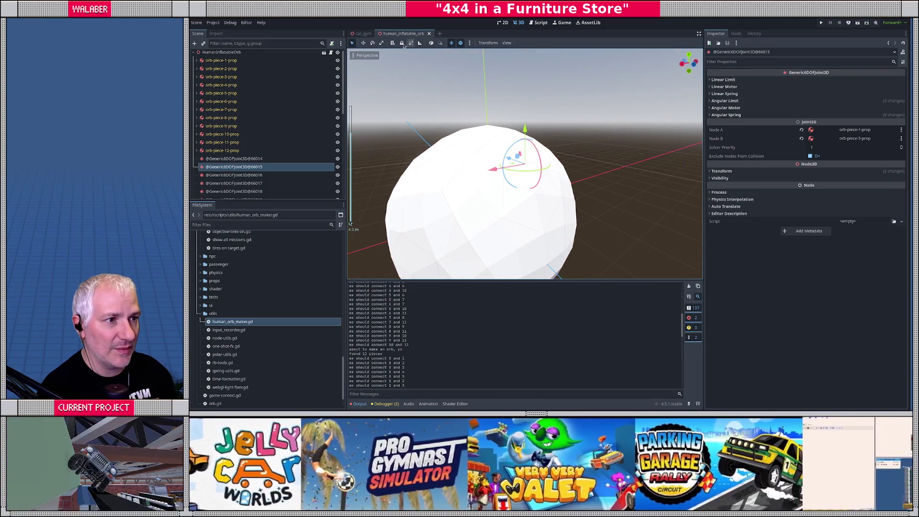
{"action": "left_click", "coordinate": [431, 45]}
{"action": "scroll", "coordinate": [463, 178], "scroll_direction": "up", "scroll_amount": 5}
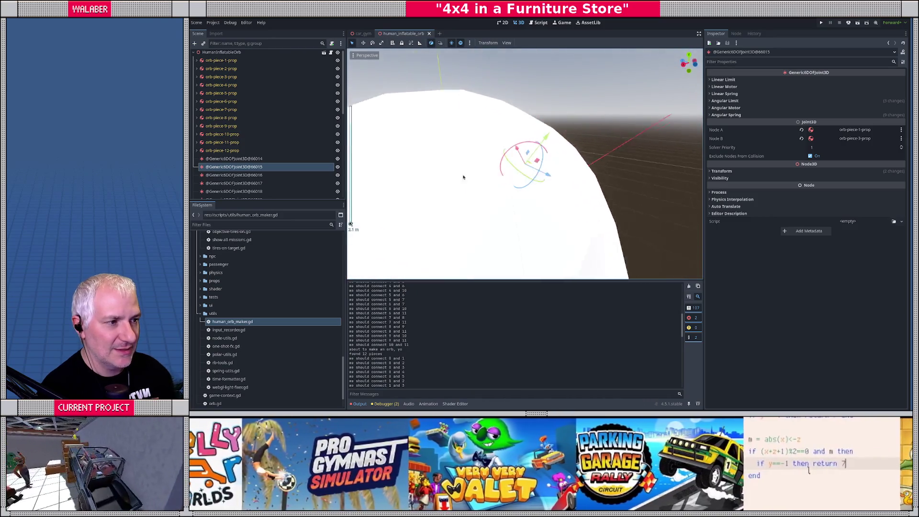
{"action": "scroll", "coordinate": [463, 177], "scroll_direction": "down", "scroll_amount": 5}
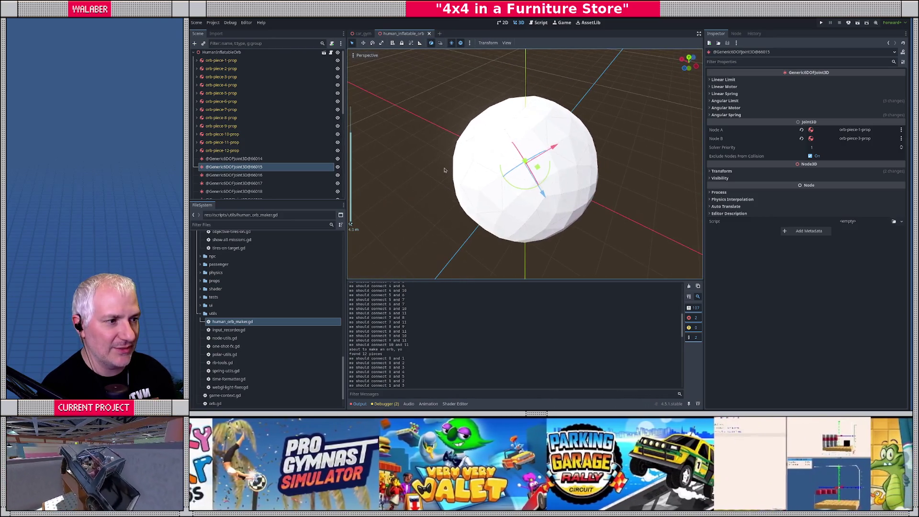
Inspect the joints linking piece 1 to pieces 4 and 5 while orbiting the orb.
{"action": "left_click", "coordinate": [268, 175]}
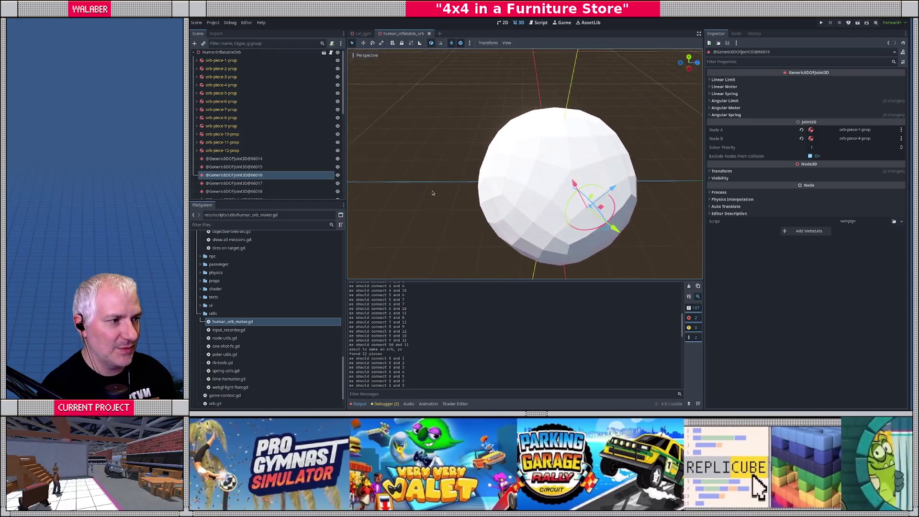
{"action": "left_click_drag", "start_coordinate": [434, 193], "coordinate": [412, 172]}
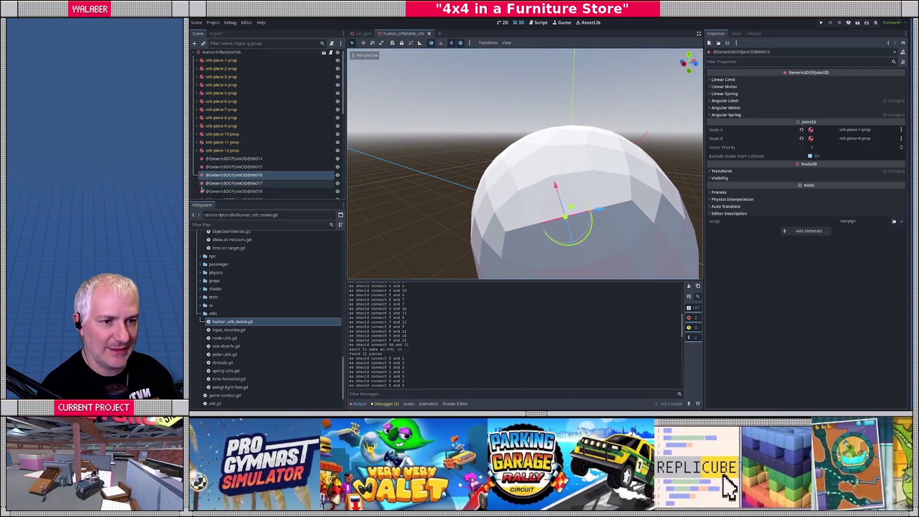
{"action": "left_click", "coordinate": [230, 183]}
{"action": "scroll", "coordinate": [504, 208], "scroll_direction": "down", "scroll_amount": 3}
{"action": "mouse_move", "coordinate": [503, 191]}
{"action": "left_mouse_down"}
{"action": "mouse_move", "coordinate": [508, 214]}
{"action": "mouse_move", "coordinate": [612, 191]}
{"action": "mouse_move", "coordinate": [437, 178]}
{"action": "left_mouse_up"}
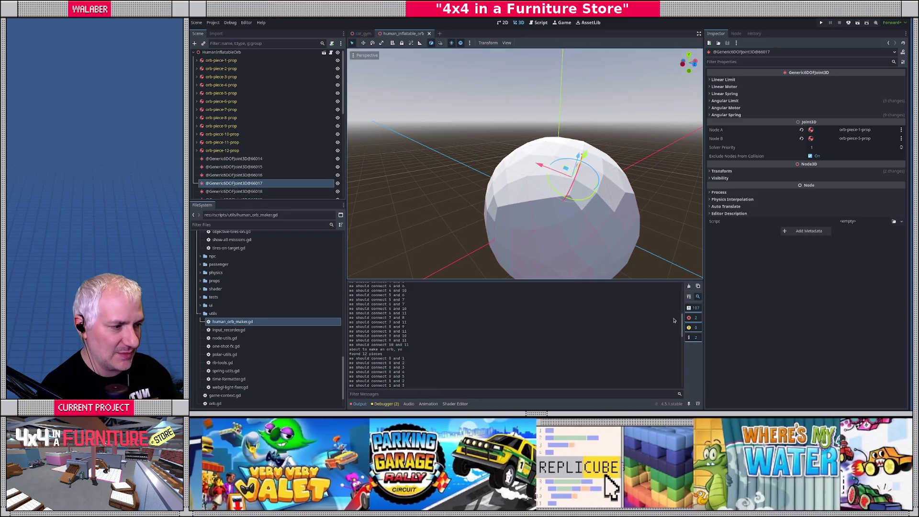
{"action": "scroll", "coordinate": [526, 347], "scroll_direction": "down", "scroll_amount": 4}
{"action": "scroll", "coordinate": [511, 344], "scroll_direction": "up", "scroll_amount": 2}
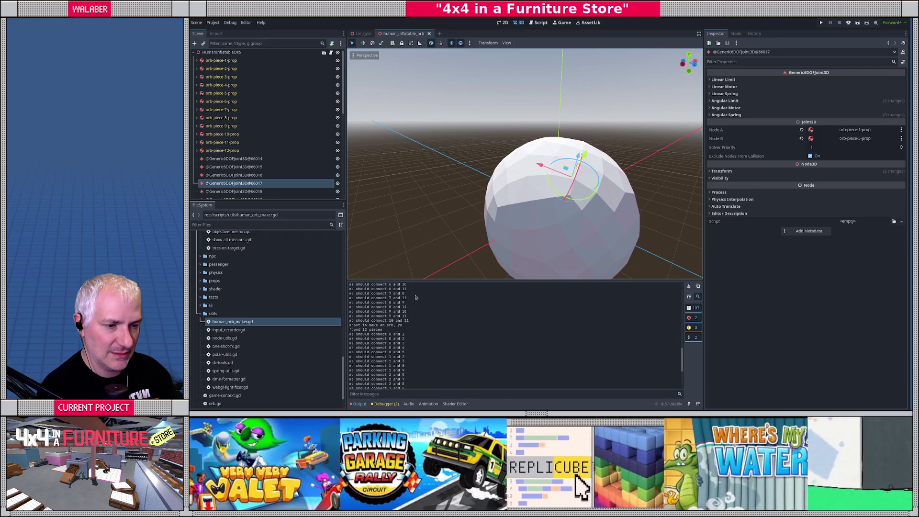
{"action": "scroll", "coordinate": [223, 95], "scroll_direction": "down", "scroll_amount": 5}
Select all 30 generated joints, delete them, and save the orb scene.
{"action": "left_click", "coordinate": [225, 67]}
{"action": "scroll", "coordinate": [230, 144], "scroll_direction": "down", "scroll_amount": 5}
{"action": "left_click", "coordinate": [233, 193], "text": "shift"}
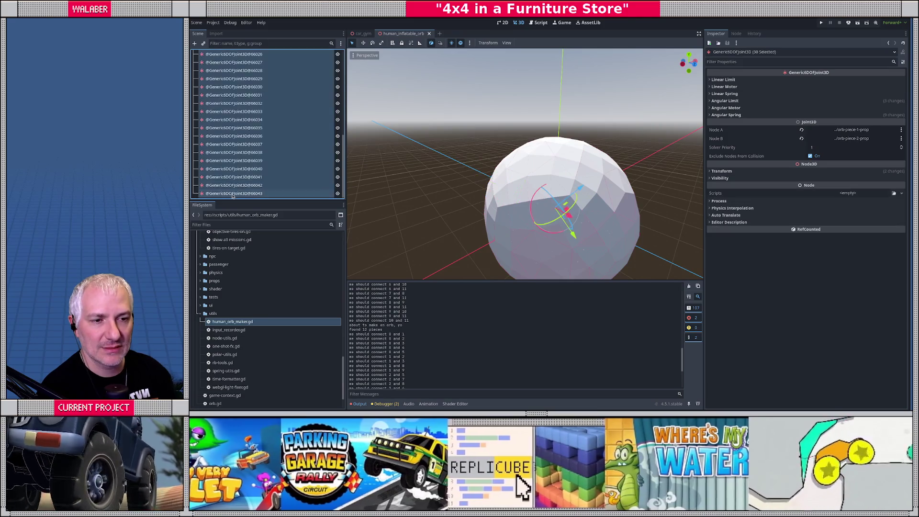
{"action": "key", "text": "Delete"}
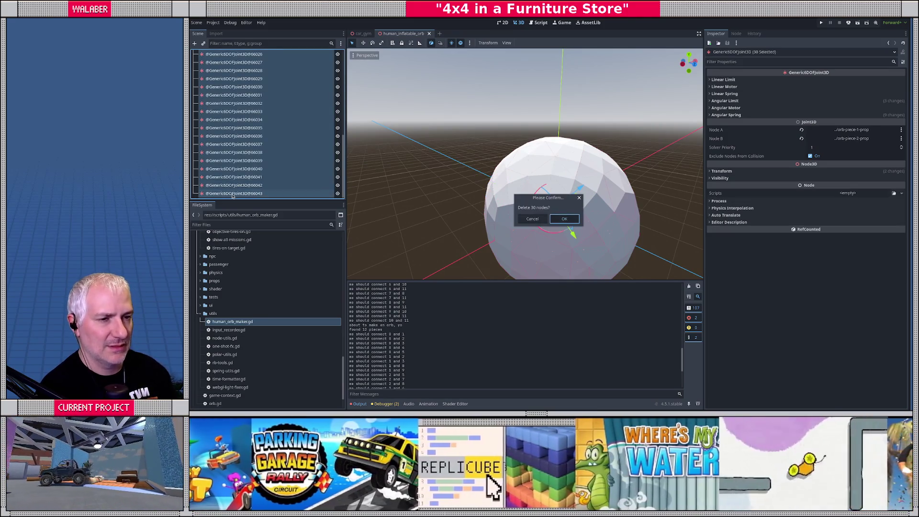
{"action": "key", "text": "Return"}
{"action": "key", "text": "ctrl+s"}
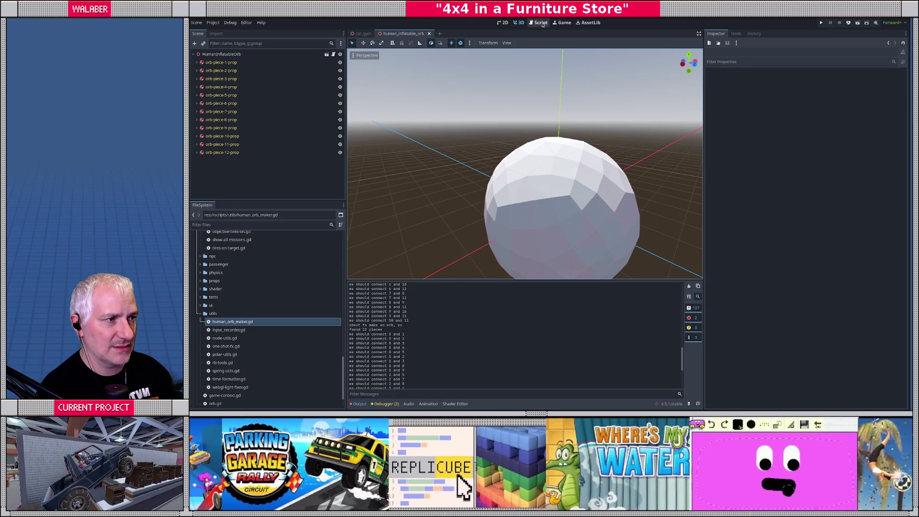
Return to the orb-maker script in distraction-free mode.
{"action": "left_click", "coordinate": [539, 23]}
{"action": "left_click", "coordinate": [698, 34]}
{"action": "scroll", "coordinate": [532, 136], "scroll_direction": "up", "scroll_amount": 6}
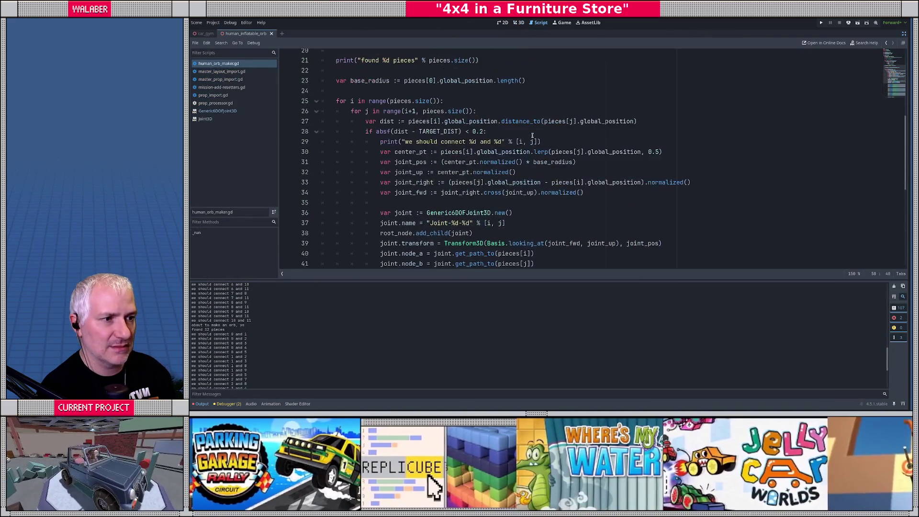
Move the joint.name line below the add_child call, add a blank line, save, and return to 3D.
{"action": "scroll", "coordinate": [532, 136], "scroll_direction": "down", "scroll_amount": 2}
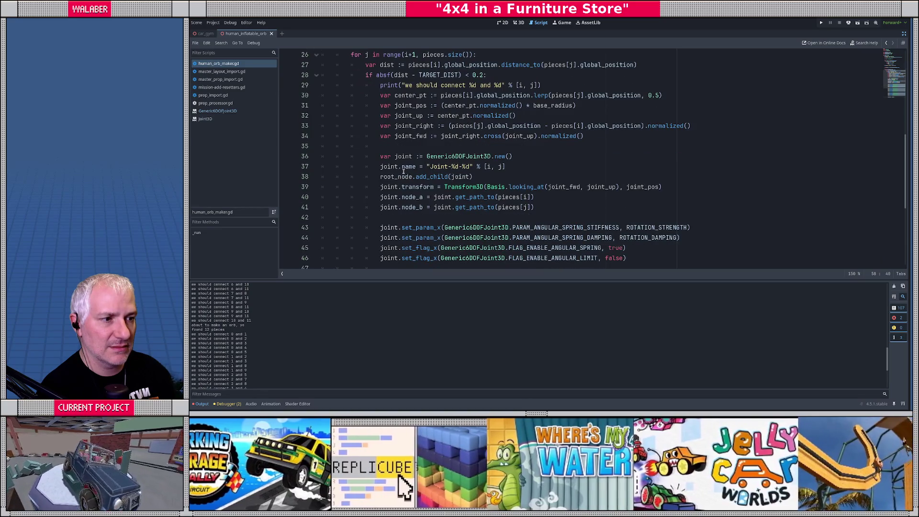
{"action": "mouse_move", "coordinate": [404, 172]}
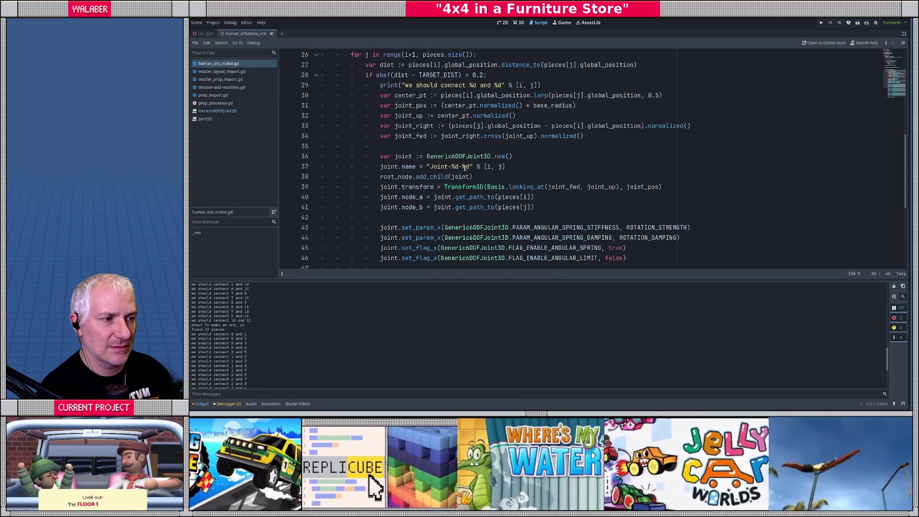
{"action": "left_click", "coordinate": [478, 167]}
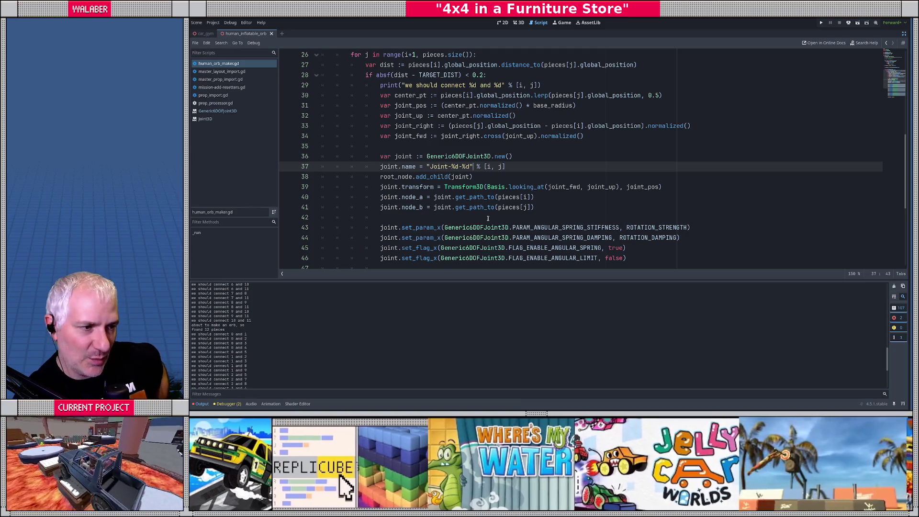
{"action": "key", "text": "alt+Down"}
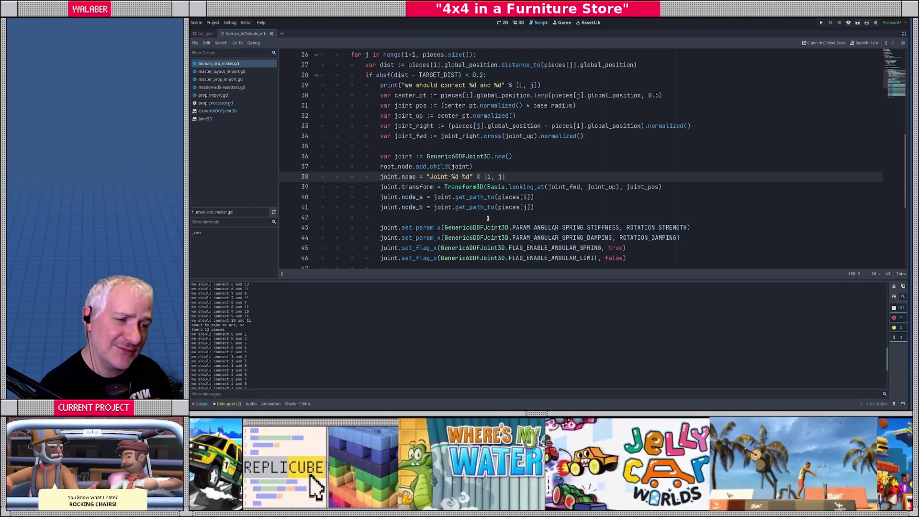
{"action": "key", "text": "Return"}
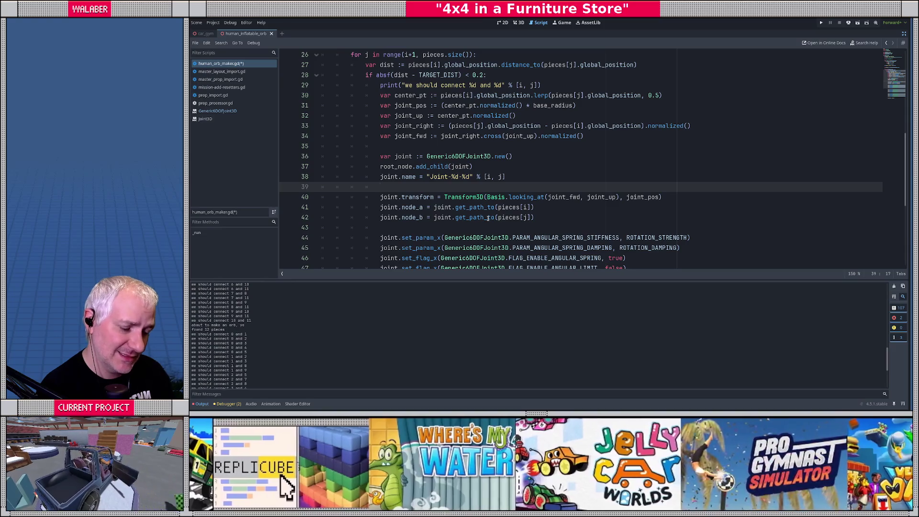
{"action": "key", "text": "ctrl+s"}
{"action": "left_click", "coordinate": [905, 36]}
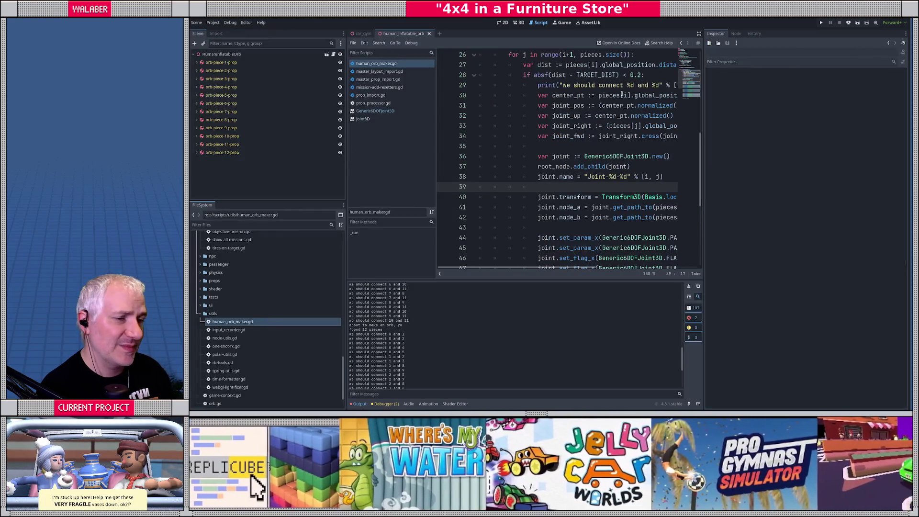
{"action": "left_click", "coordinate": [518, 23]}
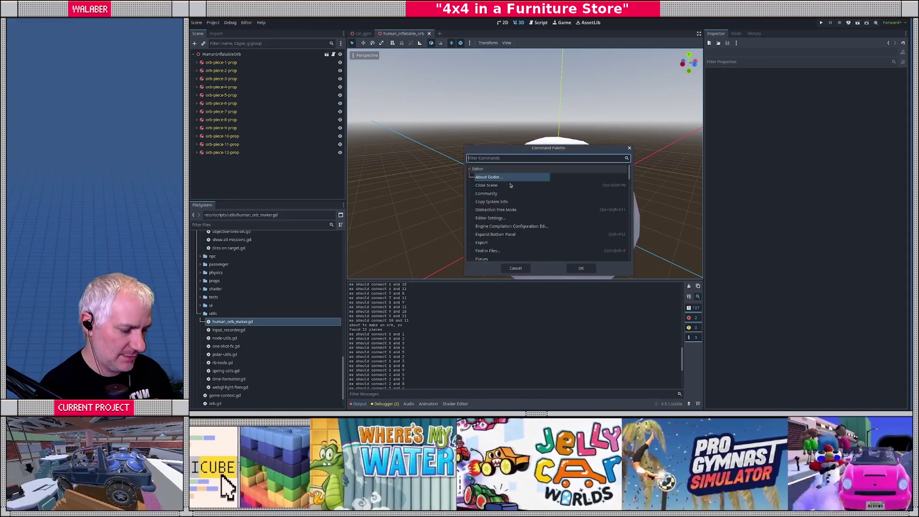
Inspect the newly named joint-0-6 and the collider meshes of the first two orb pieces.
{"action": "scroll", "coordinate": [246, 139], "scroll_direction": "up", "scroll_amount": 10}
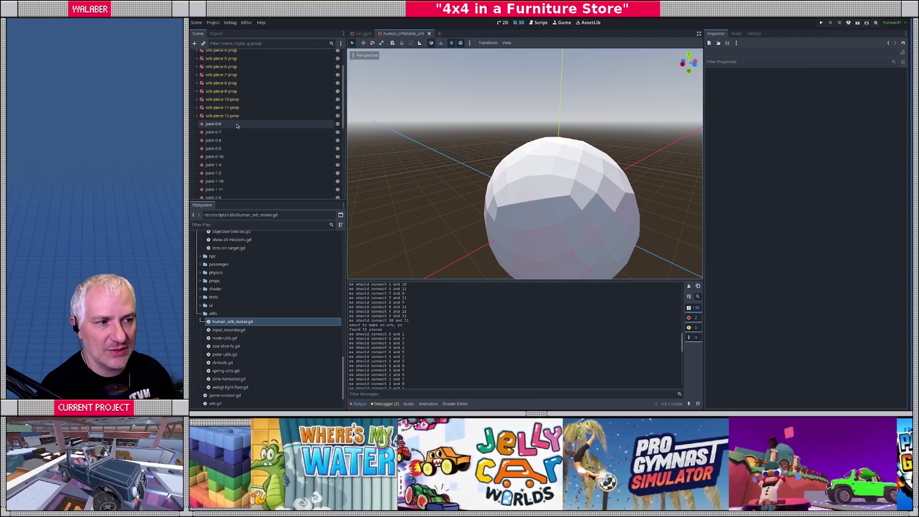
{"action": "left_click", "coordinate": [213, 124]}
{"action": "scroll", "coordinate": [530, 217], "scroll_direction": "up", "scroll_amount": 3}
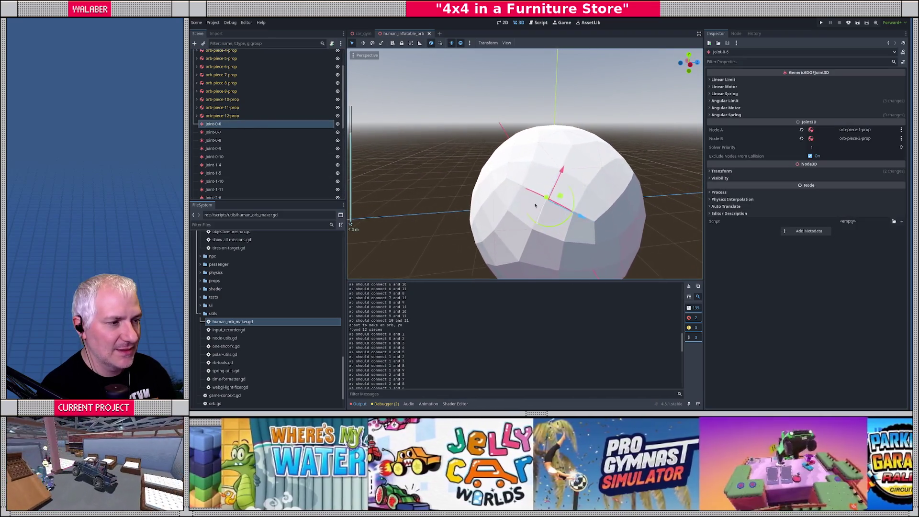
{"action": "left_click", "coordinate": [536, 158]}
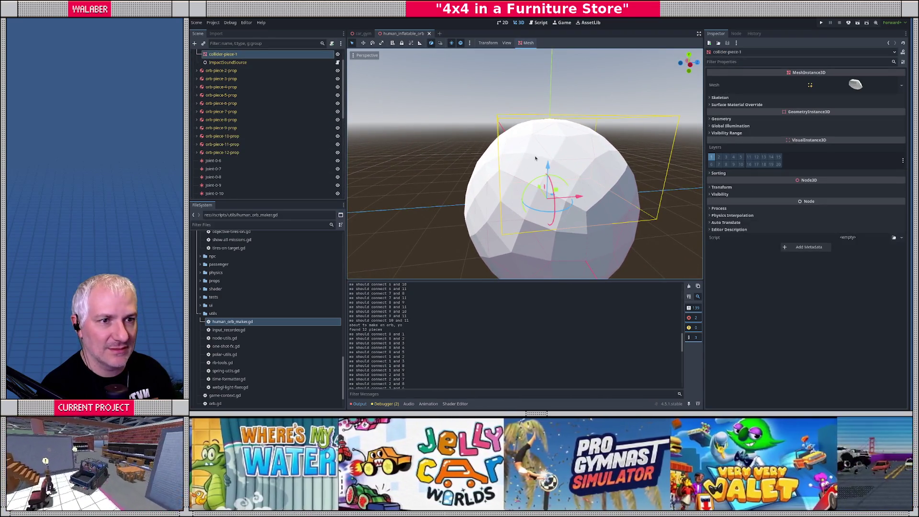
{"action": "scroll", "coordinate": [536, 158], "scroll_direction": "up", "scroll_amount": 2}
{"action": "scroll", "coordinate": [237, 89], "scroll_direction": "up", "scroll_amount": 2}
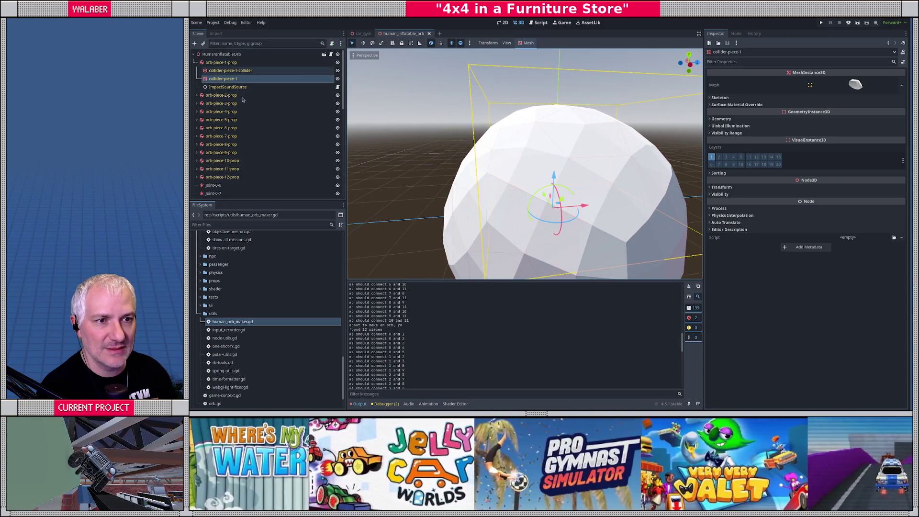
{"action": "left_click", "coordinate": [223, 111]}
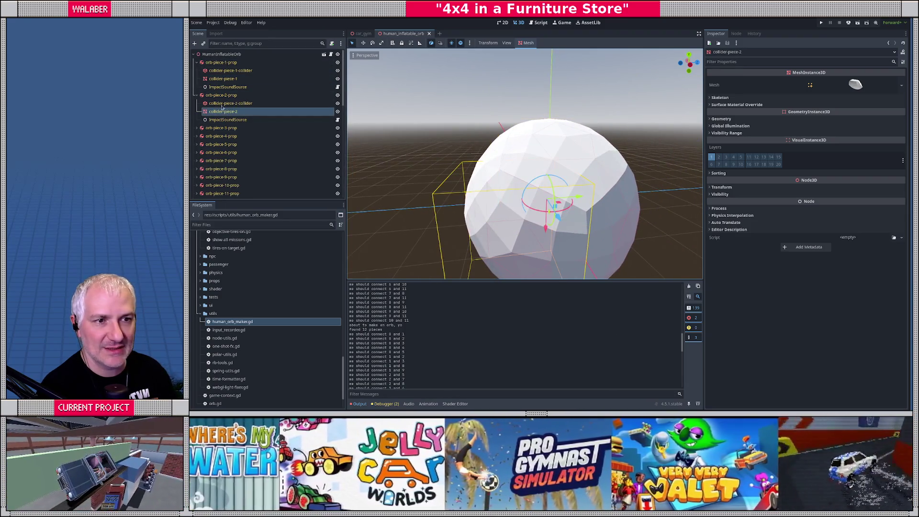
Collapse orb-piece-1-prop and orb-piece-2-prop in the Scene dock and reinspect joint-0-6.
{"action": "left_click", "coordinate": [196, 63]}
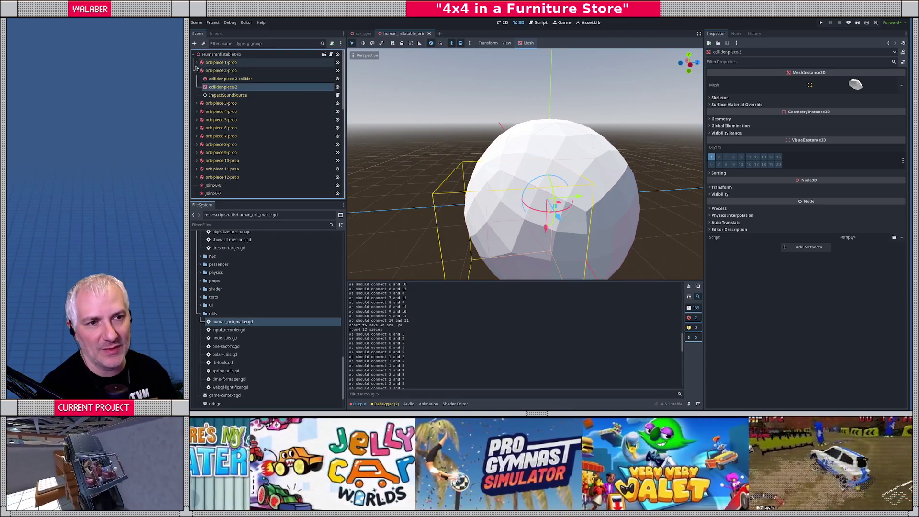
{"action": "left_click", "coordinate": [196, 70]}
{"action": "scroll", "coordinate": [220, 120], "scroll_direction": "down", "scroll_amount": 2}
{"action": "left_click", "coordinate": [229, 125]}
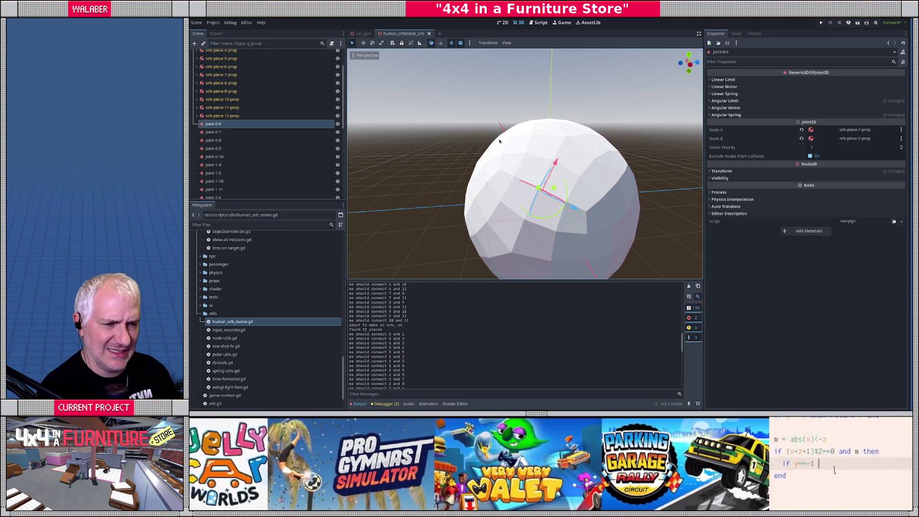
{"action": "scroll", "coordinate": [260, 110], "scroll_direction": "up", "scroll_amount": 3}
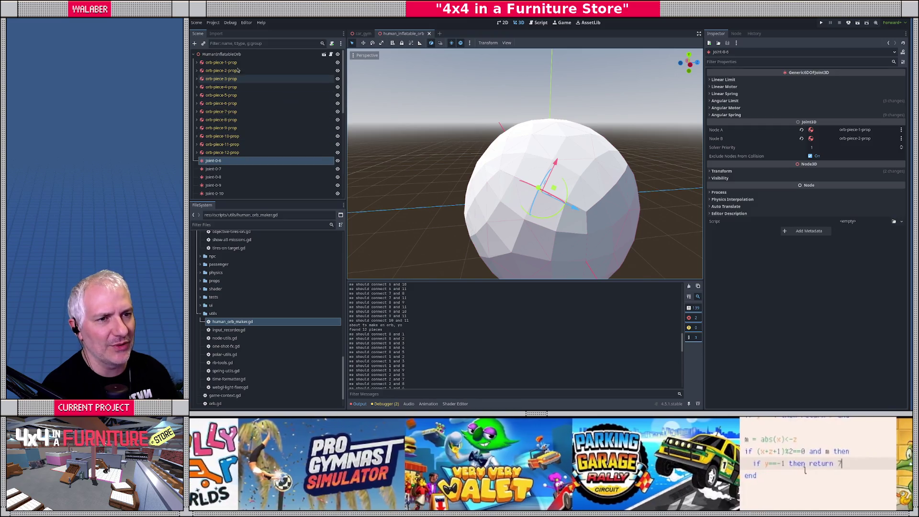
{"action": "left_click", "coordinate": [223, 171]}
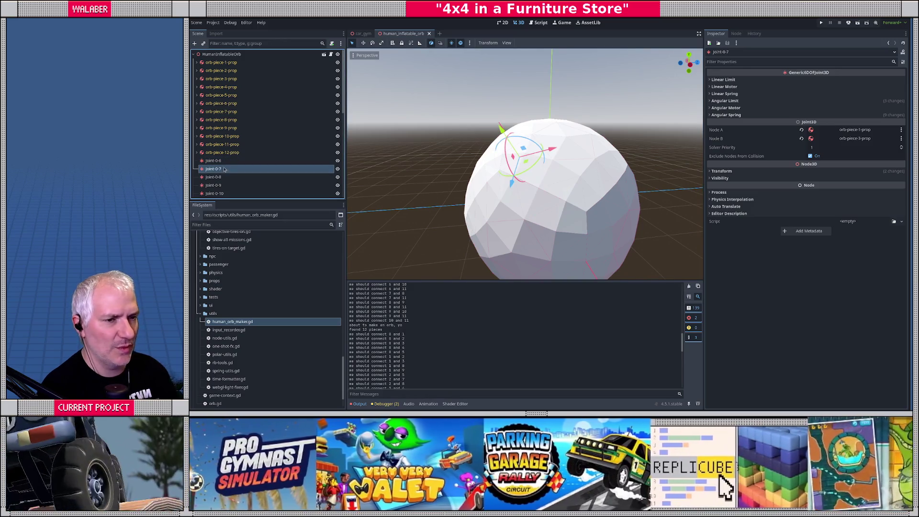
{"action": "left_click", "coordinate": [224, 162]}
{"action": "left_click", "coordinate": [225, 172]}
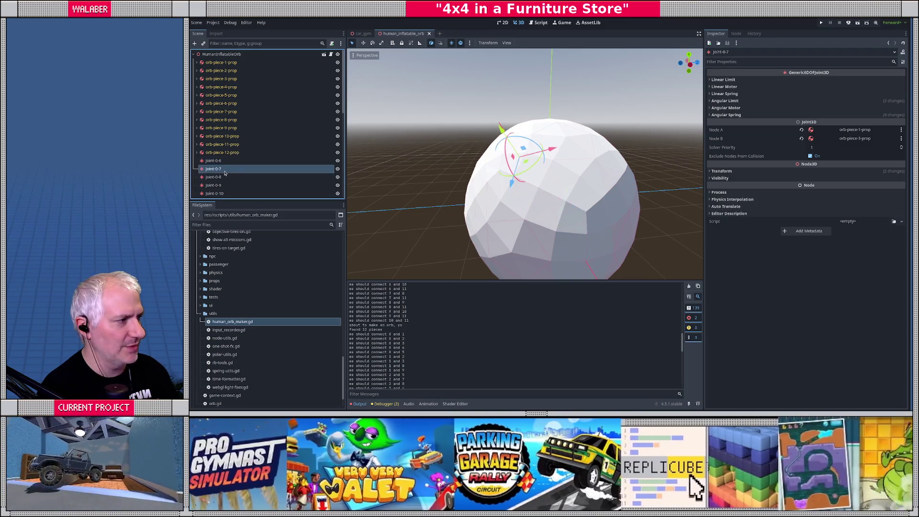
{"action": "left_click", "coordinate": [224, 178]}
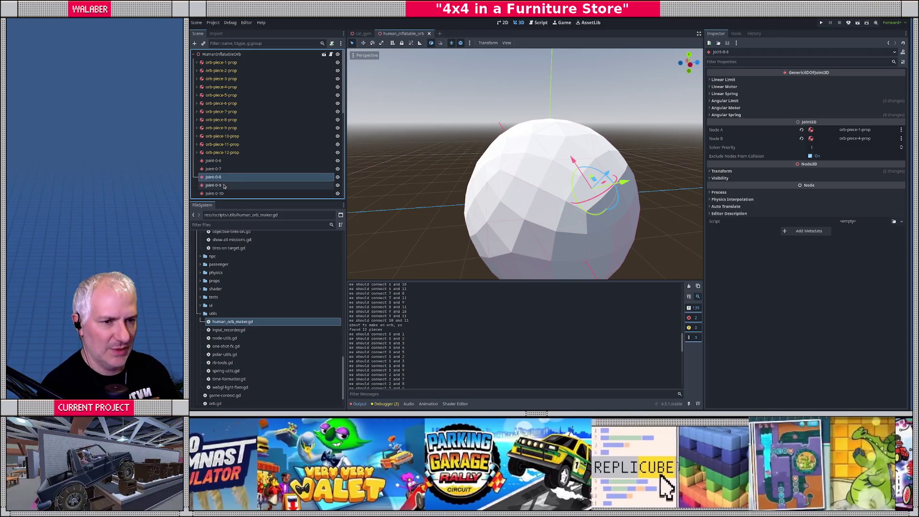
{"action": "left_click", "coordinate": [225, 186]}
{"action": "left_click", "coordinate": [225, 195]}
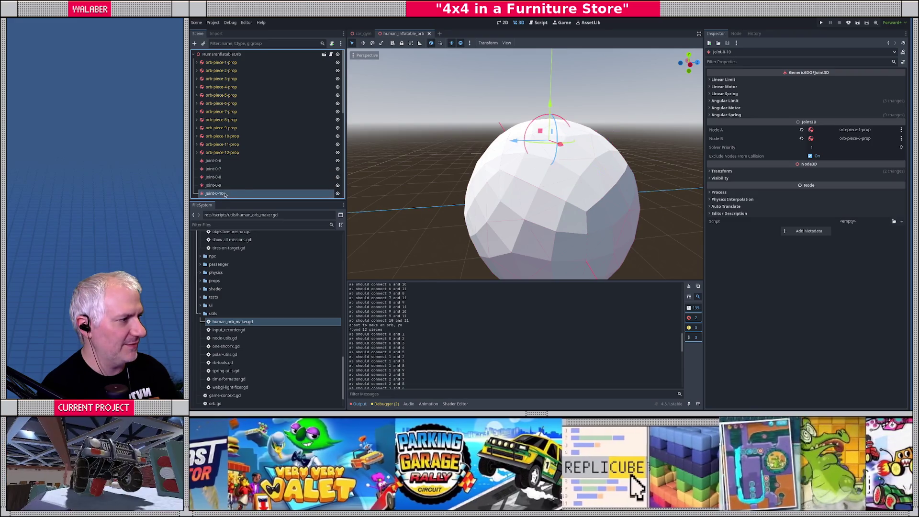
{"action": "scroll", "coordinate": [225, 144], "scroll_direction": "down", "scroll_amount": 3}
{"action": "mouse_move", "coordinate": [404, 175]}
{"action": "left_mouse_down"}
{"action": "mouse_move", "coordinate": [460, 212]}
{"action": "mouse_move", "coordinate": [468, 267]}
{"action": "mouse_move", "coordinate": [550, 169]}
{"action": "mouse_move", "coordinate": [550, 191]}
{"action": "mouse_move", "coordinate": [460, 201]}
{"action": "left_mouse_up"}
{"action": "left_click", "coordinate": [214, 124]}
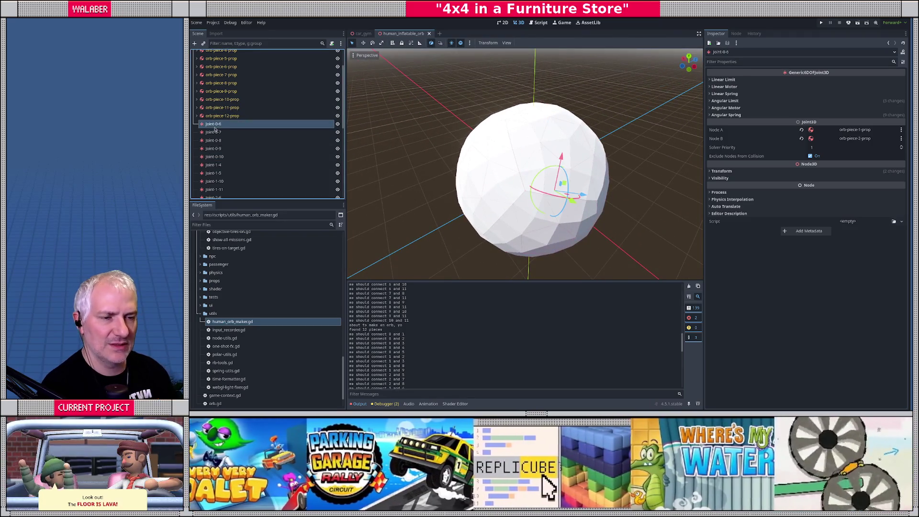
{"action": "key", "text": "Down"}
{"action": "key", "text": "Down"}
{"action": "key", "text": "Down"}
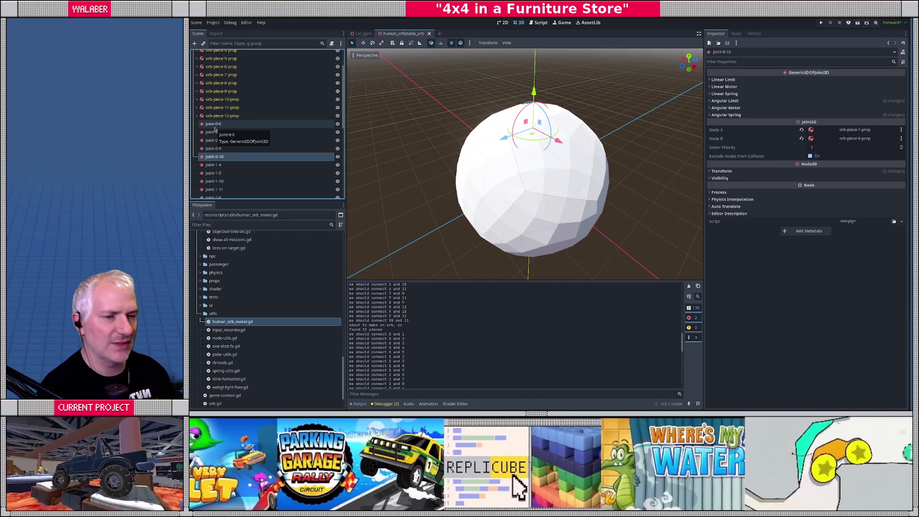
{"action": "key", "text": "Down"}
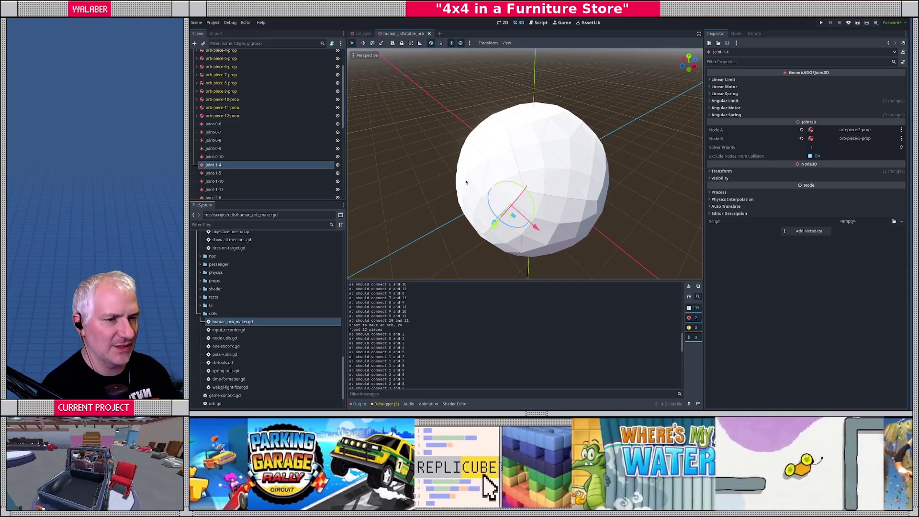
{"action": "scroll", "coordinate": [225, 149], "scroll_direction": "down", "scroll_amount": 10}
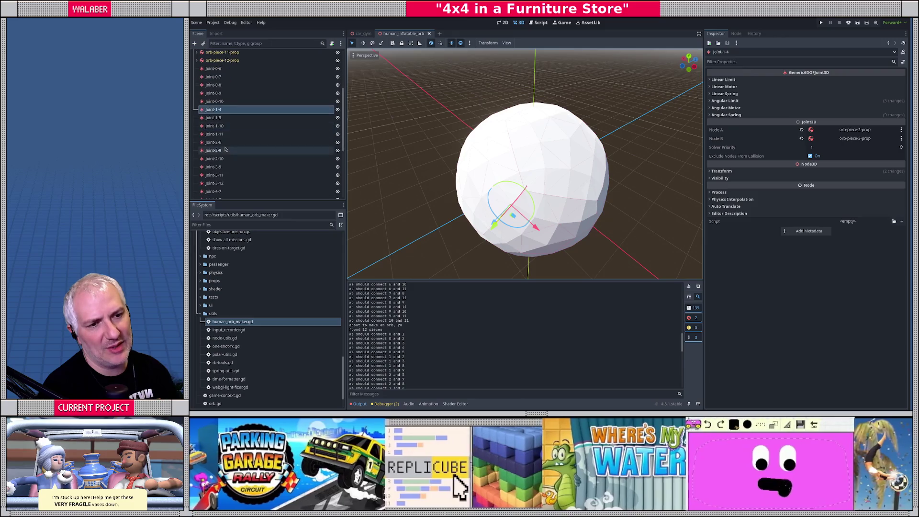
{"action": "scroll", "coordinate": [225, 159], "scroll_direction": "up", "scroll_amount": 8}
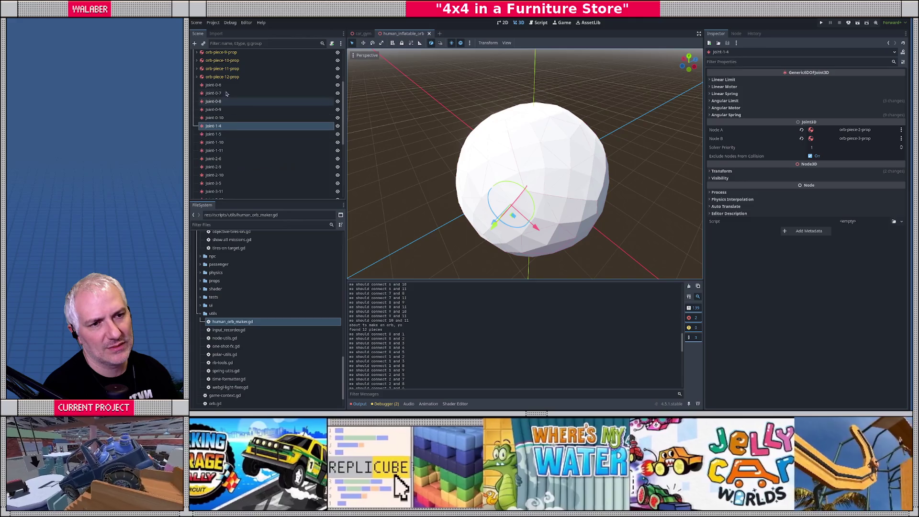
{"action": "left_click", "coordinate": [226, 85]}
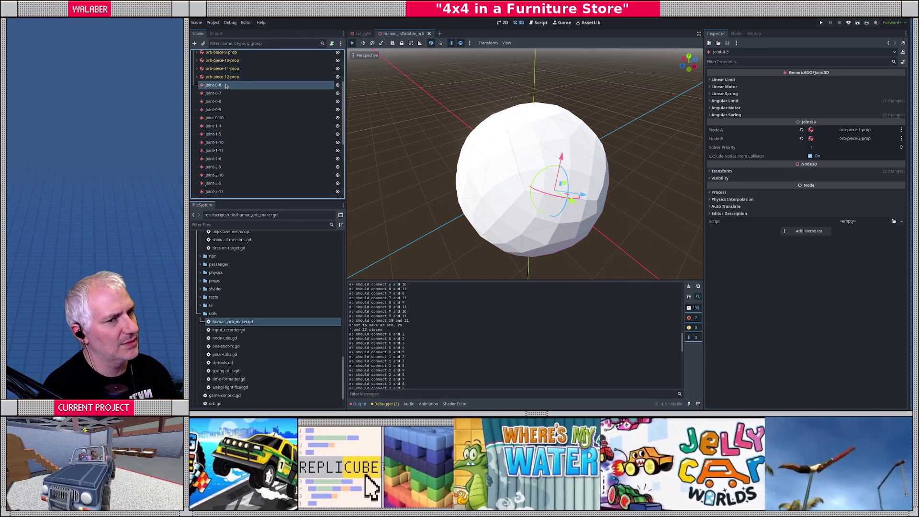
{"action": "key", "text": "alt+Tab"}
{"action": "key", "text": "alt+Tab"}
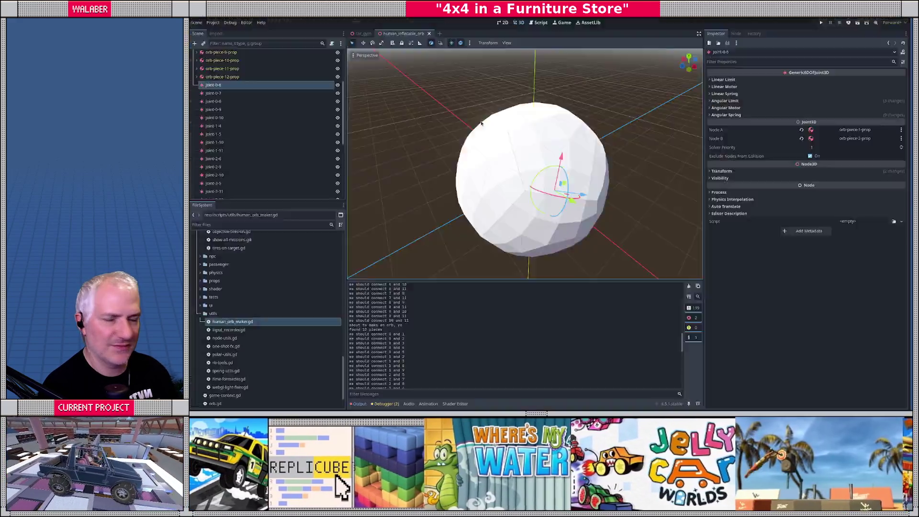
{"action": "key", "text": "alt+Tab"}
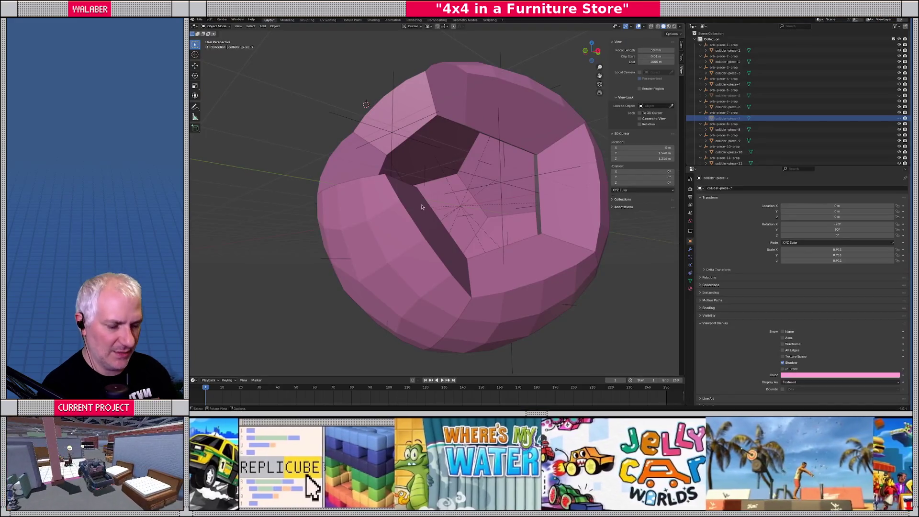
{"action": "left_click_drag", "start_coordinate": [445, 197], "coordinate": [435, 207]}
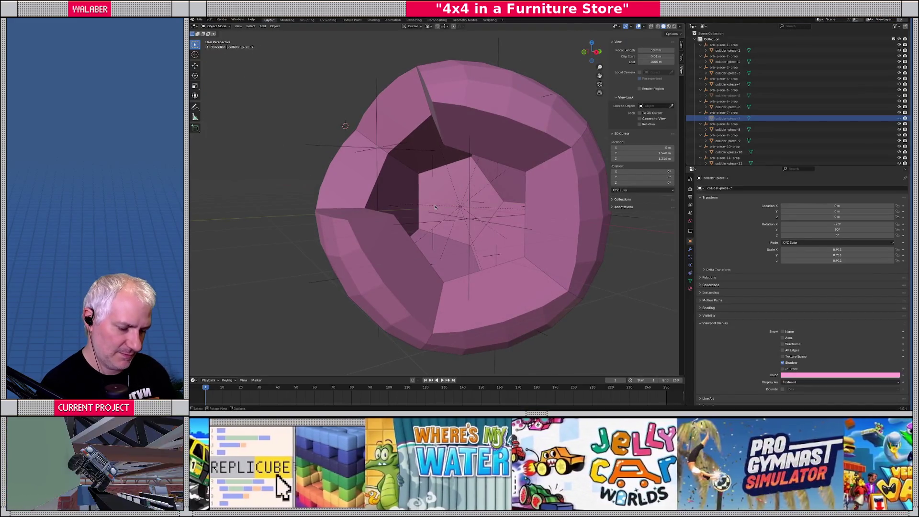
{"action": "key", "text": "alt+h"}
{"action": "scroll", "coordinate": [483, 158], "scroll_direction": "down", "scroll_amount": 3}
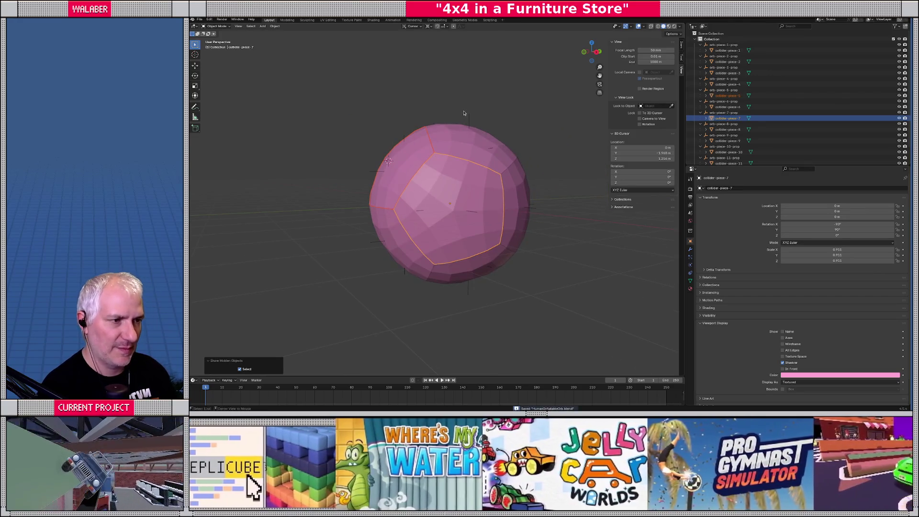
{"action": "key", "text": "alt+Tab"}
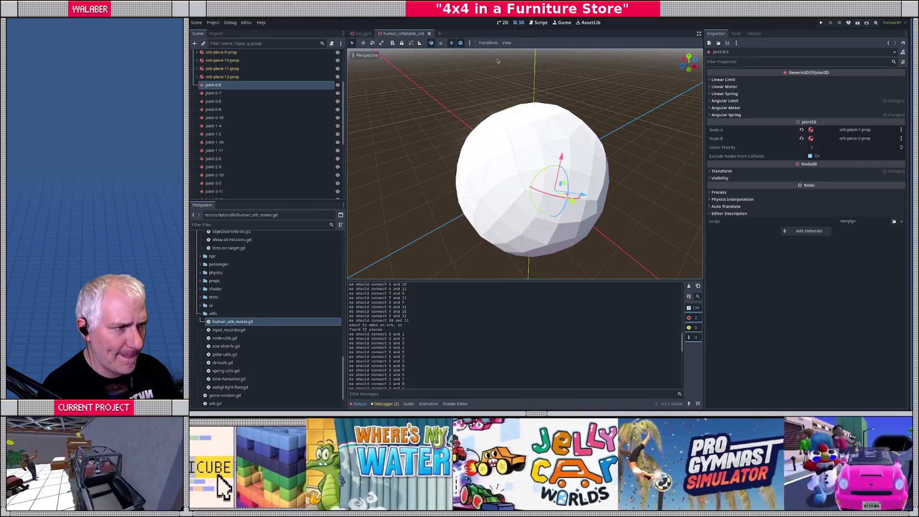
{"action": "left_click", "coordinate": [539, 22]}
Highlight the piece-collecting code and nested pairing loops in human_orb_maker.gd, then restore the docks.
{"action": "left_click", "coordinate": [700, 33]}
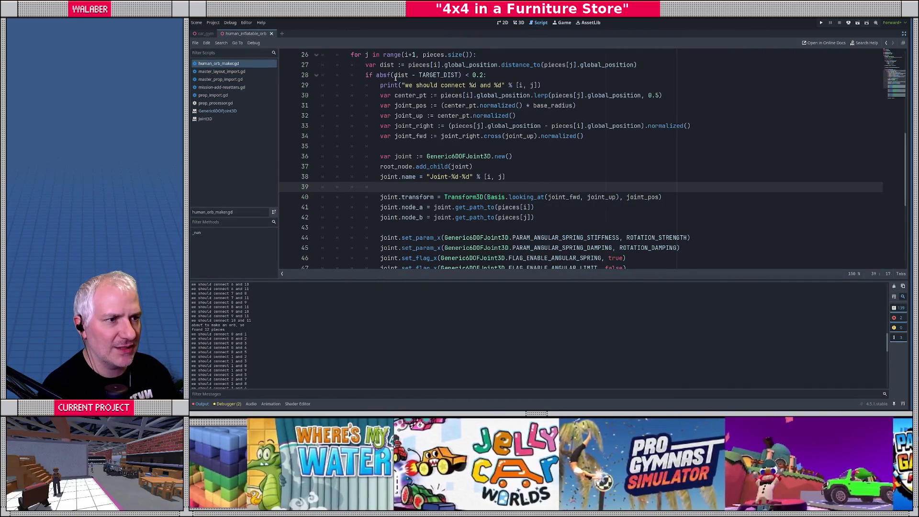
{"action": "scroll", "coordinate": [395, 78], "scroll_direction": "up", "scroll_amount": 1}
{"action": "left_click_drag", "start_coordinate": [363, 85], "coordinate": [476, 85]}
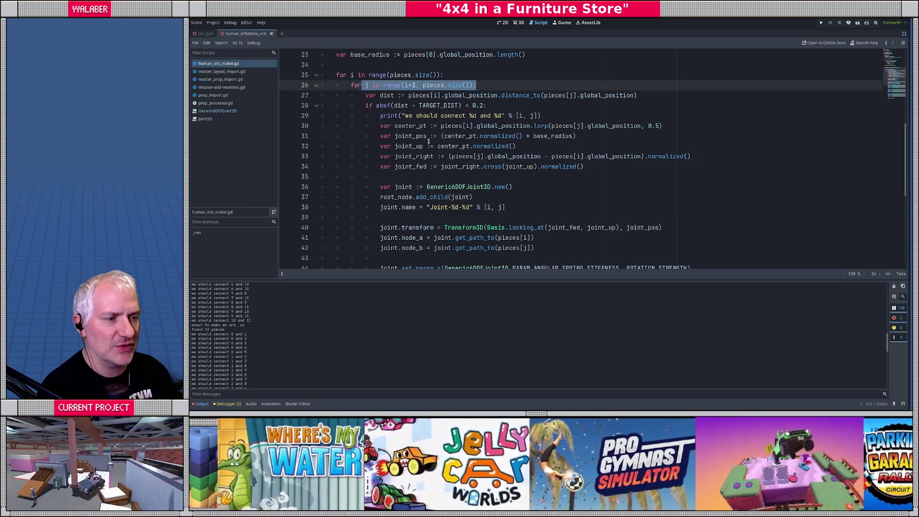
{"action": "left_click", "coordinate": [365, 76]}
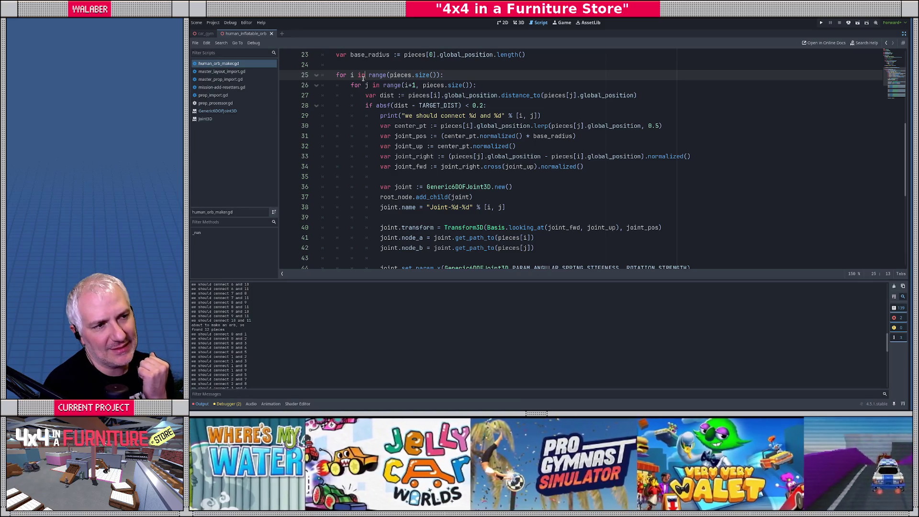
{"action": "scroll", "coordinate": [363, 78], "scroll_direction": "up", "scroll_amount": 4}
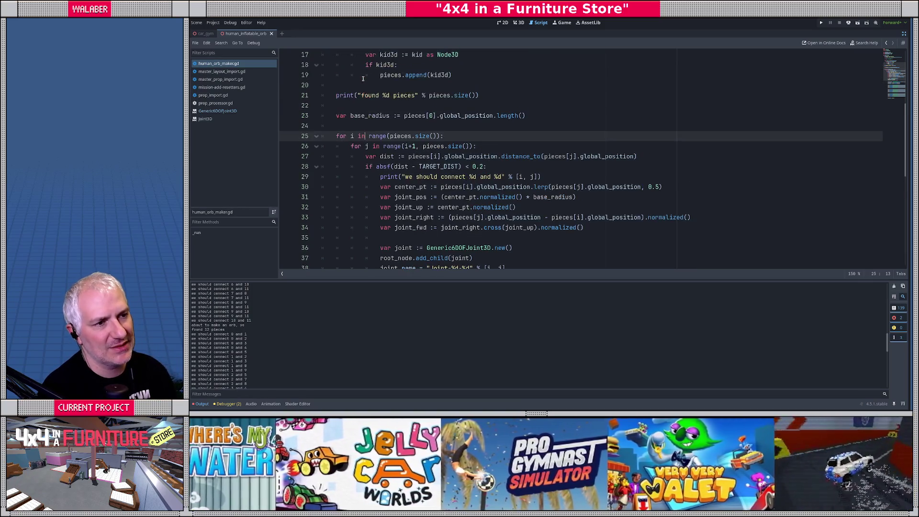
{"action": "mouse_move", "coordinate": [336, 95]}
{"action": "left_mouse_down"}
{"action": "mouse_move", "coordinate": [459, 127]}
{"action": "mouse_move", "coordinate": [452, 136]}
{"action": "left_mouse_up"}
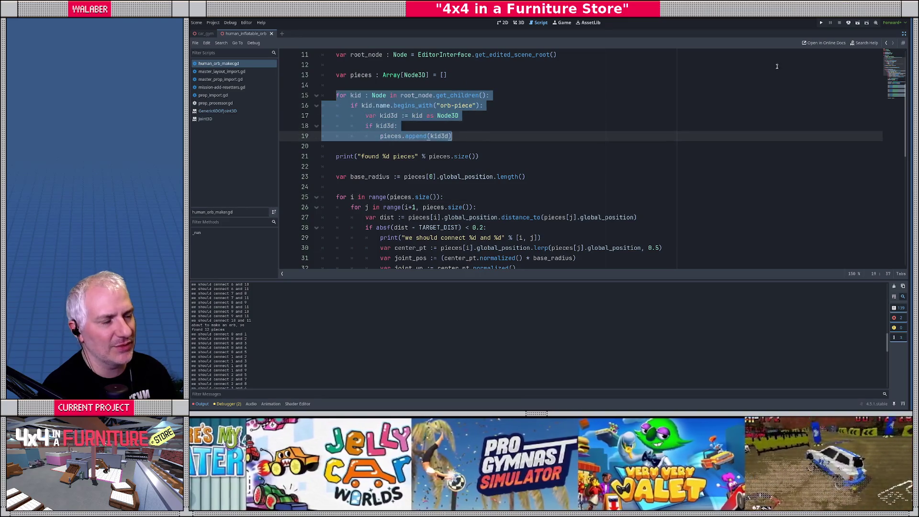
{"action": "left_click", "coordinate": [904, 34]}
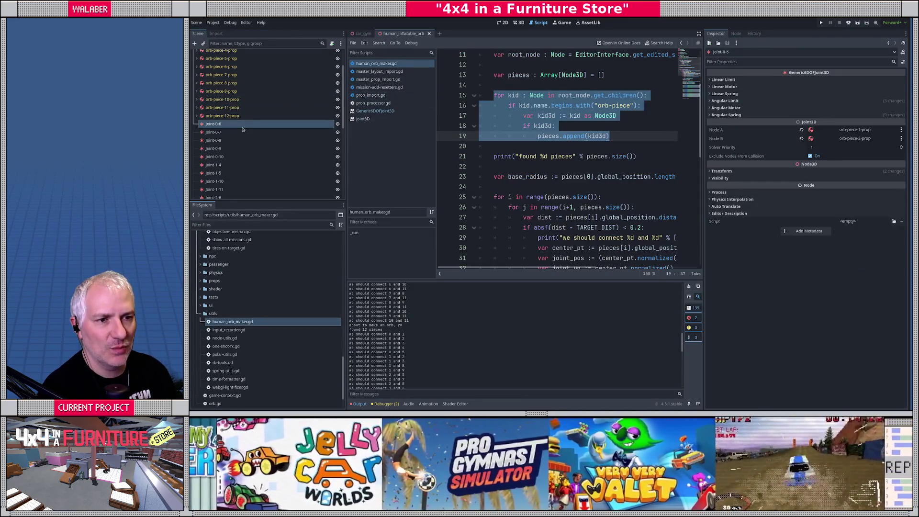
In the 3D view, inspect orb-piece-1-prop, orb-piece-2-prop and joint-0-6.
{"action": "left_click", "coordinate": [519, 22]}
{"action": "scroll", "coordinate": [232, 77], "scroll_direction": "up", "scroll_amount": 3}
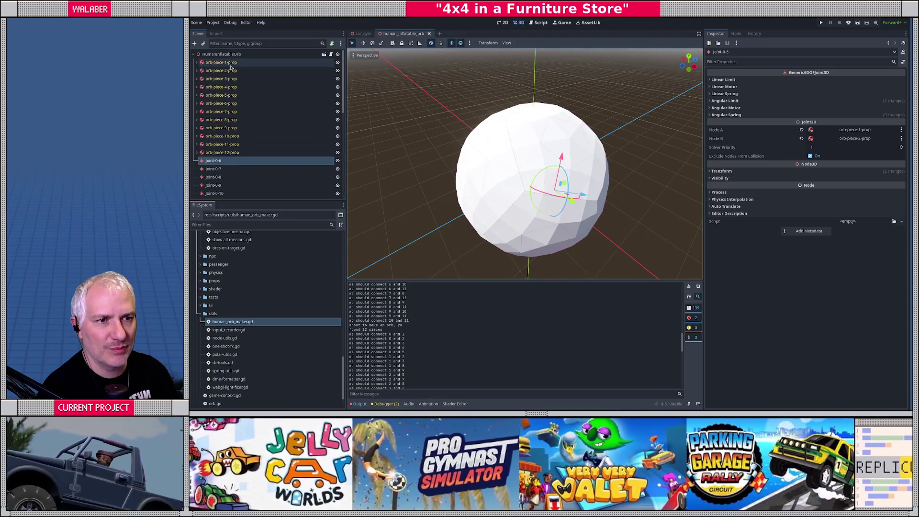
{"action": "left_click", "coordinate": [225, 62]}
{"action": "left_click", "coordinate": [232, 71]}
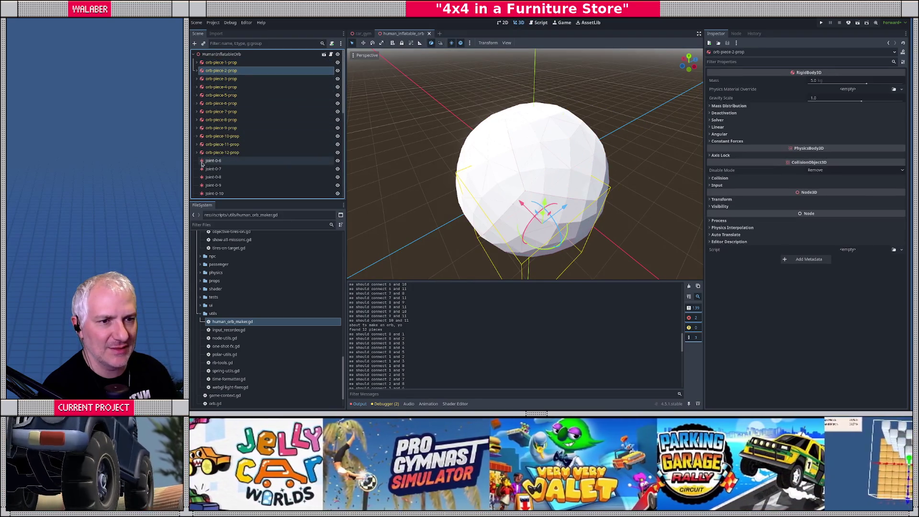
{"action": "left_click", "coordinate": [209, 164]}
{"action": "scroll", "coordinate": [509, 166], "scroll_direction": "up", "scroll_amount": 5}
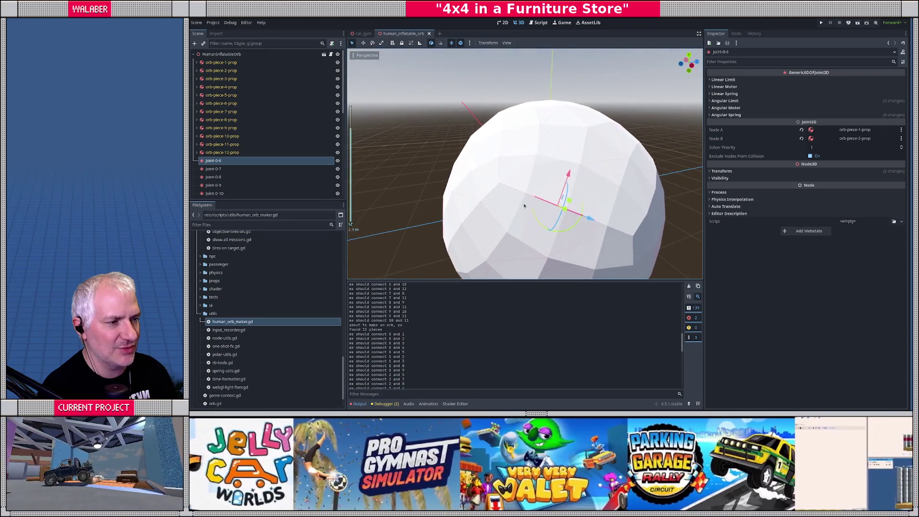
{"action": "left_click_drag", "start_coordinate": [508, 166], "coordinate": [496, 175]}
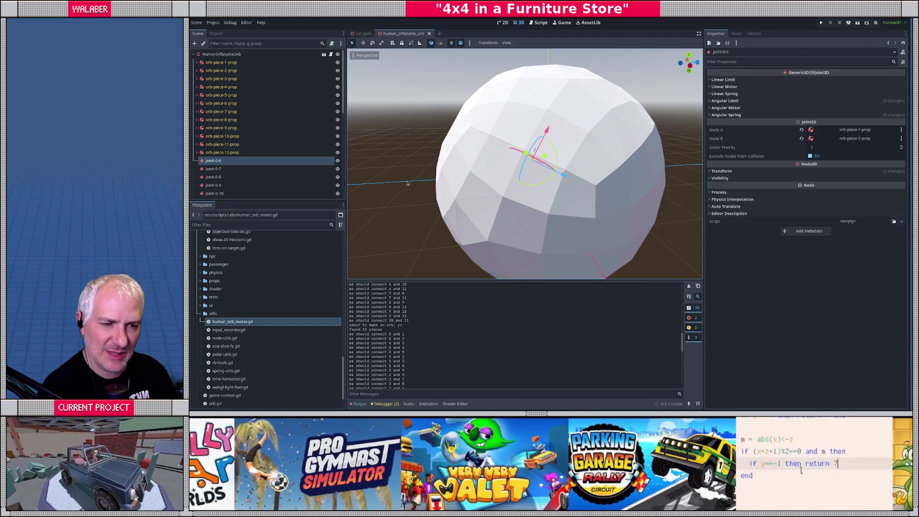
{"action": "scroll", "coordinate": [243, 161], "scroll_direction": "down", "scroll_amount": 3}
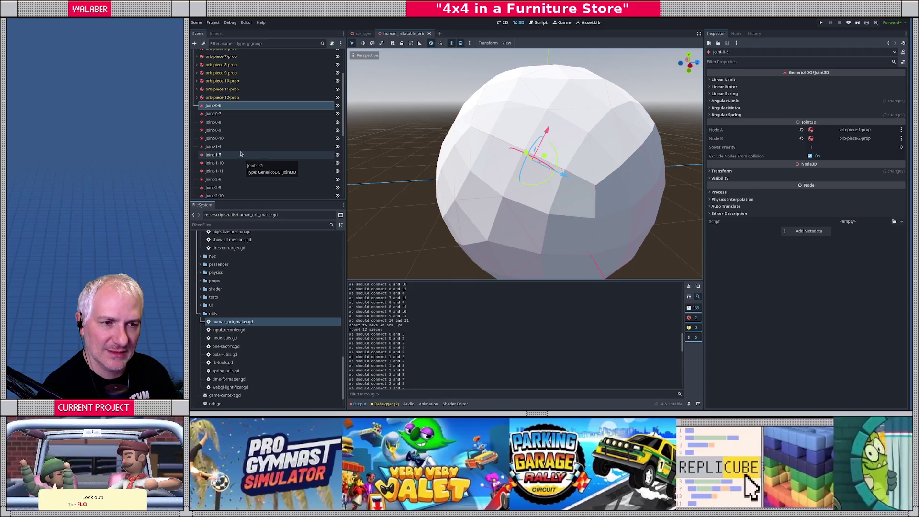
Compare joint-1-4 with joint-0-6, framing orb-piece-2-prop to check which pieces joint-0-6 links.
{"action": "left_click", "coordinate": [237, 150]}
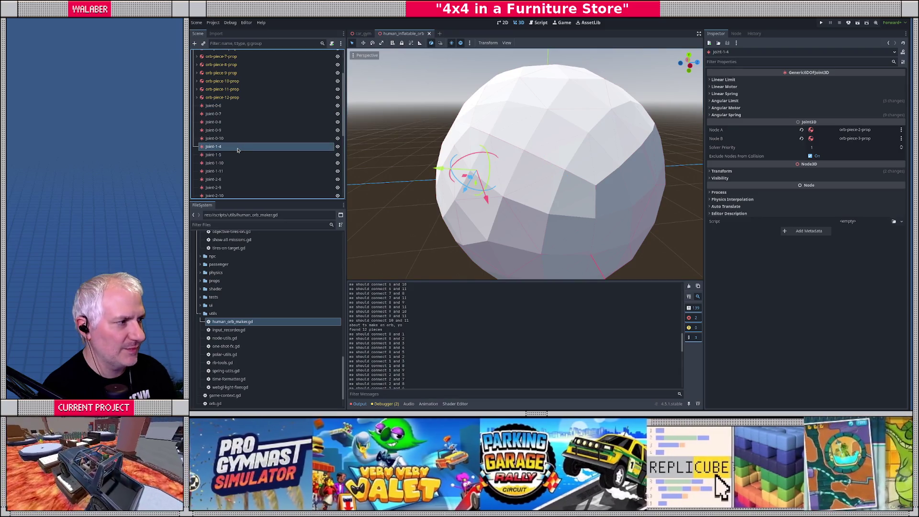
{"action": "left_click", "coordinate": [239, 106]}
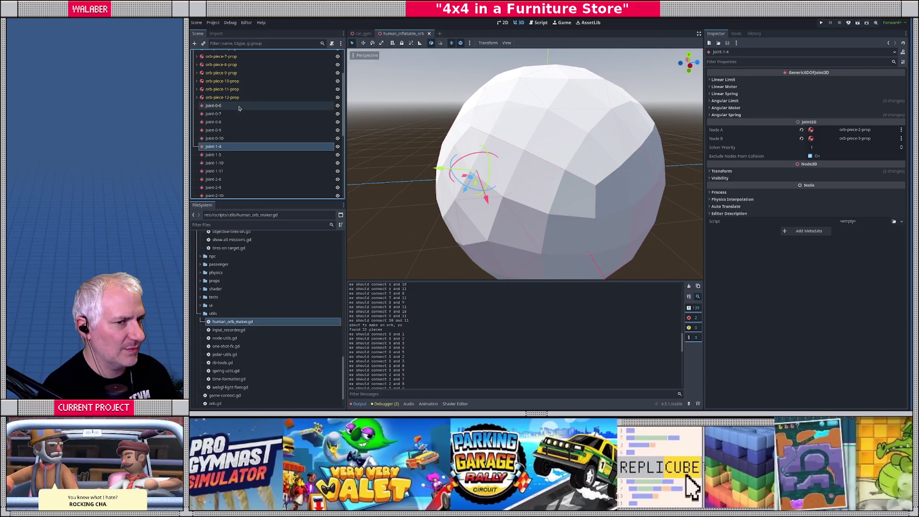
{"action": "left_click_drag", "start_coordinate": [446, 168], "coordinate": [462, 173]}
{"action": "scroll", "coordinate": [306, 114], "scroll_direction": "up", "scroll_amount": 5}
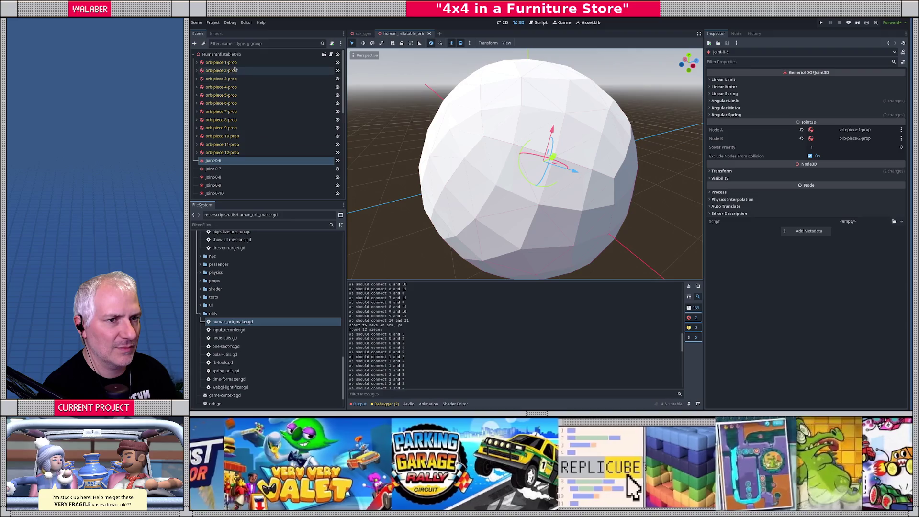
{"action": "left_click", "coordinate": [231, 71]}
{"action": "key", "text": "f"}
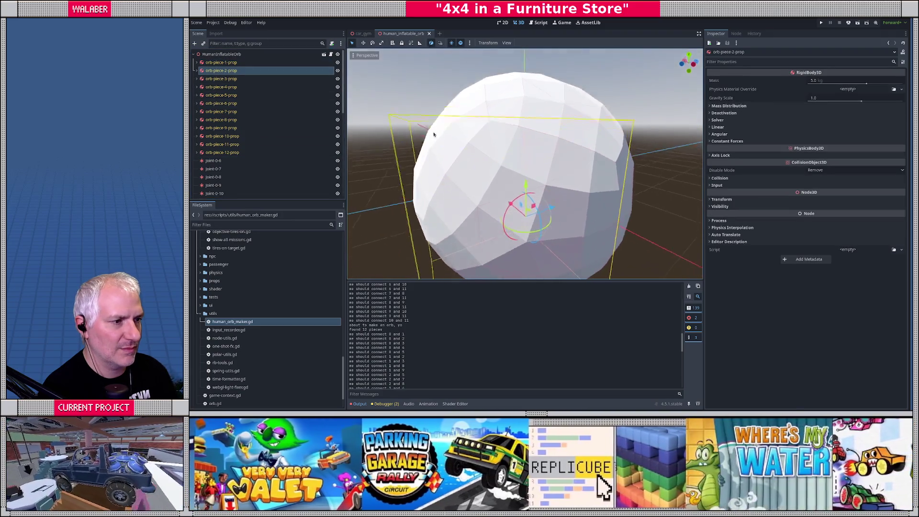
{"action": "left_click", "coordinate": [261, 161]}
{"action": "scroll", "coordinate": [260, 167], "scroll_direction": "down", "scroll_amount": 4}
{"action": "scroll", "coordinate": [259, 167], "scroll_direction": "down", "scroll_amount": 3}
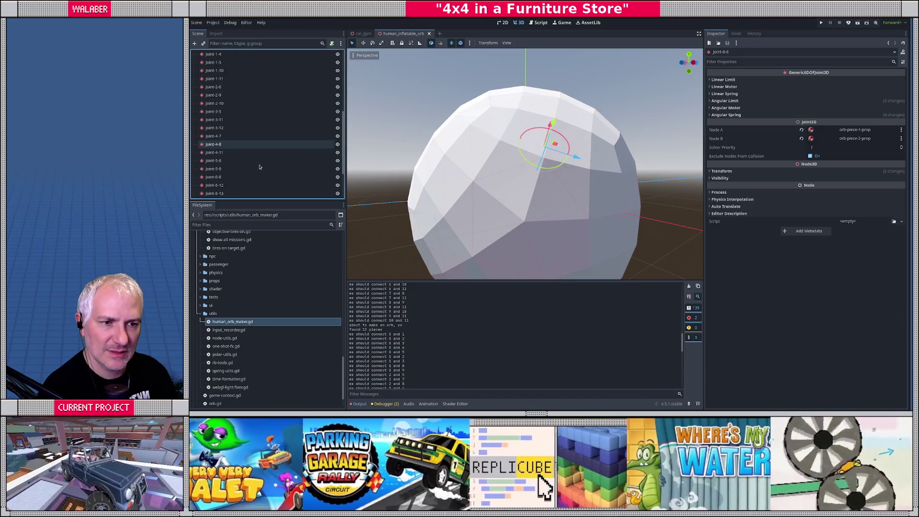
{"action": "scroll", "coordinate": [260, 167], "scroll_direction": "down", "scroll_amount": 2}
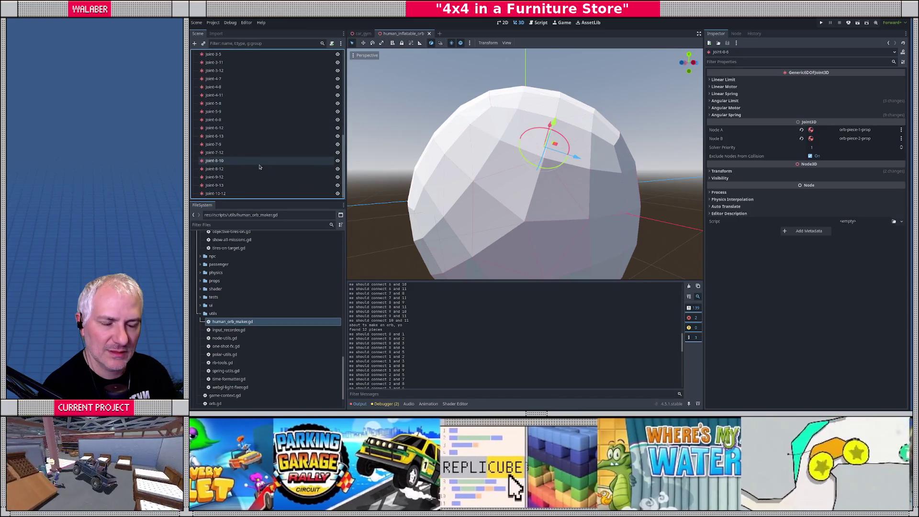
{"action": "scroll", "coordinate": [259, 167], "scroll_direction": "up", "scroll_amount": 5}
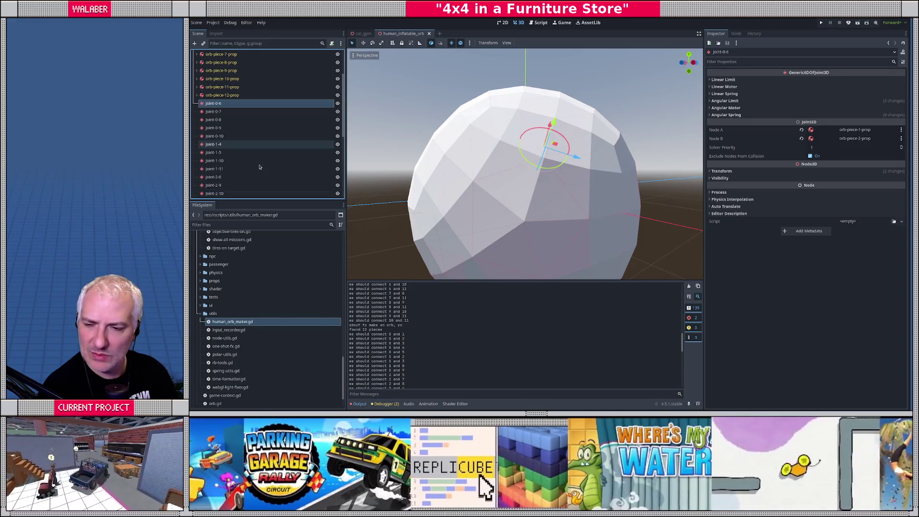
Glance at the orb model in Blender, then open the orb-maker script in Godot.
{"action": "key", "text": "alt+Tab"}
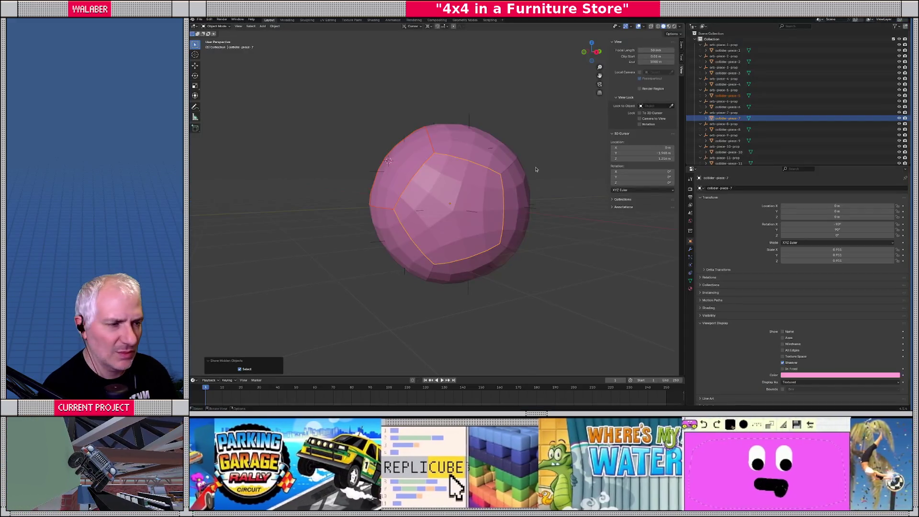
{"action": "key", "text": "alt+Tab"}
{"action": "left_click", "coordinate": [538, 22]}
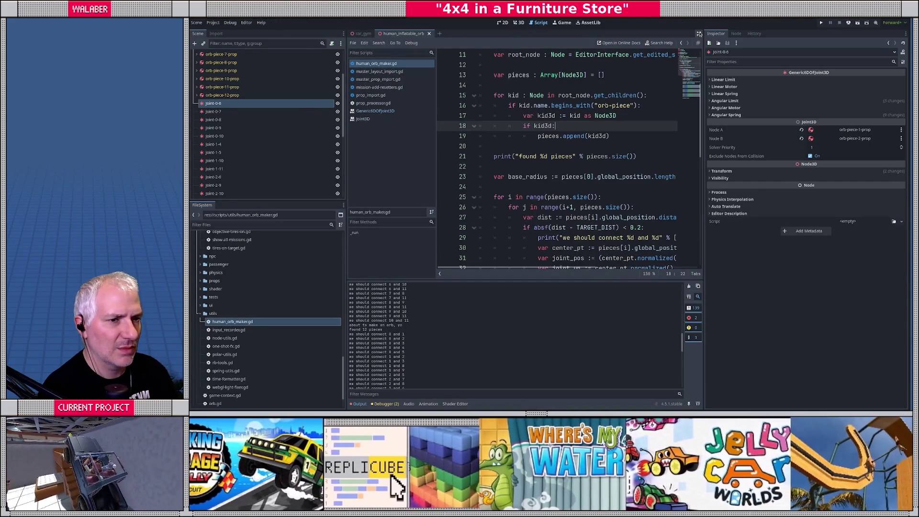
Expand human_orb_maker.gd to full width and scroll down to the joint-naming code near line 39.
{"action": "left_click", "coordinate": [699, 33]}
{"action": "left_click", "coordinate": [422, 178]}
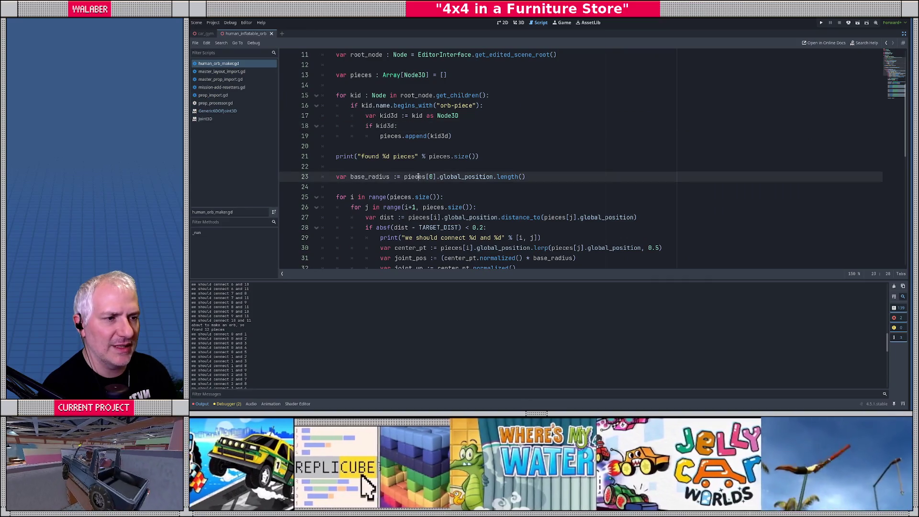
{"action": "scroll", "coordinate": [416, 172], "scroll_direction": "down", "scroll_amount": 3}
{"action": "scroll", "coordinate": [416, 171], "scroll_direction": "down", "scroll_amount": 2}
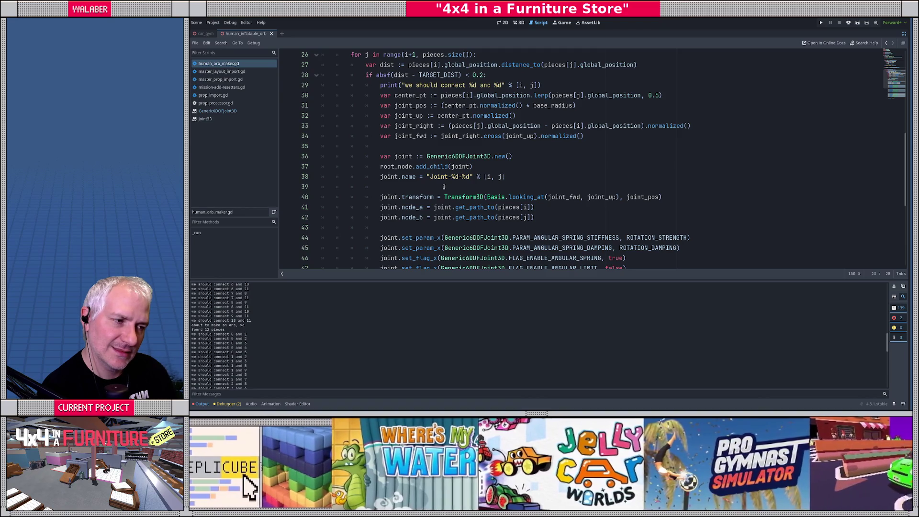
{"action": "left_click", "coordinate": [444, 187]}
Scroll the Output log and highlight the first connection pair '0 and 1'.
{"action": "scroll", "coordinate": [444, 186], "scroll_direction": "up", "scroll_amount": 1}
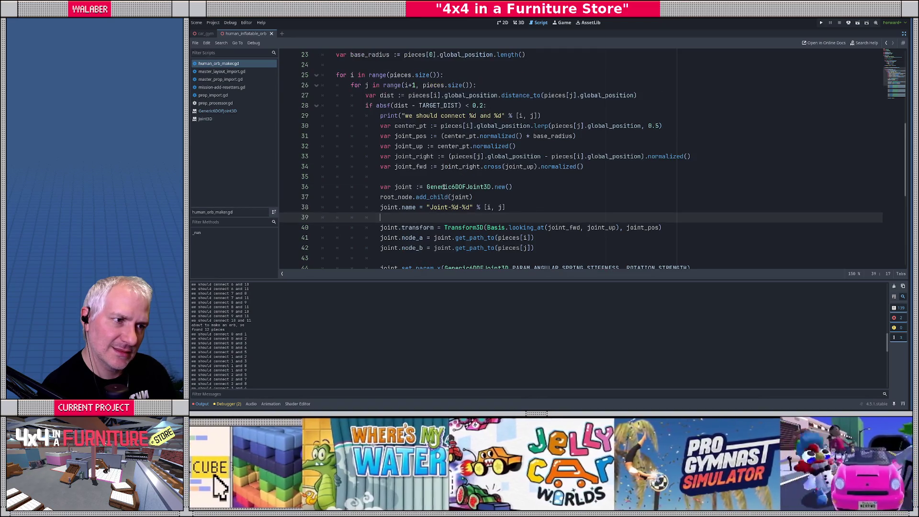
{"action": "scroll", "coordinate": [301, 343], "scroll_direction": "up", "scroll_amount": 3}
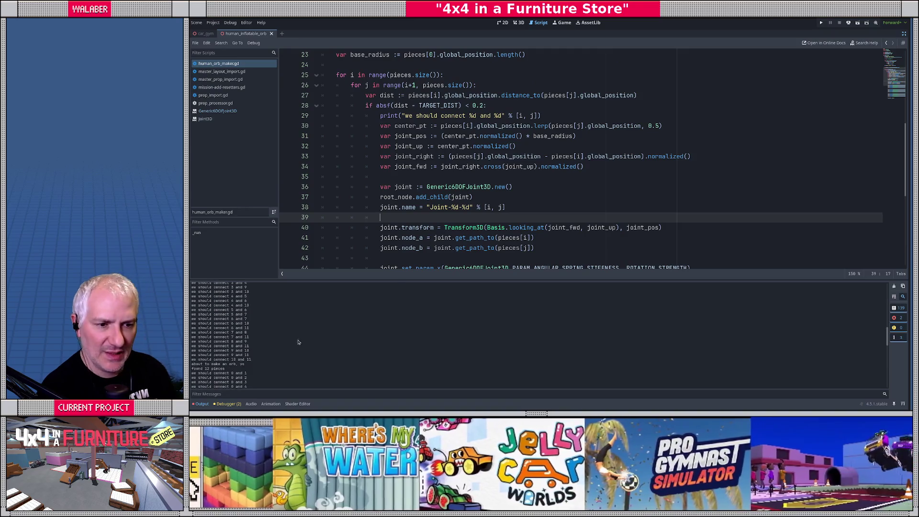
{"action": "scroll", "coordinate": [255, 349], "scroll_direction": "down", "scroll_amount": 6}
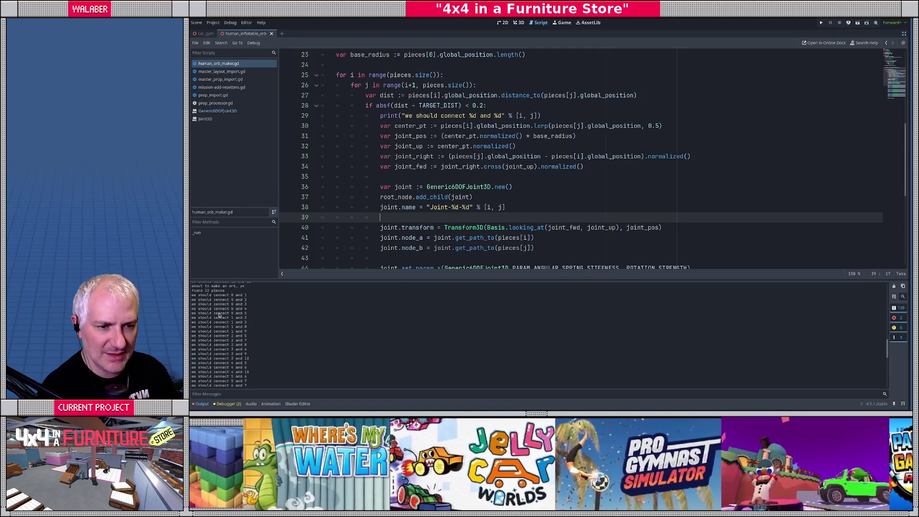
{"action": "left_click_drag", "start_coordinate": [227, 296], "coordinate": [247, 296]}
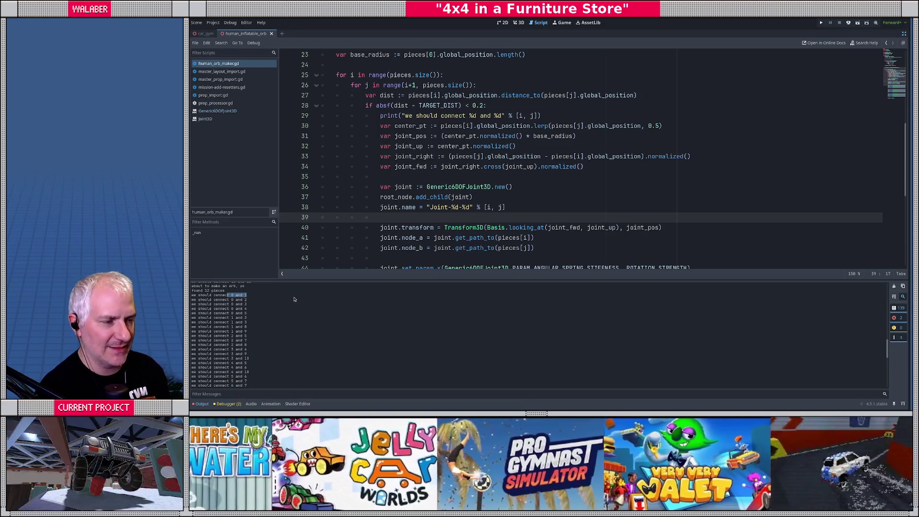
Restore the editor docks and delete the 30 generated joints, joint-0-6 through joint-10-12.
{"action": "left_click", "coordinate": [904, 34]}
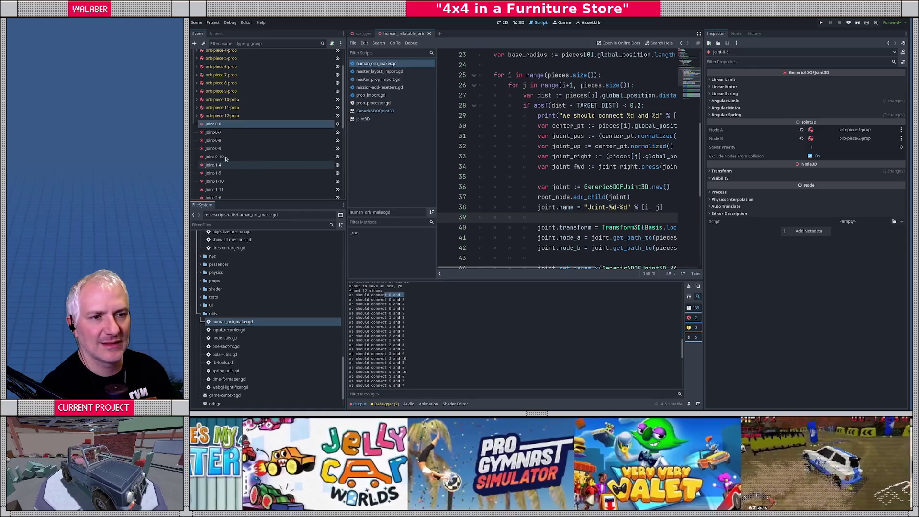
{"action": "left_click", "coordinate": [213, 132]}
{"action": "left_click", "coordinate": [212, 124]}
{"action": "scroll", "coordinate": [214, 154], "scroll_direction": "down", "scroll_amount": 8}
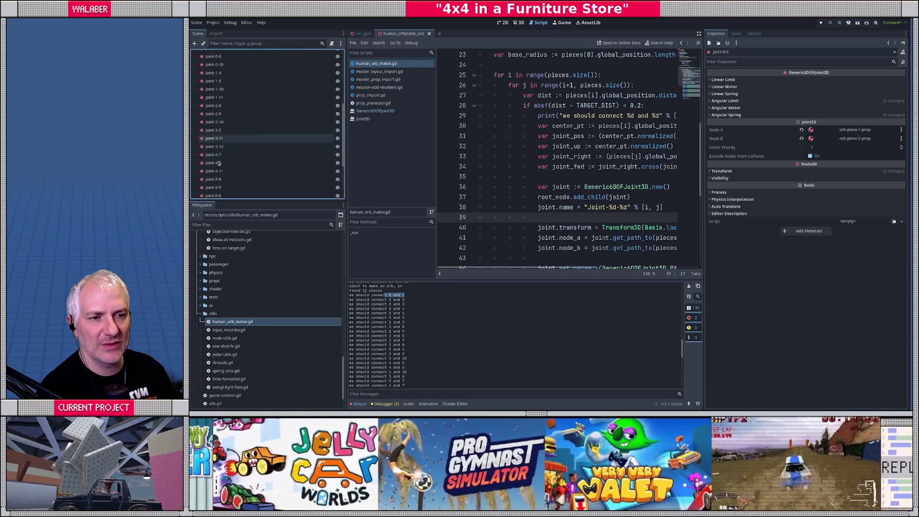
{"action": "left_click", "coordinate": [225, 193], "text": "shift"}
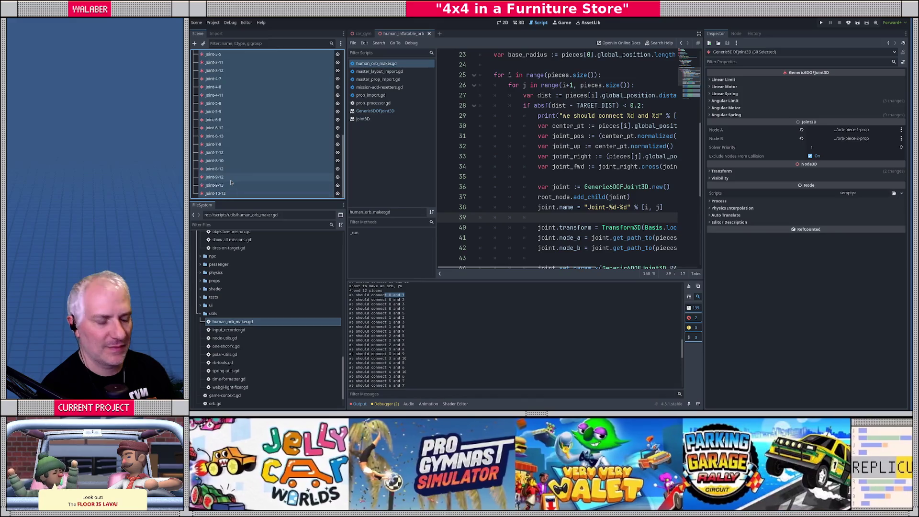
{"action": "key", "text": "Delete"}
{"action": "key", "text": "Return"}
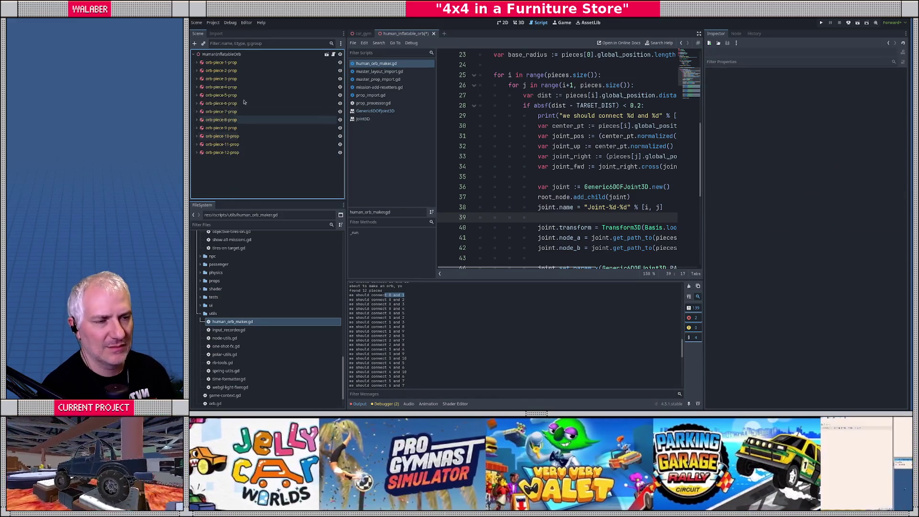
Rerun the orb-maker script in the 3D view, then orbit to see the regenerated orb from above.
{"action": "left_click", "coordinate": [520, 23]}
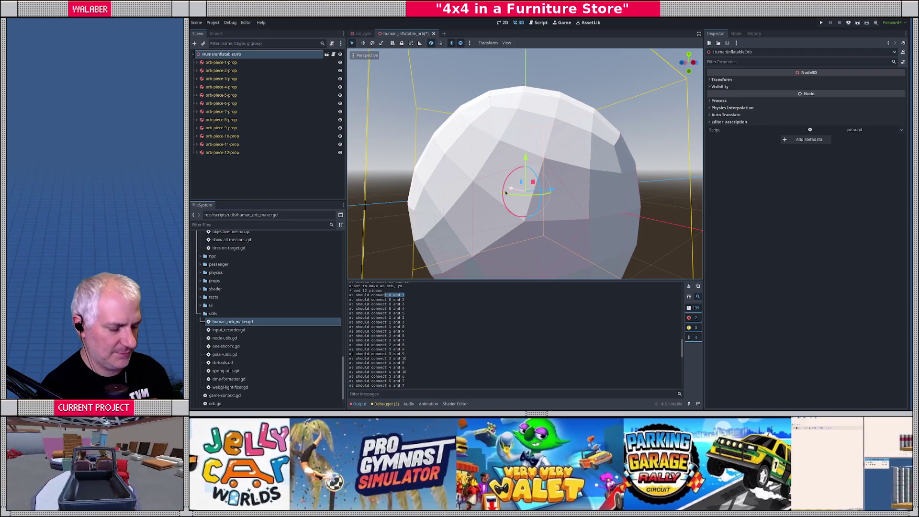
{"action": "key", "text": "ctrl+shift+x"}
{"action": "key", "text": "Return"}
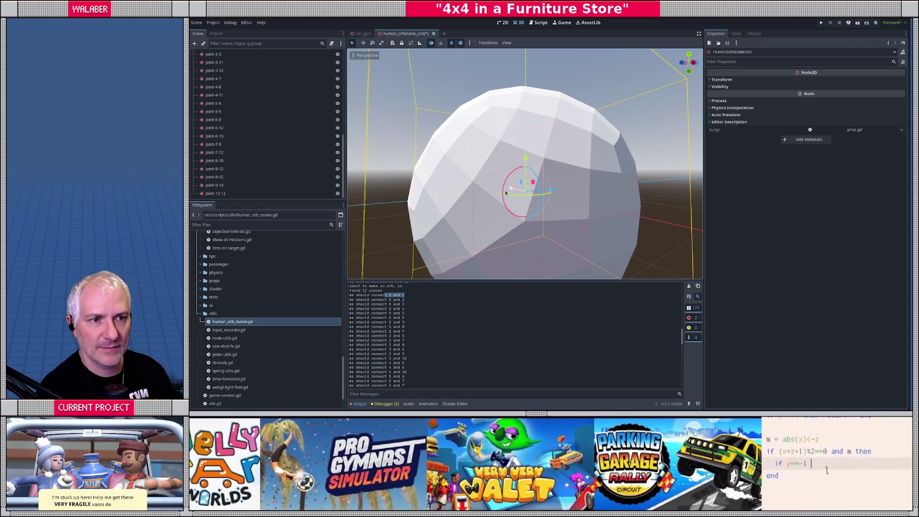
{"action": "scroll", "coordinate": [249, 144], "scroll_direction": "up", "scroll_amount": 5}
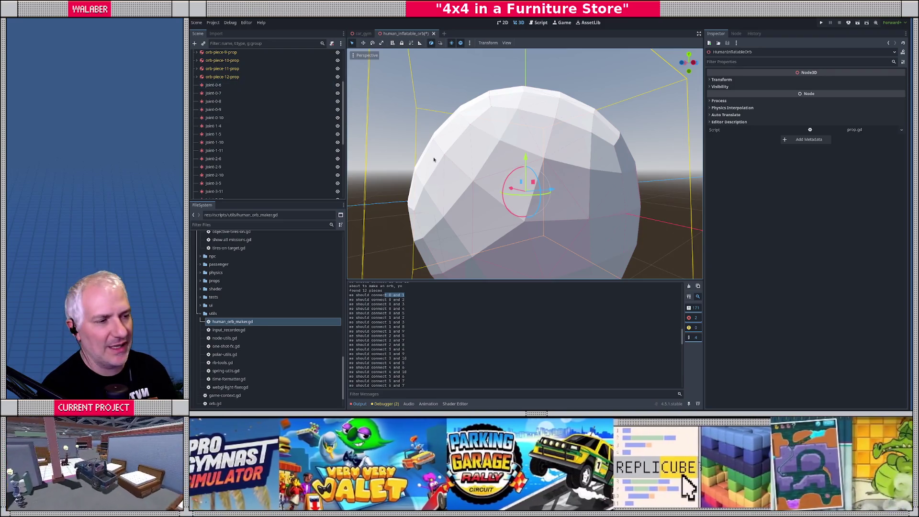
{"action": "scroll", "coordinate": [525, 193], "scroll_direction": "down", "scroll_amount": 5}
{"action": "mouse_move", "coordinate": [525, 193]}
{"action": "left_mouse_down"}
{"action": "mouse_move", "coordinate": [471, 206]}
{"action": "mouse_move", "coordinate": [252, 152]}
{"action": "left_mouse_up"}
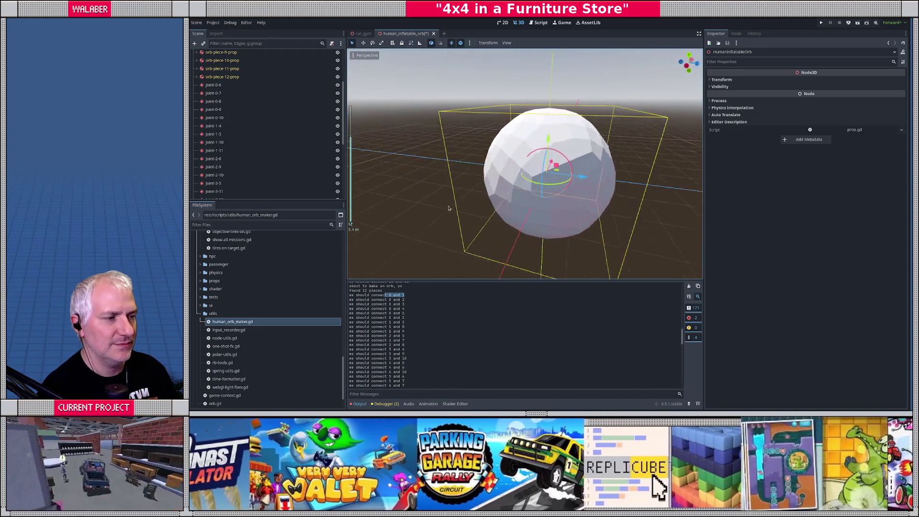
{"action": "scroll", "coordinate": [257, 129], "scroll_direction": "up", "scroll_amount": 3}
{"action": "scroll", "coordinate": [258, 128], "scroll_direction": "up", "scroll_amount": 2}
{"action": "left_click", "coordinate": [227, 63]}
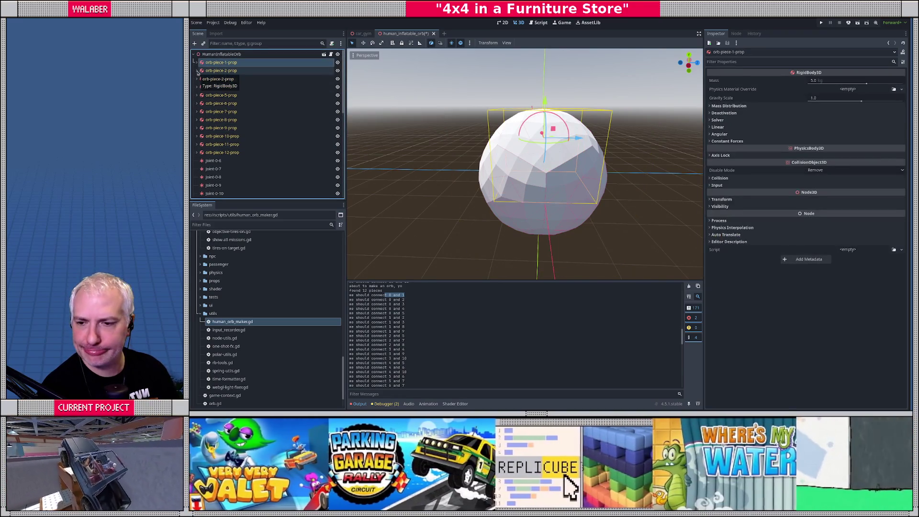
Inspect the pieces linked by joint-0-6, joint-1-4, joint-1-5, joint-1-10 and joint-0-7.
{"action": "scroll", "coordinate": [249, 120], "scroll_direction": "down", "scroll_amount": 3}
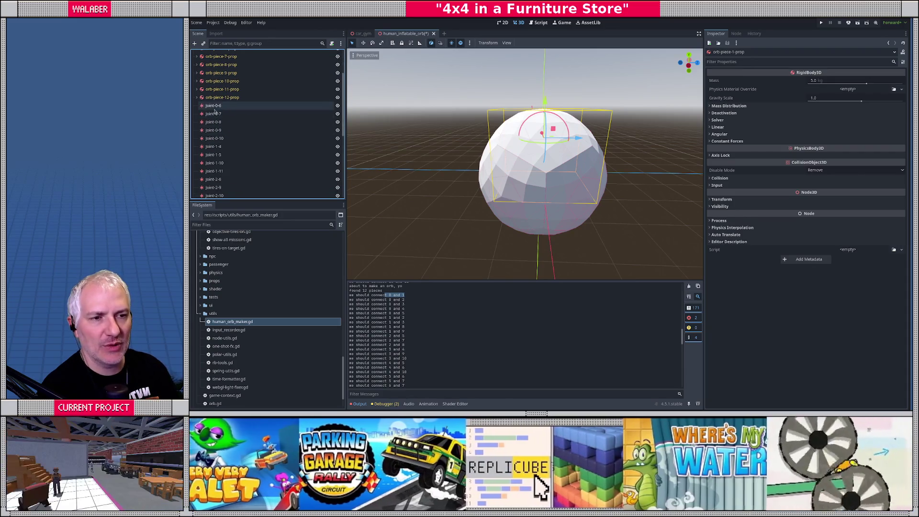
{"action": "left_click", "coordinate": [249, 106]}
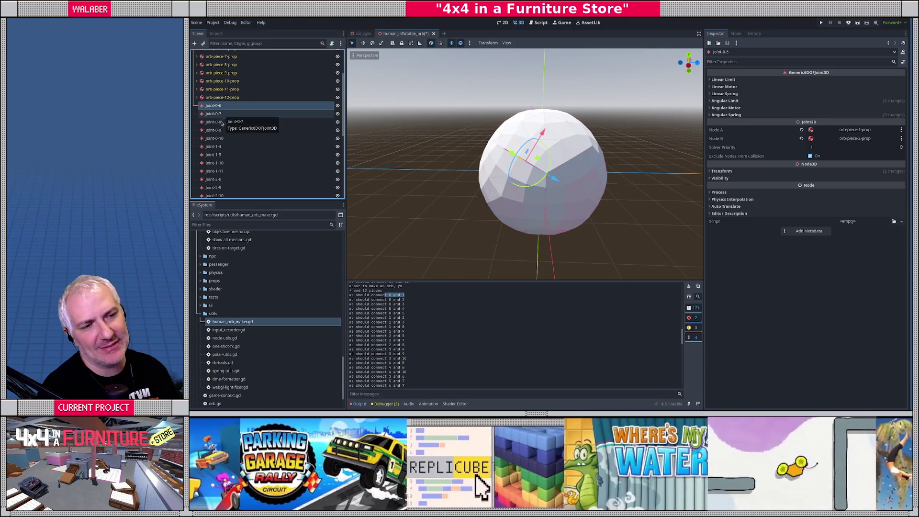
{"action": "left_click", "coordinate": [222, 147]}
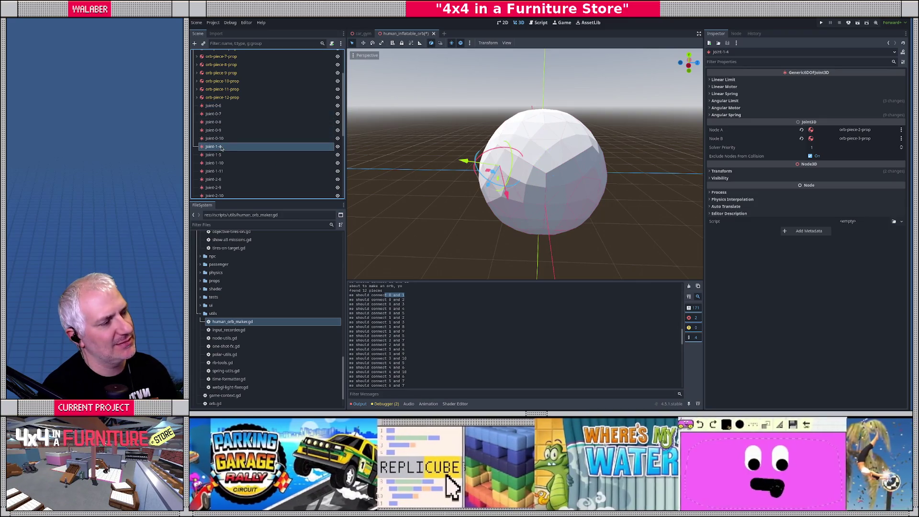
{"action": "left_click", "coordinate": [227, 156]}
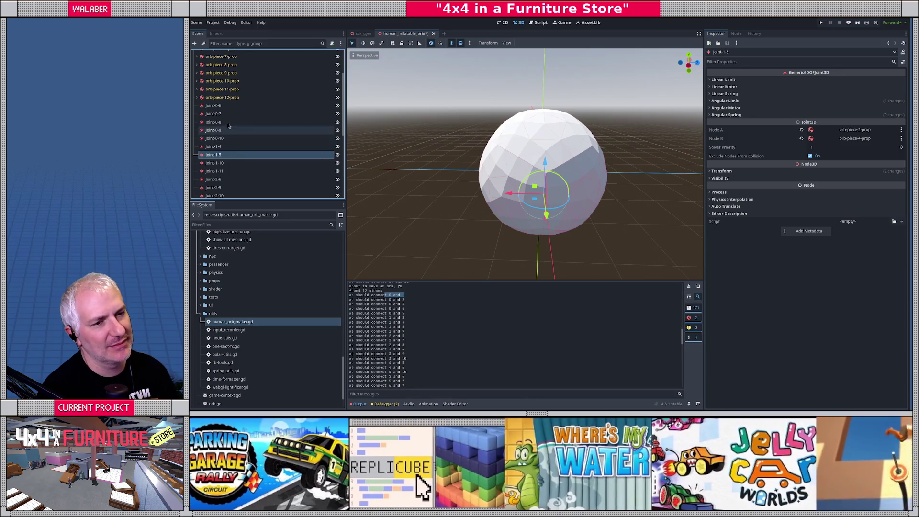
{"action": "left_click", "coordinate": [224, 164]}
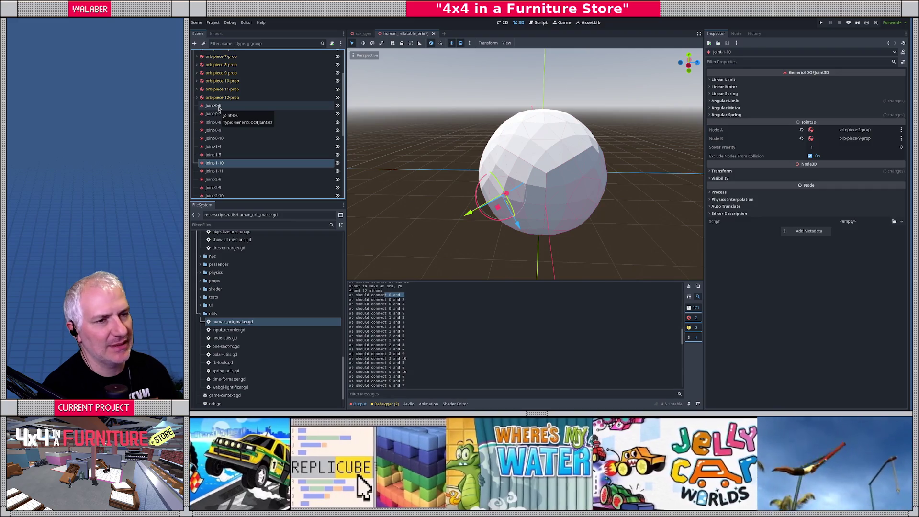
{"action": "left_click", "coordinate": [220, 108]}
{"action": "left_click", "coordinate": [223, 115]}
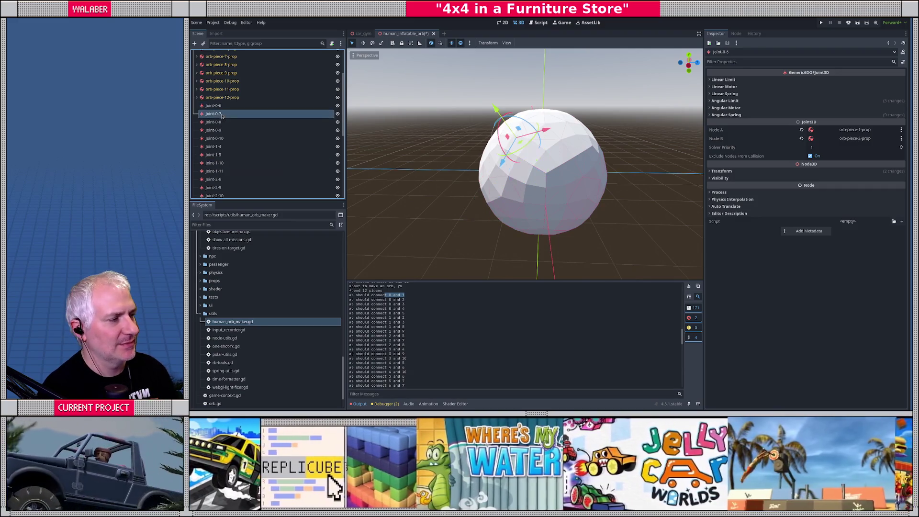
Delete all 30 joints from joint-0-6 to joint-10-12 and return to the orb-maker script.
{"action": "left_click", "coordinate": [221, 122]}
{"action": "scroll", "coordinate": [223, 153], "scroll_direction": "down", "scroll_amount": 6}
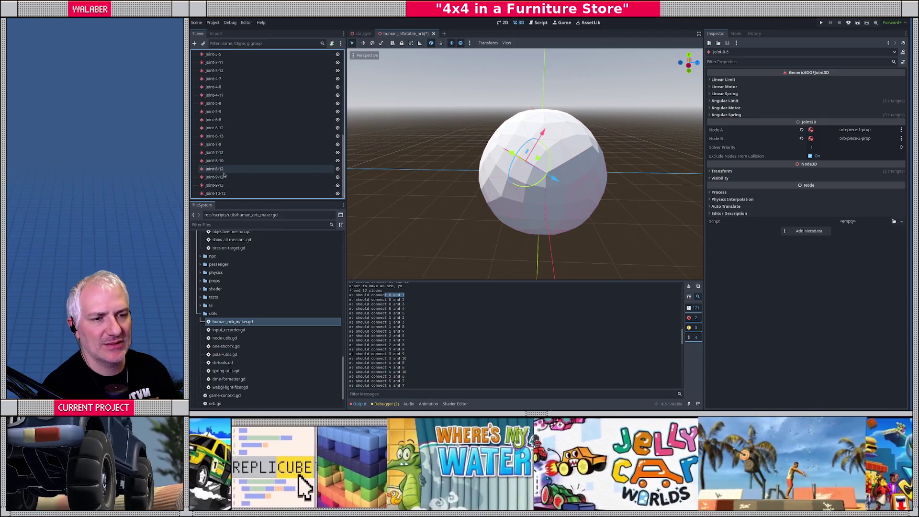
{"action": "left_click", "coordinate": [226, 193], "text": "shift"}
{"action": "key", "text": "Delete"}
{"action": "key", "text": "Return"}
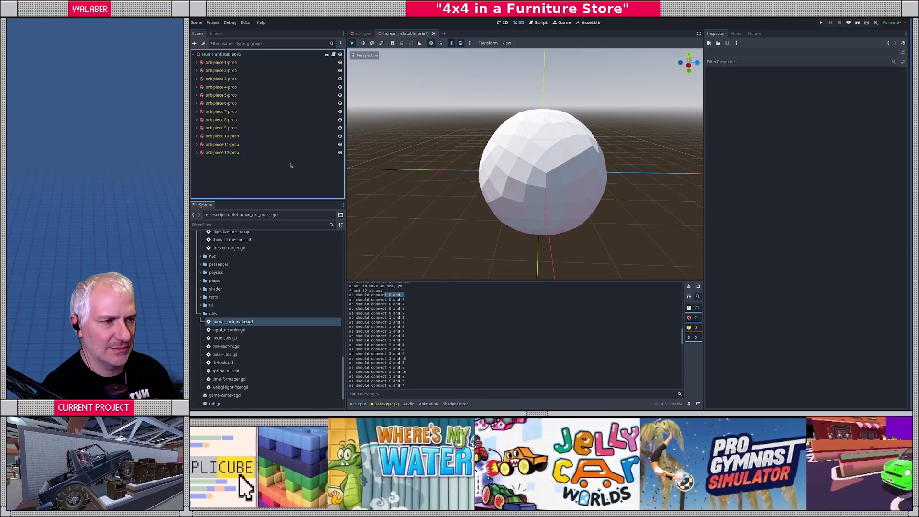
{"action": "key", "text": "ctrl+F3"}
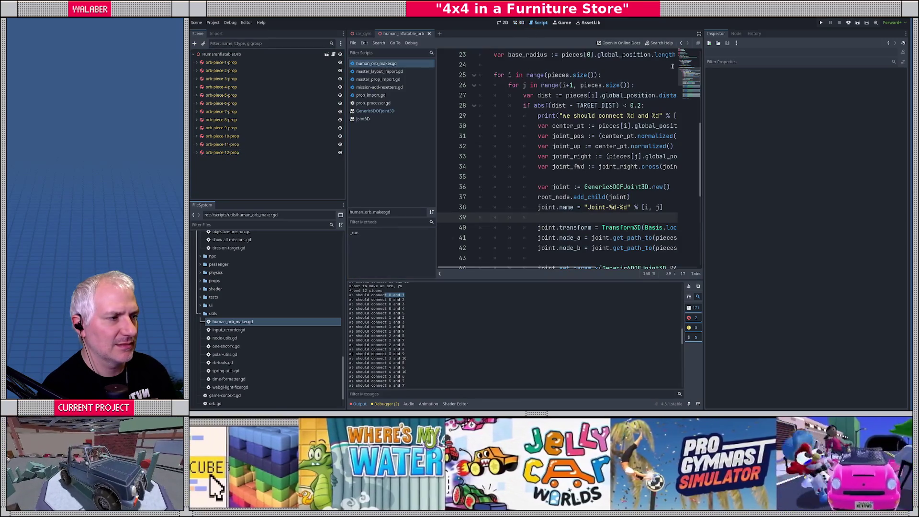
Correct the joint name on line 38 to Joint-piece%d-piece%d and save the script.
{"action": "left_click", "coordinate": [699, 34]}
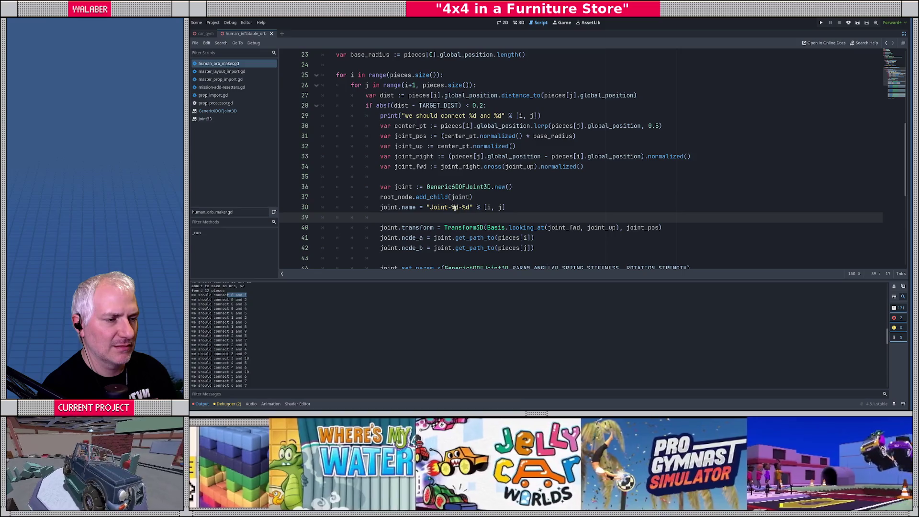
{"action": "left_click", "coordinate": [451, 208]}
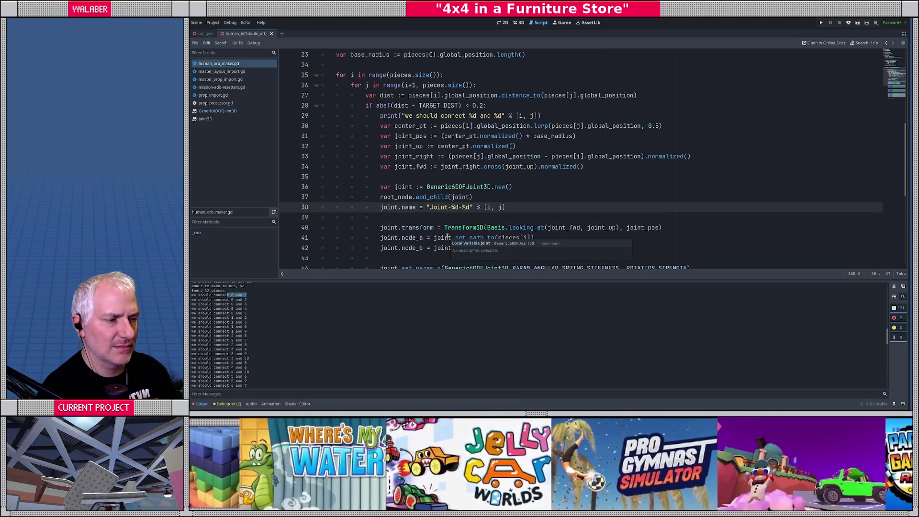
{"action": "type", "text": "piece"}
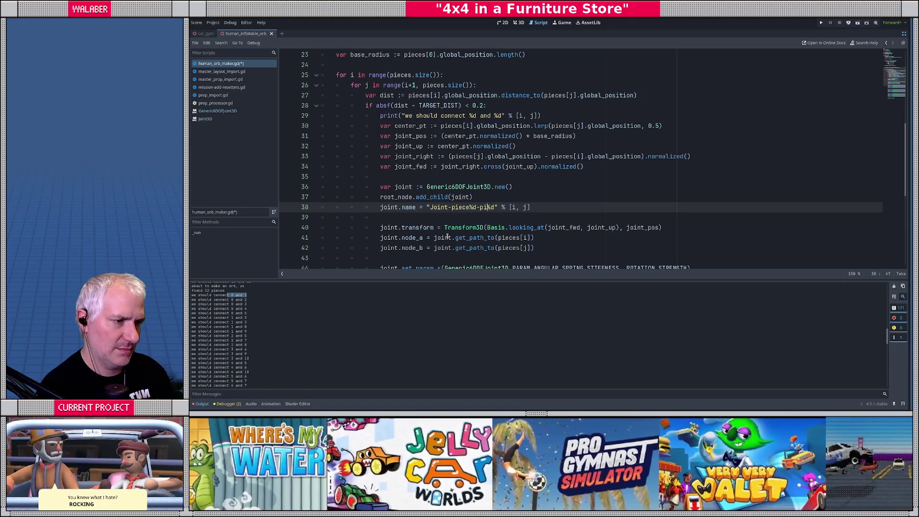
{"action": "type", "text": "e"}
{"action": "key", "text": "ctrl+s"}
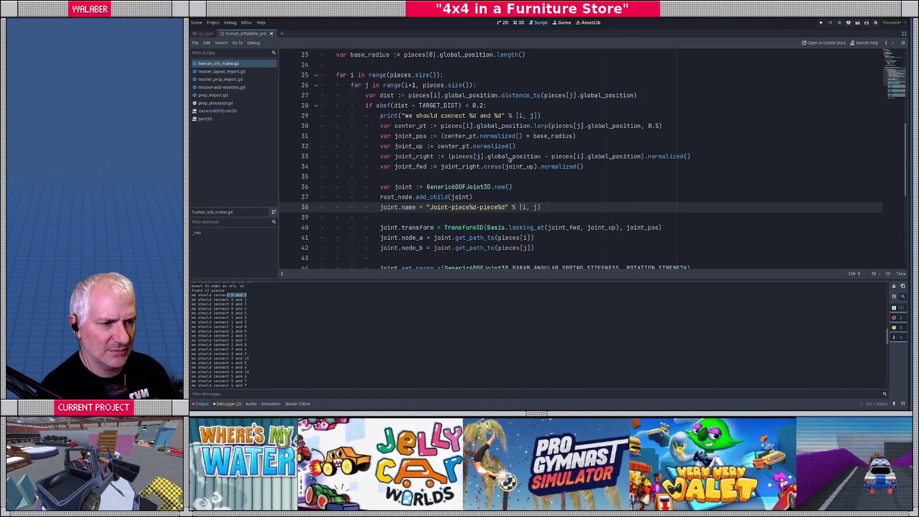
Return to the orb scene's 3D view and bring up the Command Palette.
{"action": "key", "text": "alt+Tab"}
{"action": "key", "text": "alt+Tab"}
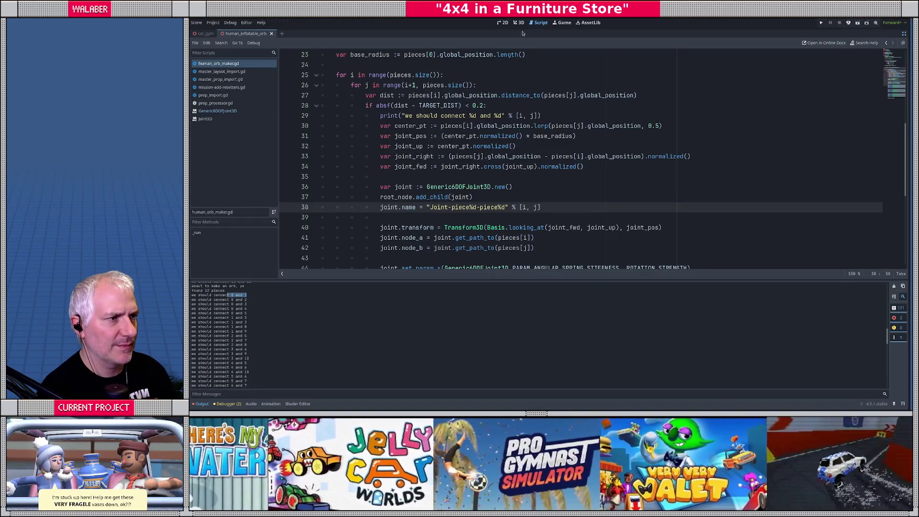
{"action": "left_click", "coordinate": [518, 23]}
{"action": "key", "text": "ctrl+shift+p"}
Run Human Orb Maker from the palette with 'hu' and restore the editor docks.
{"action": "type", "text": "hu"}
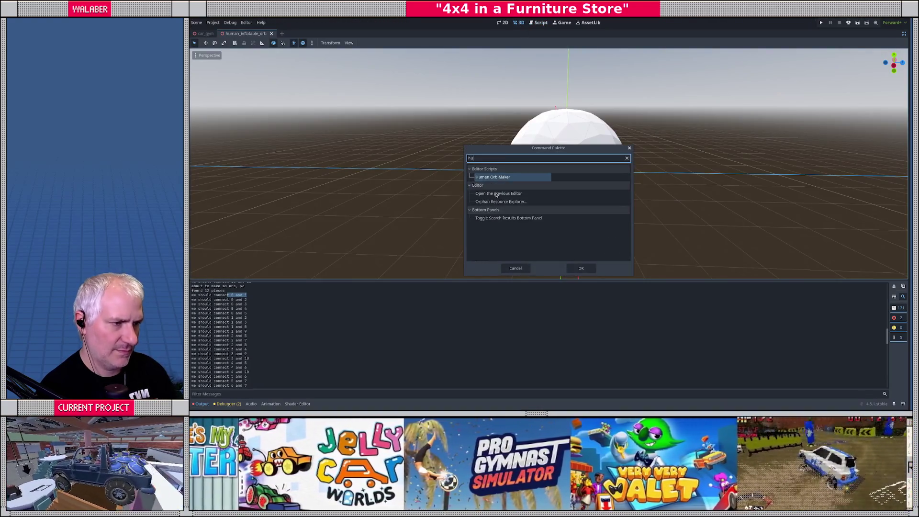
{"action": "key", "text": "Return"}
{"action": "left_click", "coordinate": [903, 34]}
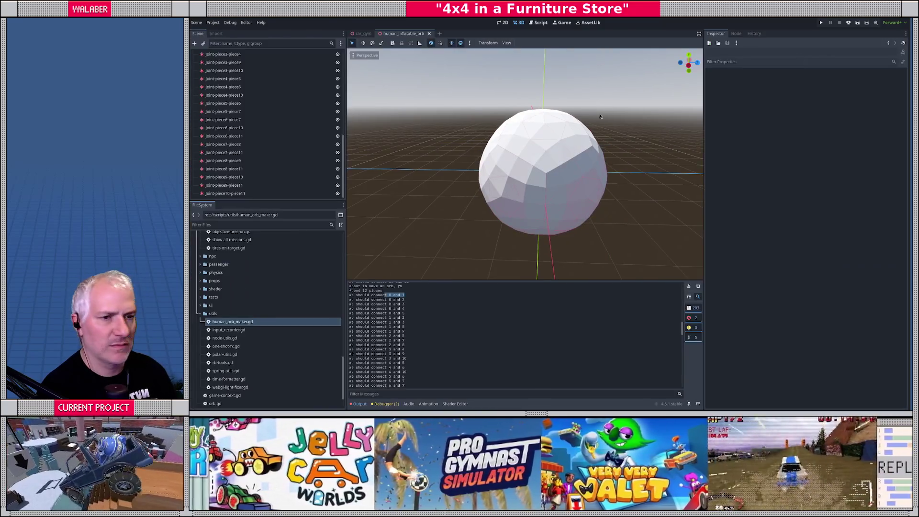
{"action": "scroll", "coordinate": [247, 121], "scroll_direction": "up", "scroll_amount": 1}
{"action": "scroll", "coordinate": [249, 122], "scroll_direction": "up", "scroll_amount": 2}
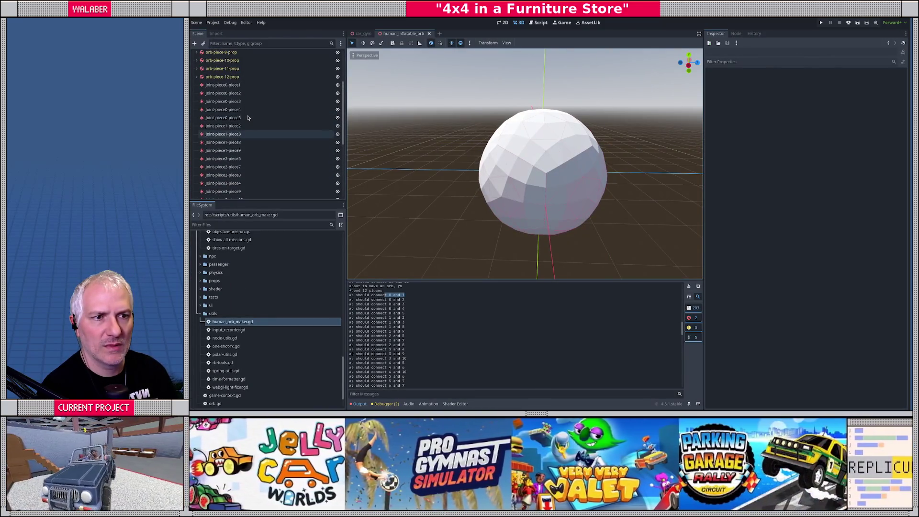
Inspect which orb pieces joint-piece0-piece1 connects, comparing against the Blender model.
{"action": "left_click", "coordinate": [263, 85]}
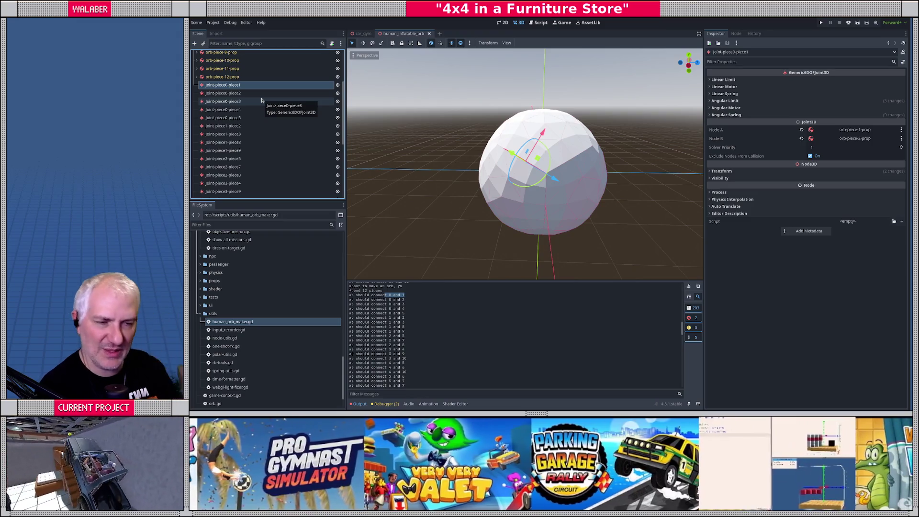
{"action": "key", "text": "alt+Tab"}
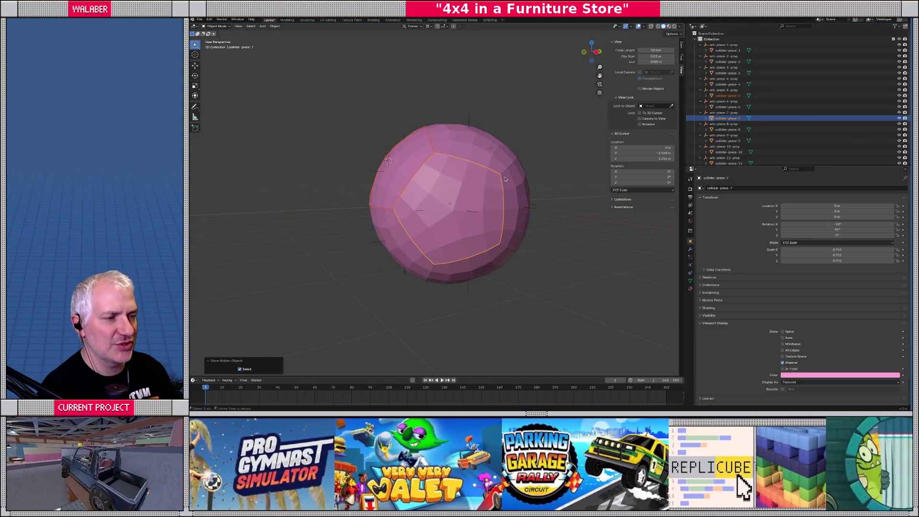
{"action": "key", "text": "alt+Tab"}
{"action": "scroll", "coordinate": [264, 115], "scroll_direction": "down", "scroll_amount": 5}
{"action": "scroll", "coordinate": [262, 121], "scroll_direction": "up", "scroll_amount": 4}
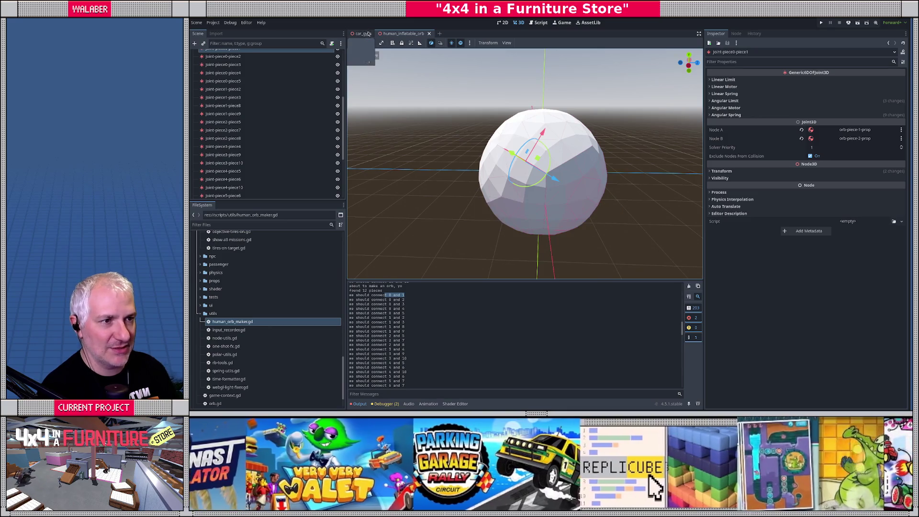
Run car_gym with F6, drive the jeep with W and A toward the orb, then stop with F8.
{"action": "left_click", "coordinate": [365, 34]}
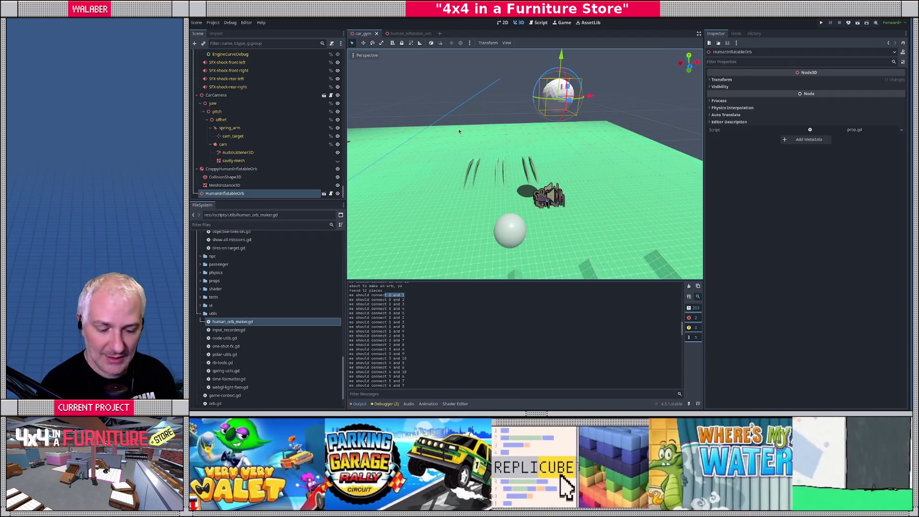
{"action": "key", "text": "F6"}
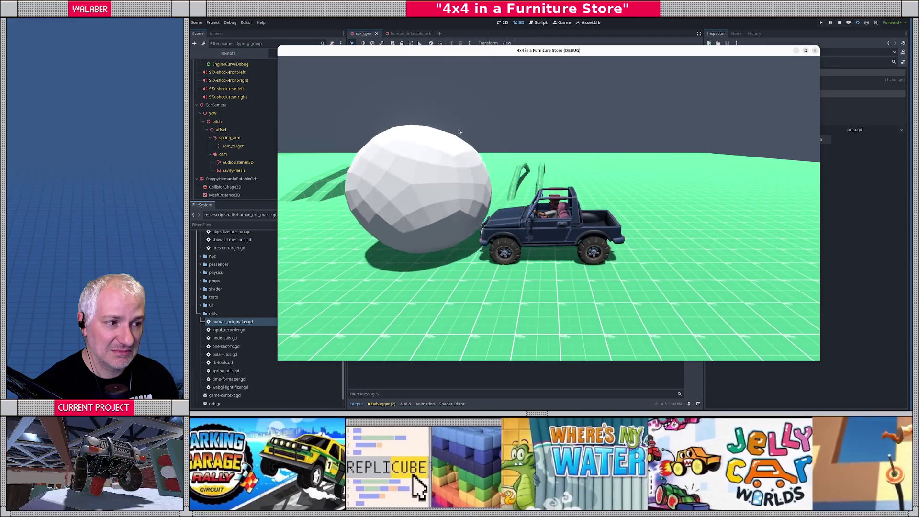
{"action": "key", "text": "w"}
{"action": "key", "text": "a"}
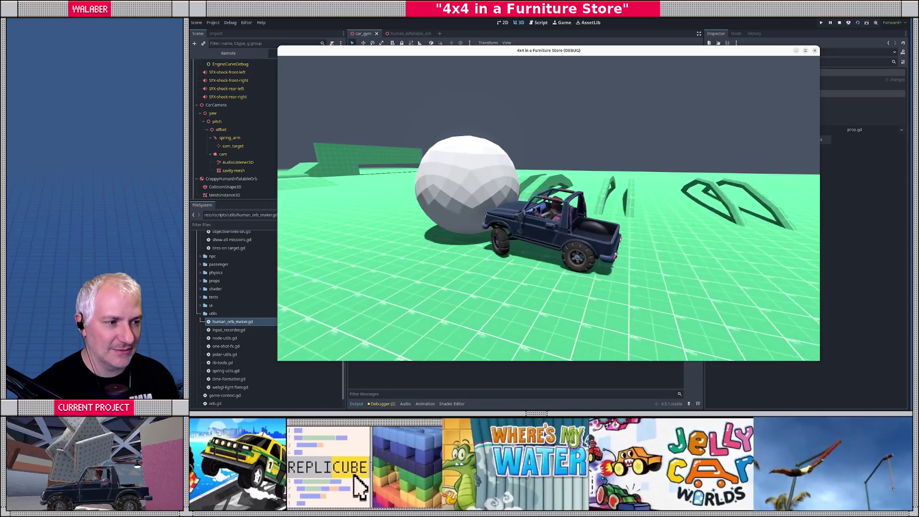
{"action": "key", "text": "a"}
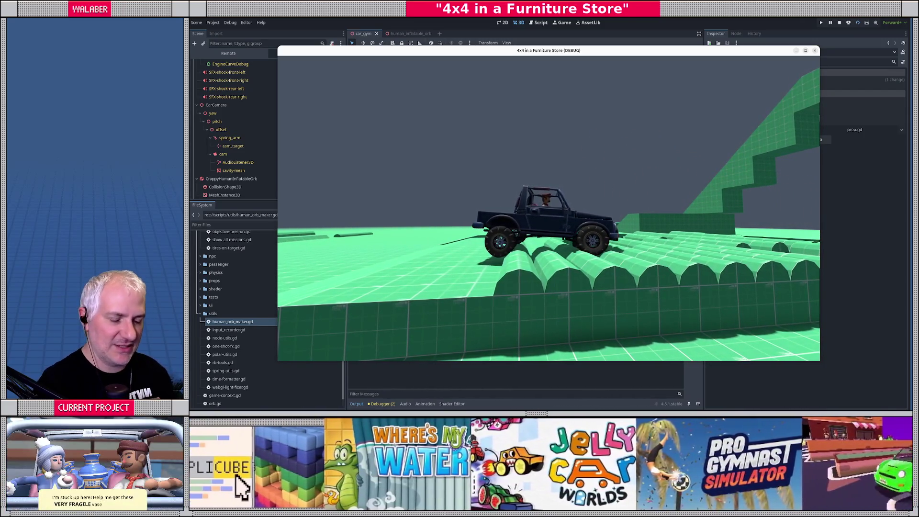
{"action": "key", "text": "F8"}
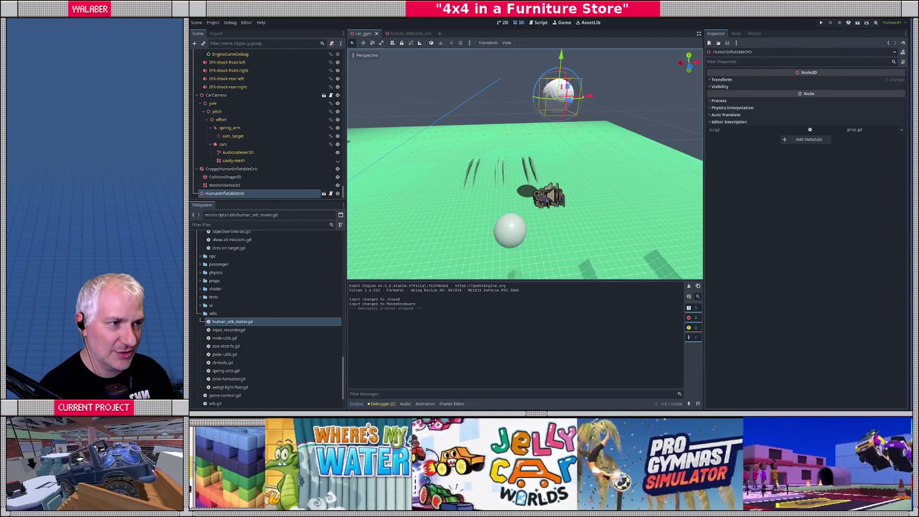
Set ROTATION_STRENGTH to 500.0 and ROTATION_DAMPING to 5.0 in human_orb_maker.gd.
{"action": "left_click", "coordinate": [539, 23]}
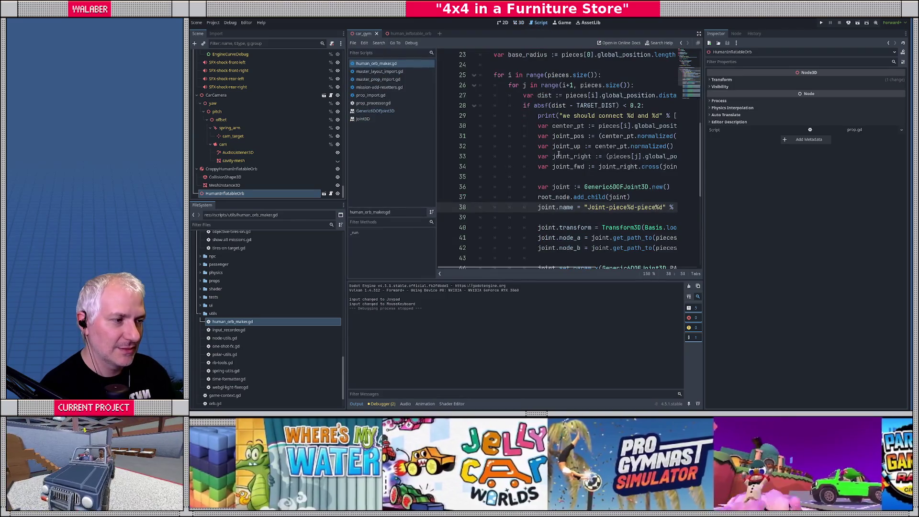
{"action": "scroll", "coordinate": [559, 153], "scroll_direction": "up", "scroll_amount": 7}
{"action": "left_click", "coordinate": [580, 105]}
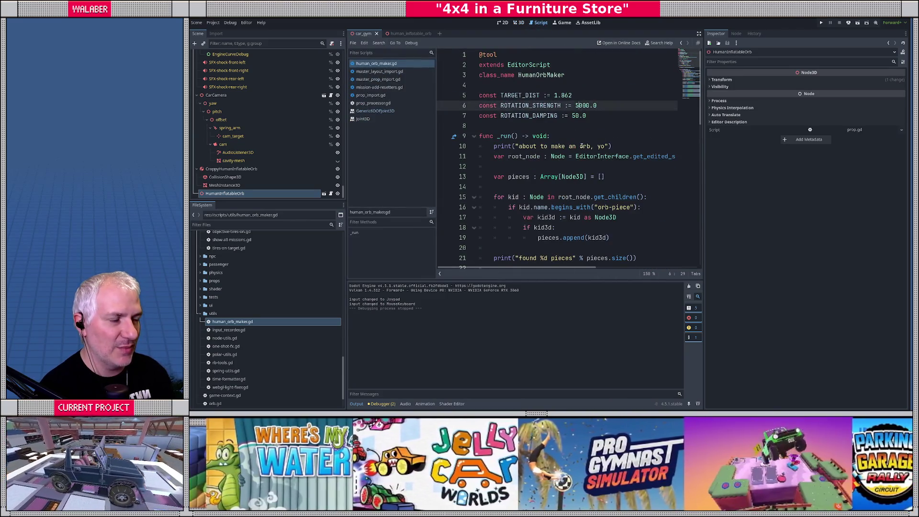
{"action": "key", "text": "Down"}
{"action": "key", "text": "Left"}
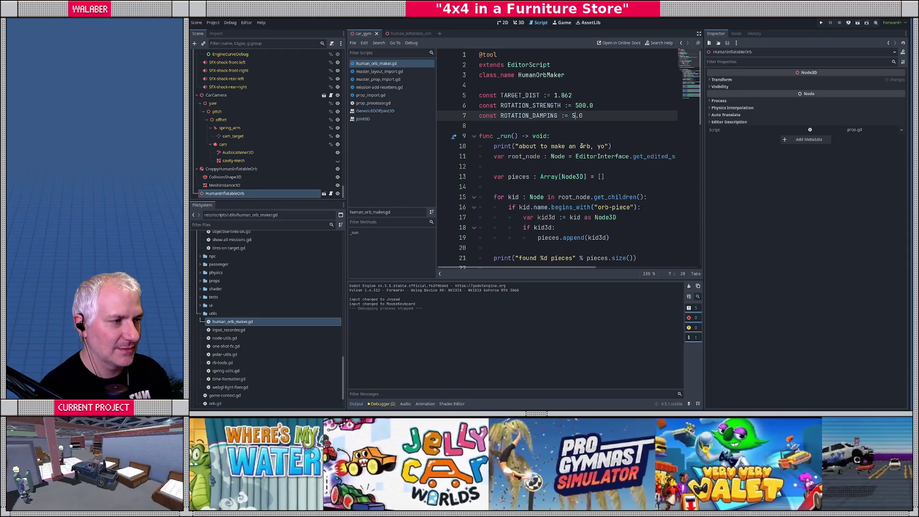
Delete all 30 joint nodes from the human_inflatable_orb scene and save it.
{"action": "left_click", "coordinate": [385, 34]}
{"action": "scroll", "coordinate": [222, 103], "scroll_direction": "up", "scroll_amount": 2}
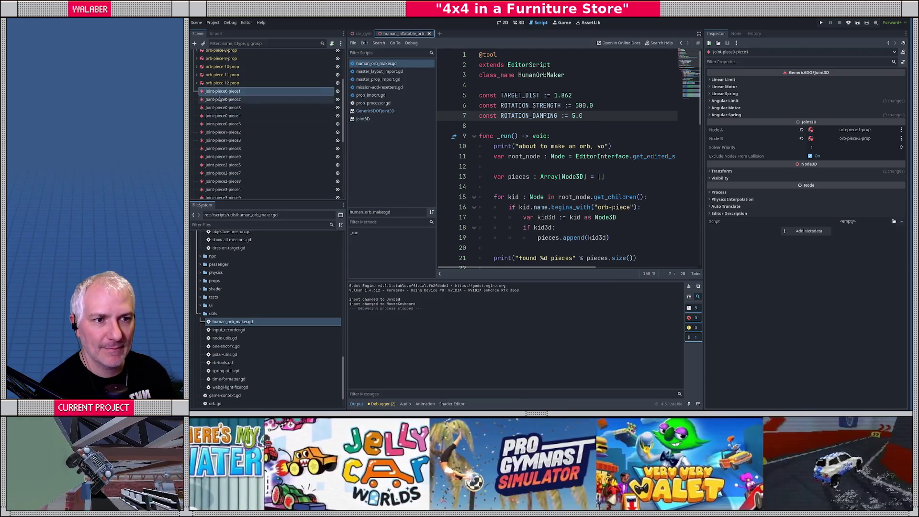
{"action": "left_click", "coordinate": [223, 99]}
{"action": "scroll", "coordinate": [225, 125], "scroll_direction": "down", "scroll_amount": 5}
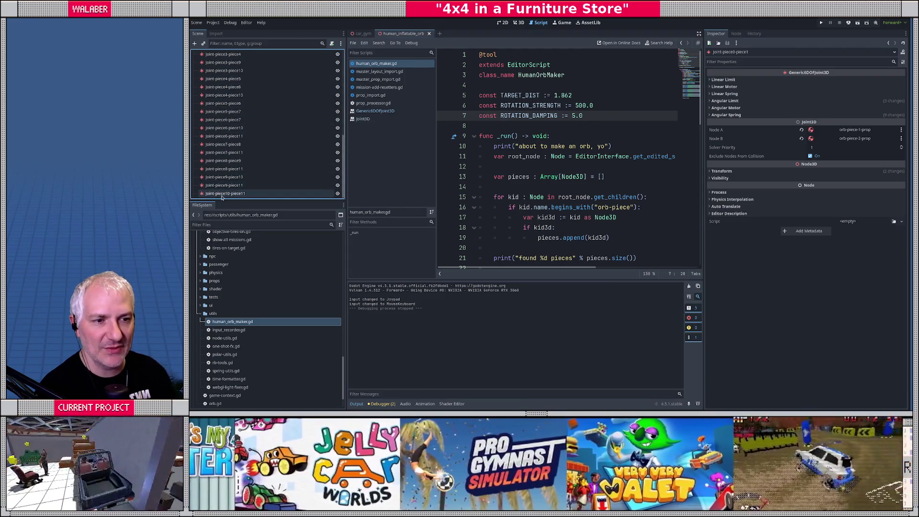
{"action": "left_click", "coordinate": [240, 193], "text": "shift"}
{"action": "key", "text": "Delete"}
{"action": "key", "text": "Return"}
{"action": "key", "text": "ctrl+s"}
Regenerate the joints with Human Orb Maker, then open car_gym and launch it with F6.
{"action": "left_click", "coordinate": [518, 23]}
{"action": "key", "text": "ctrl+shift+p"}
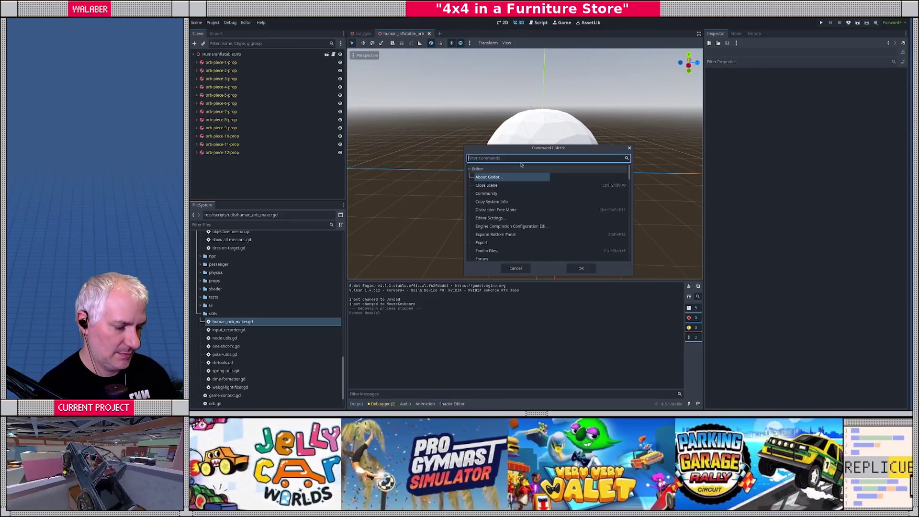
{"action": "type", "text": "run"}
{"action": "key", "text": "Return"}
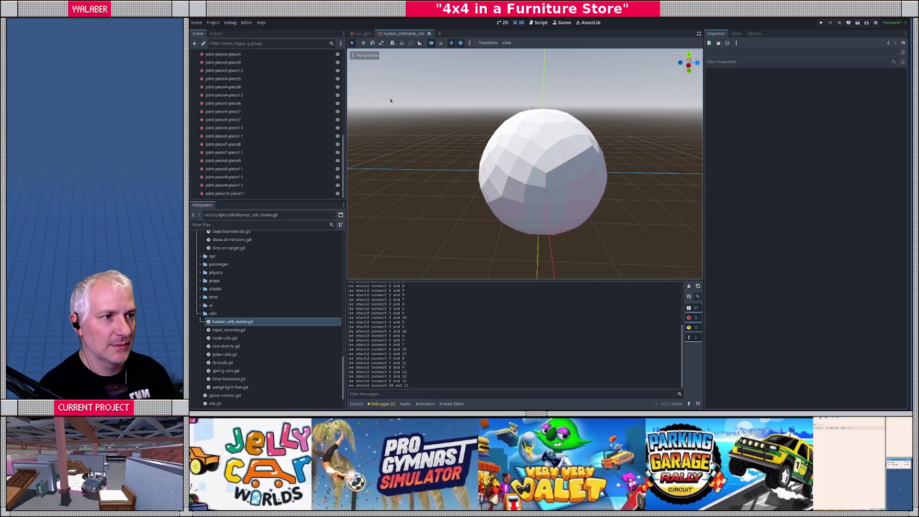
{"action": "left_click", "coordinate": [362, 33]}
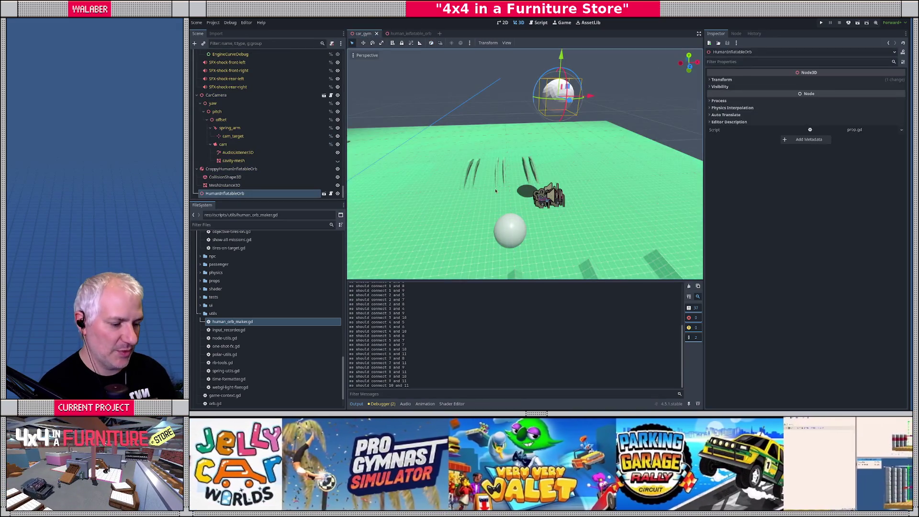
{"action": "key", "text": "F6"}
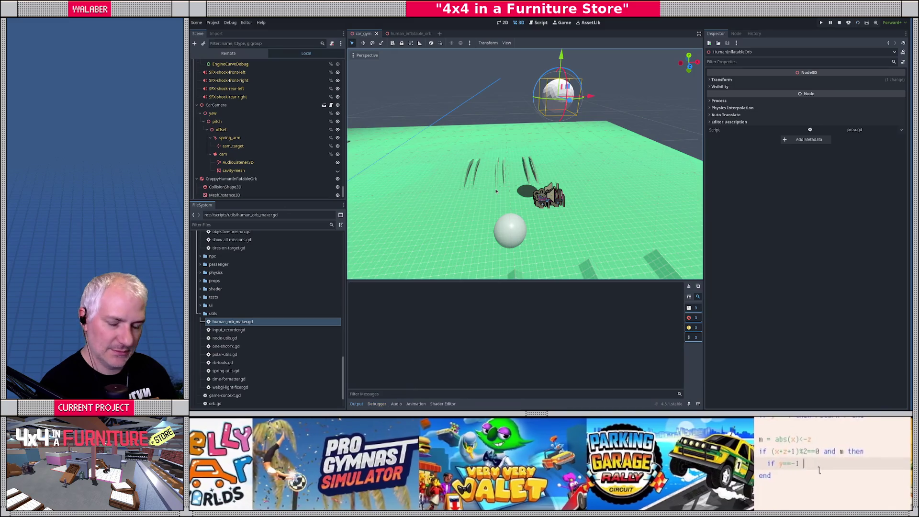
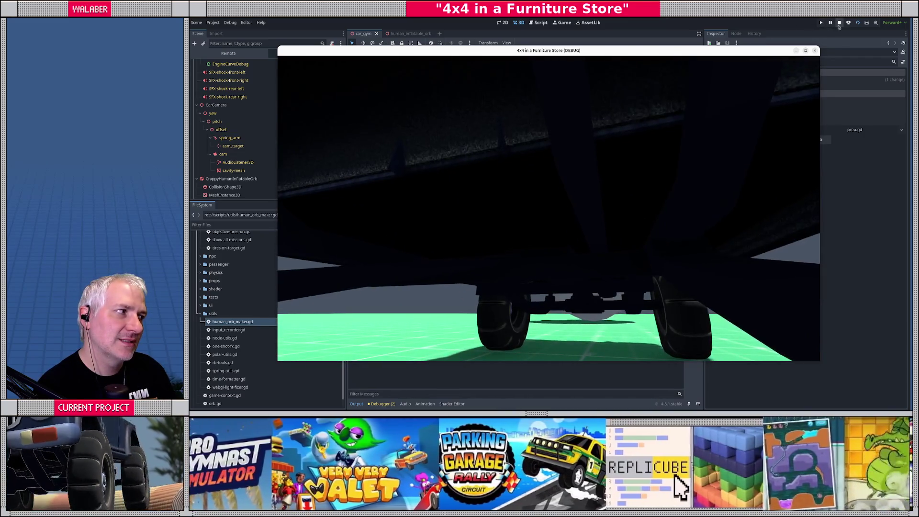
Stop the test run, select joint-piece0-piece1 in human_inflatable_orb, and open human_orb_maker.gd full-width.
{"action": "key", "text": "F8"}
{"action": "left_click", "coordinate": [409, 33]}
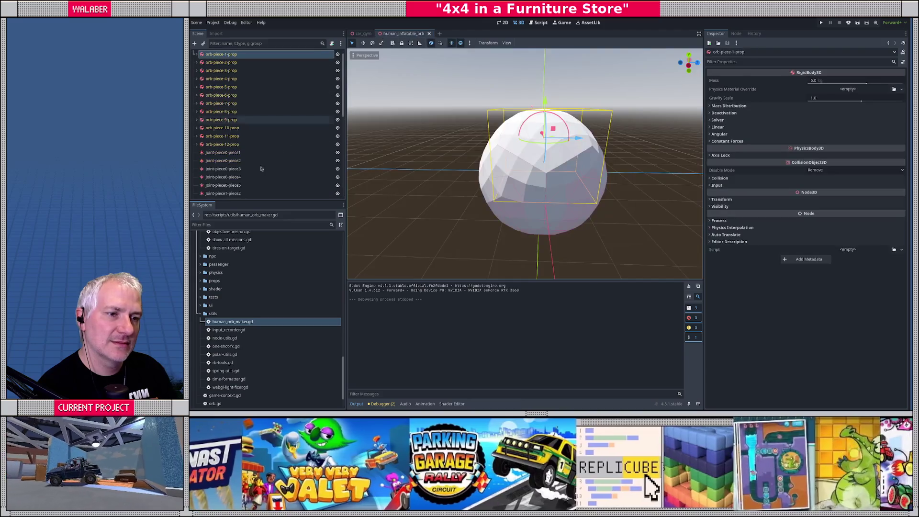
{"action": "left_click", "coordinate": [287, 152]}
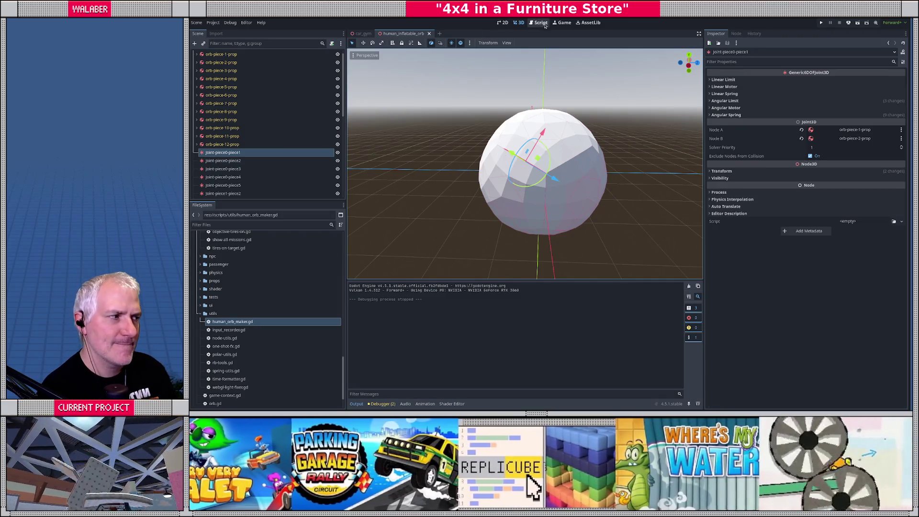
{"action": "left_click", "coordinate": [542, 23]}
{"action": "left_click", "coordinate": [699, 34]}
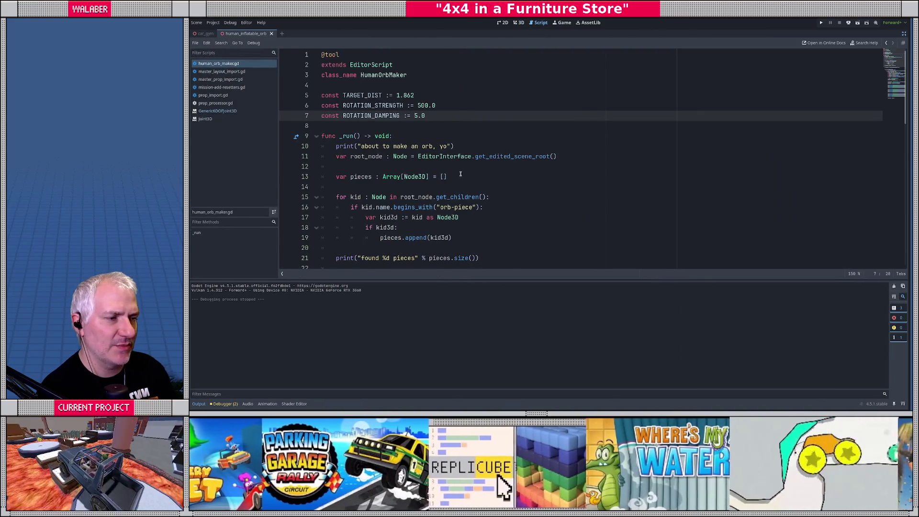
{"action": "scroll", "coordinate": [426, 173], "scroll_direction": "down", "scroll_amount": 8}
{"action": "scroll", "coordinate": [426, 174], "scroll_direction": "down", "scroll_amount": 4}
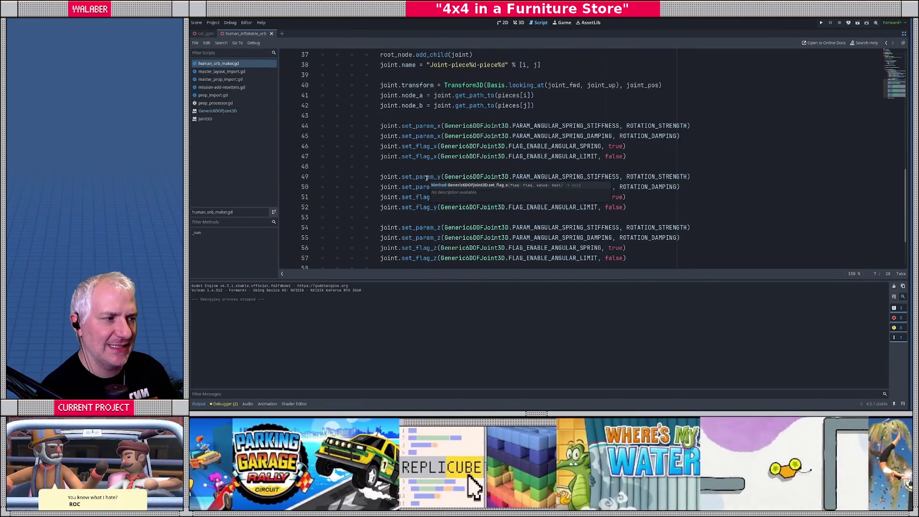
{"action": "left_click", "coordinate": [904, 34]}
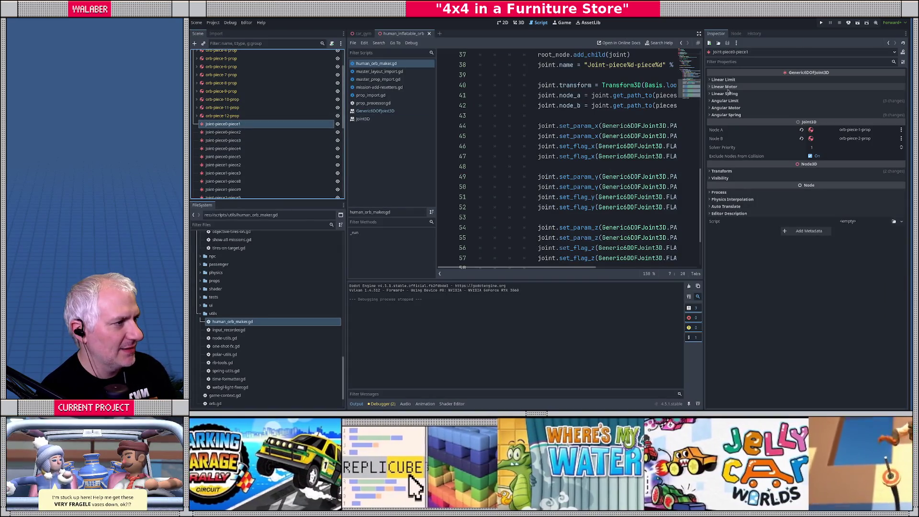
{"action": "left_click", "coordinate": [738, 102]}
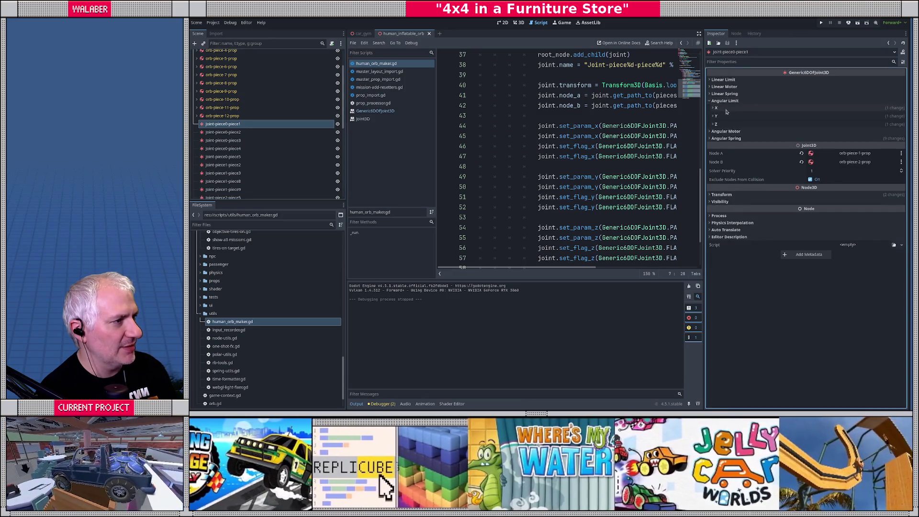
{"action": "left_click", "coordinate": [741, 108]}
{"action": "left_click", "coordinate": [733, 101]}
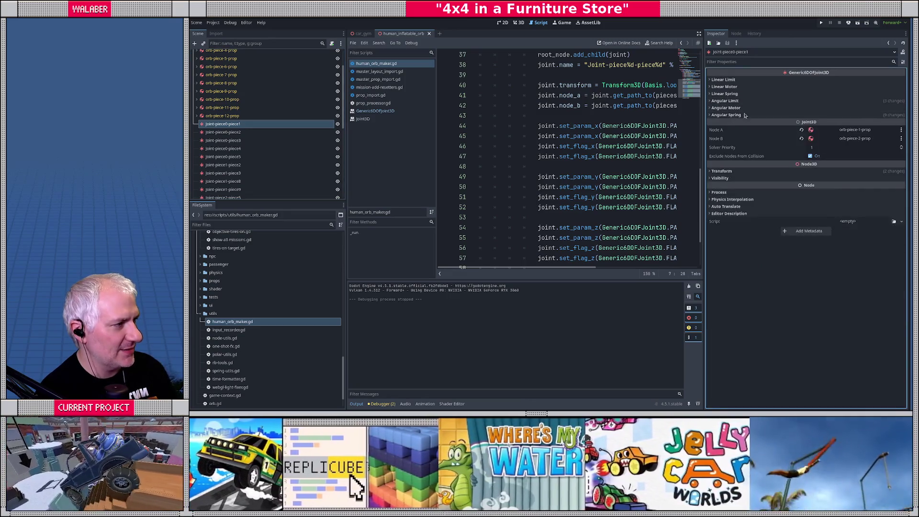
{"action": "left_click", "coordinate": [736, 115]}
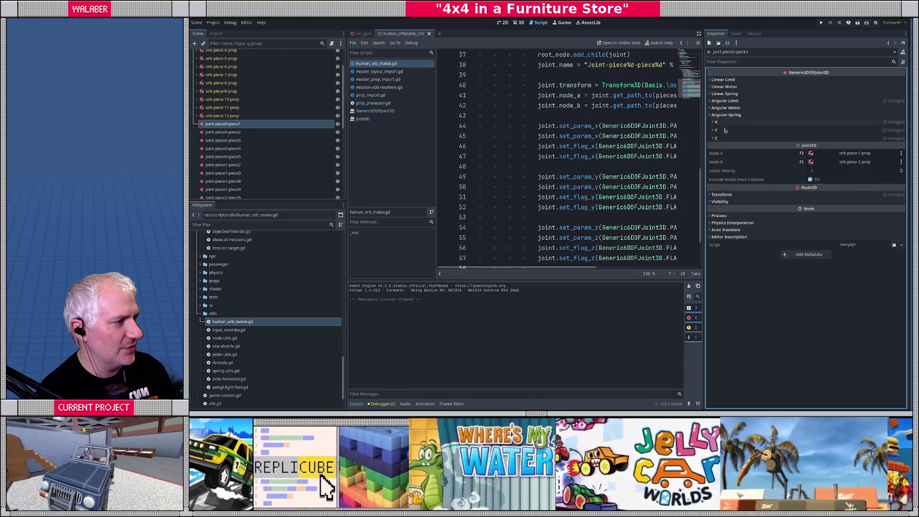
{"action": "left_click", "coordinate": [723, 137]}
{"action": "left_click", "coordinate": [724, 129]}
{"action": "left_click", "coordinate": [721, 122]}
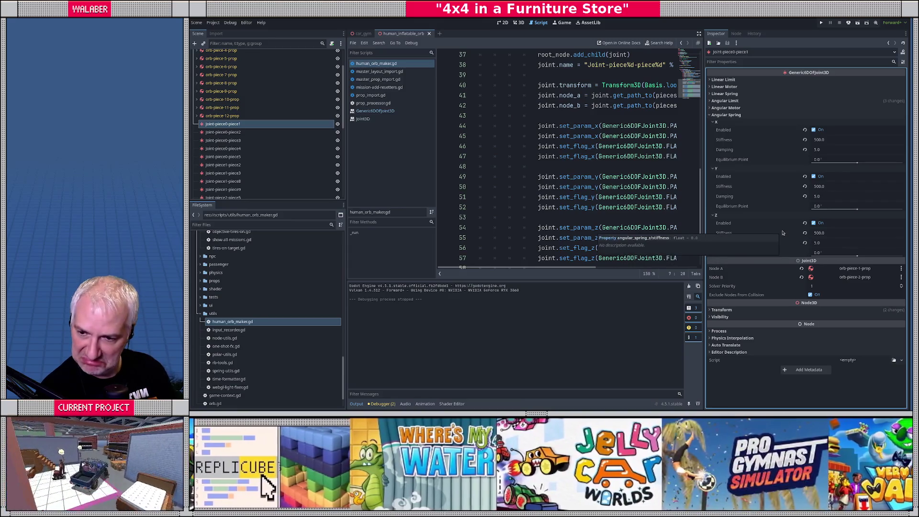
{"action": "left_click", "coordinate": [699, 33]}
{"action": "scroll", "coordinate": [426, 110], "scroll_direction": "up", "scroll_amount": 12}
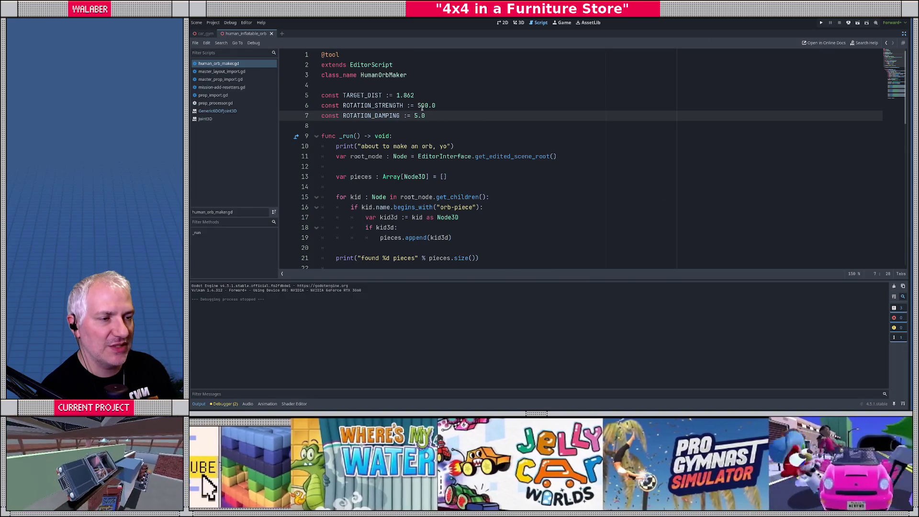
{"action": "scroll", "coordinate": [421, 107], "scroll_direction": "down", "scroll_amount": 13}
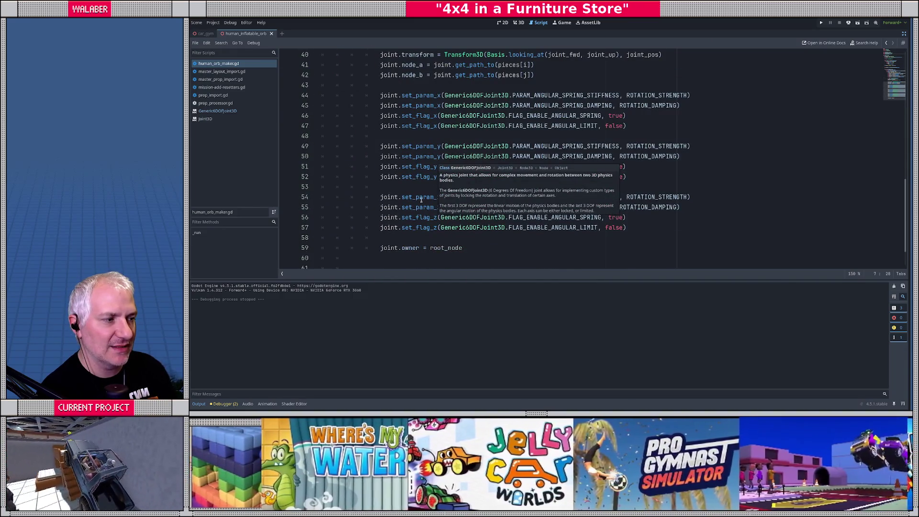
Comment out the X, Y and Z FLAG_ENABLE_ANGULAR_SPRING lines and save the script.
{"action": "left_click", "coordinate": [378, 117]}
{"action": "key", "text": "ctrl+k"}
{"action": "key", "text": "Down"}
{"action": "key", "text": "Down"}
{"action": "key", "text": "Down"}
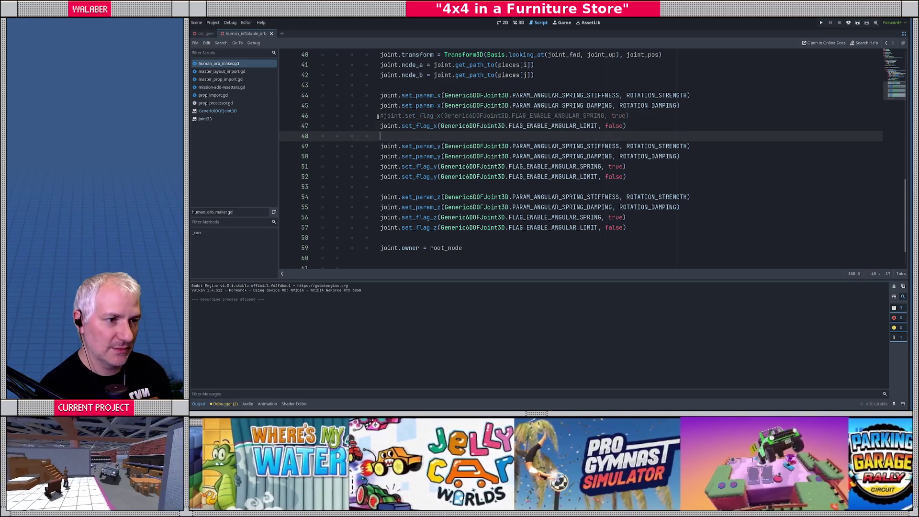
{"action": "key", "text": "ctrl+k"}
{"action": "key", "text": "Down"}
{"action": "key", "text": "Down"}
{"action": "key", "text": "Down"}
{"action": "key", "text": "ctrl+k"}
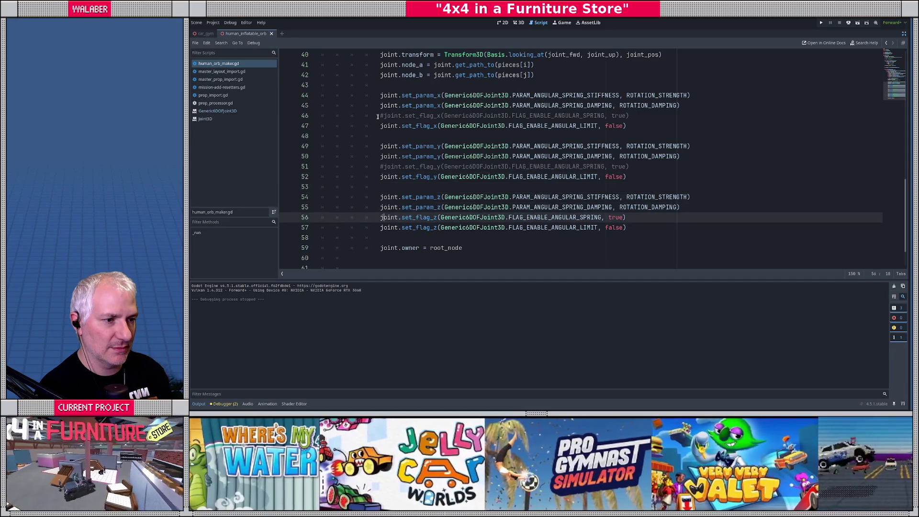
{"action": "key", "text": "ctrl+s"}
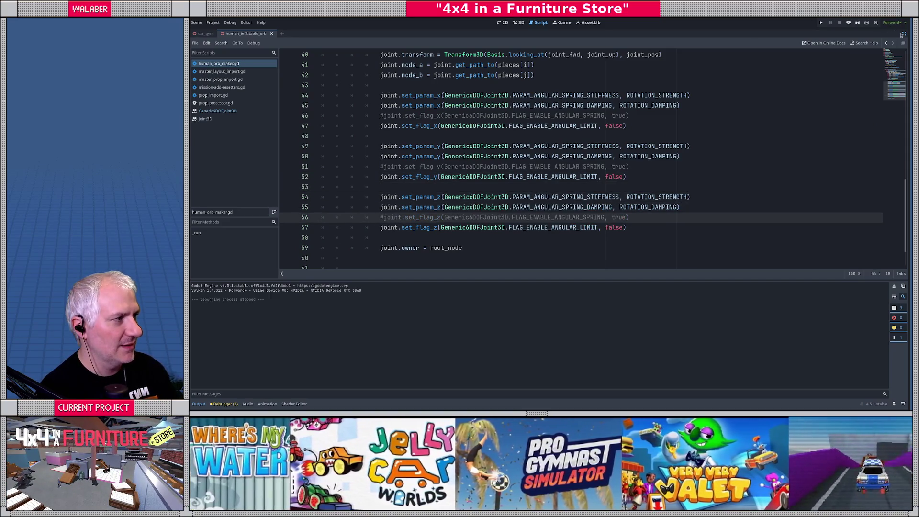
Delete all joint nodes from the orb scene, leaving only the 12 pieces.
{"action": "left_click", "coordinate": [902, 34]}
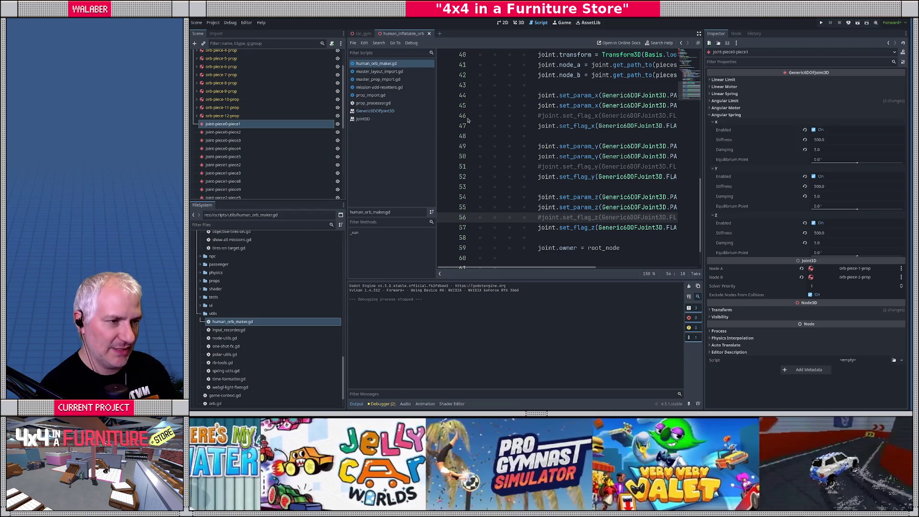
{"action": "scroll", "coordinate": [258, 163], "scroll_direction": "down", "scroll_amount": 5}
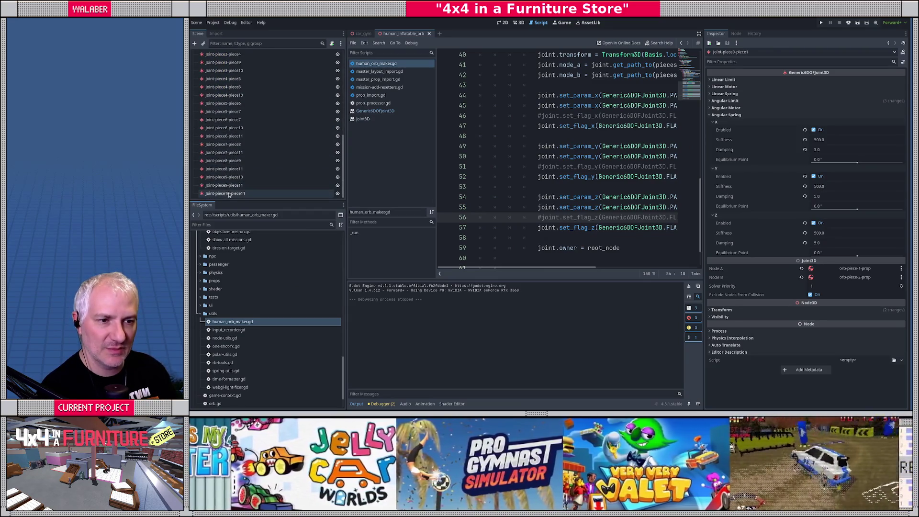
{"action": "left_click", "coordinate": [229, 195], "text": "shift"}
{"action": "key", "text": "Delete"}
{"action": "key", "text": "Return"}
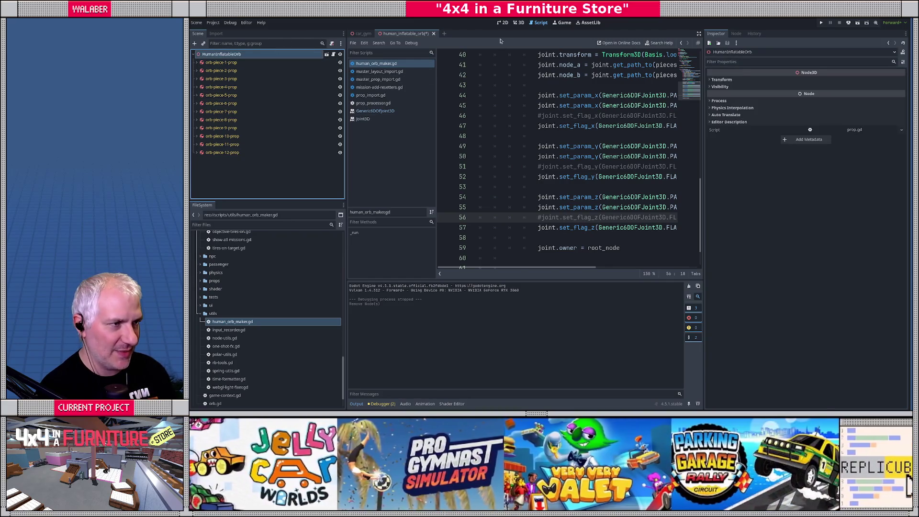
Rebuild the orb's joints by running the orb maker script from the Command Palette.
{"action": "left_click", "coordinate": [518, 22]}
{"action": "key", "text": "ctrl+shift+p"}
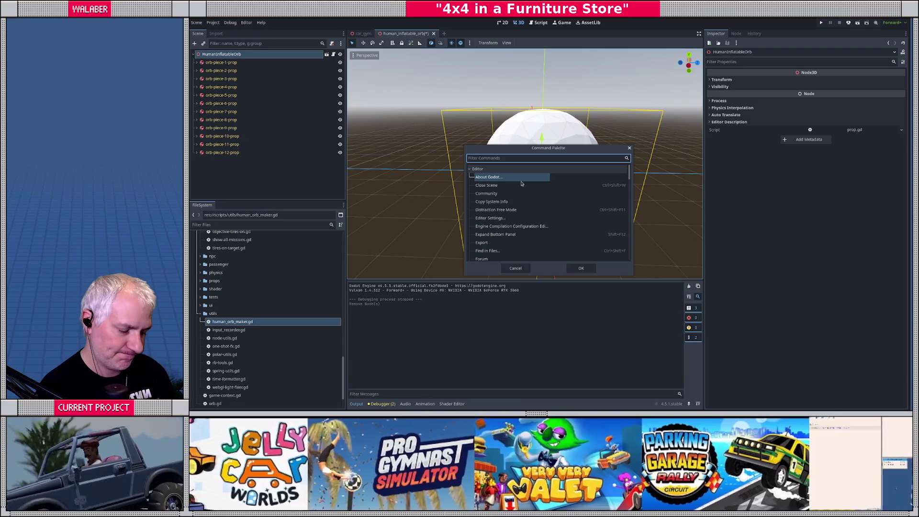
{"action": "type", "text": "run"}
{"action": "key", "text": "Return"}
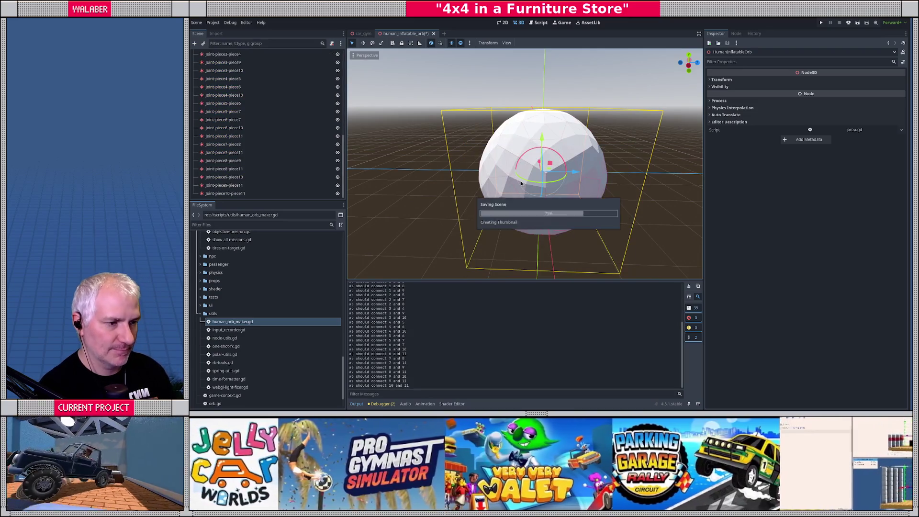
Play car_gym to test the orb against the 4x4 truck, then stop and return to the script.
{"action": "left_click", "coordinate": [362, 33]}
{"action": "key", "text": "F5"}
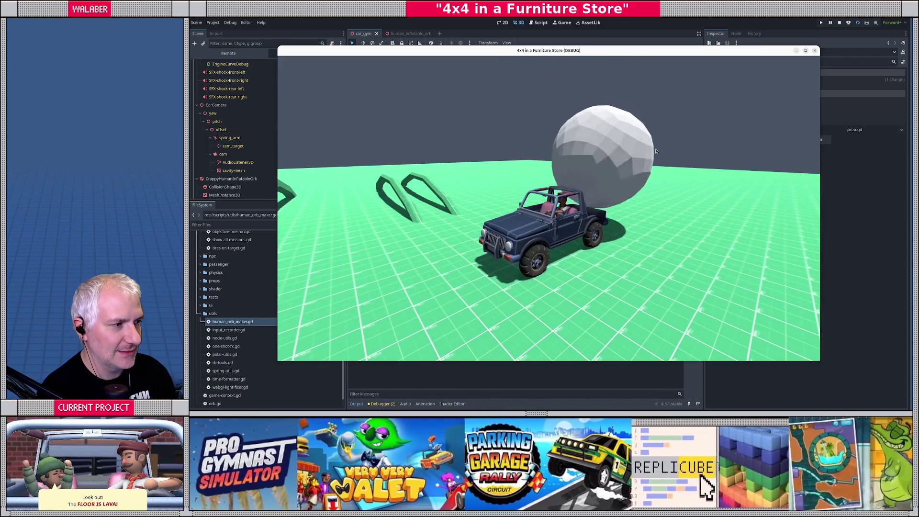
{"action": "key", "text": "F8"}
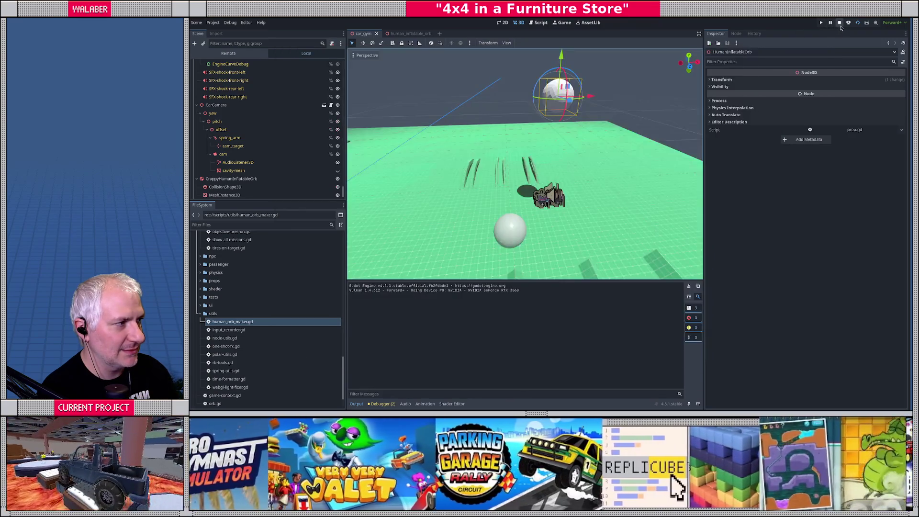
{"action": "left_click", "coordinate": [539, 23]}
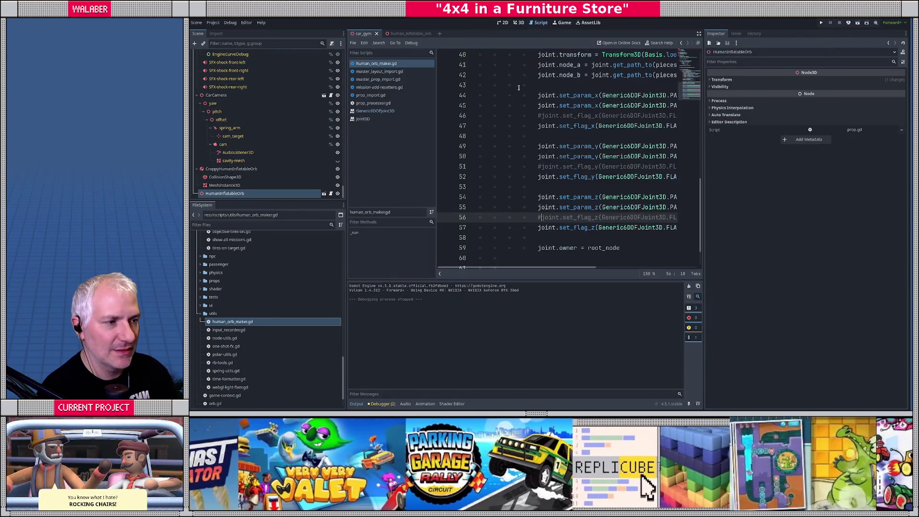
Add a set_flag_x FLAG_ENABLE_LINEAR_LIMIT false line after line 46.
{"action": "left_click", "coordinate": [699, 35]}
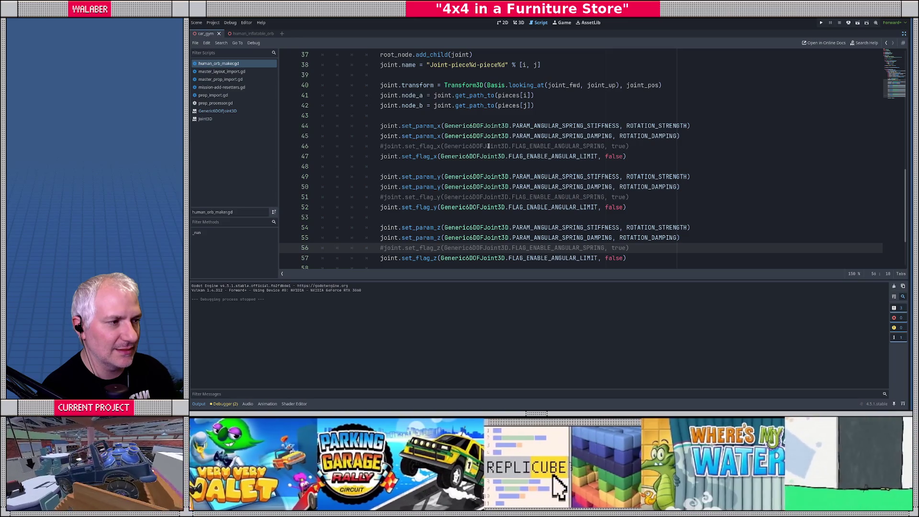
{"action": "left_click", "coordinate": [646, 150]}
{"action": "key", "text": "Left"}
{"action": "key", "text": "Return"}
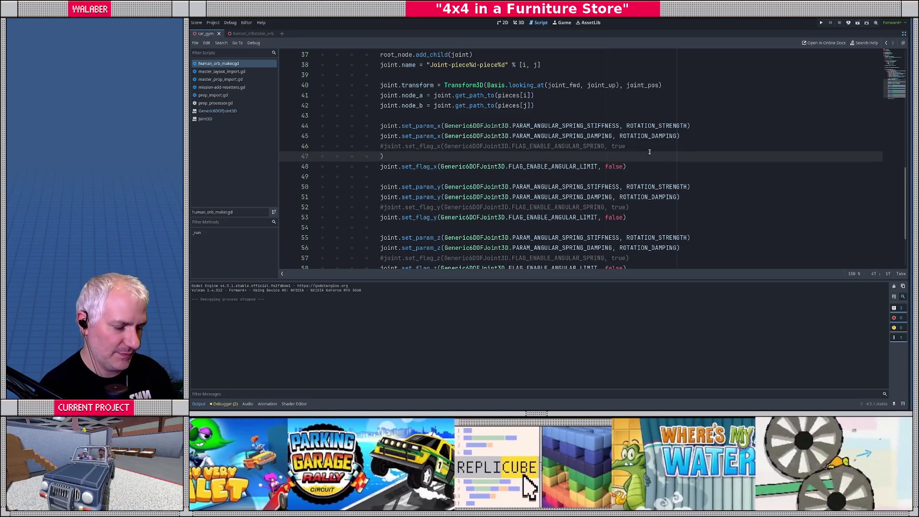
{"action": "key", "text": "Delete"}
{"action": "left_click", "coordinate": [649, 152]}
{"action": "type", "text": ")"}
{"action": "key", "text": "Down"}
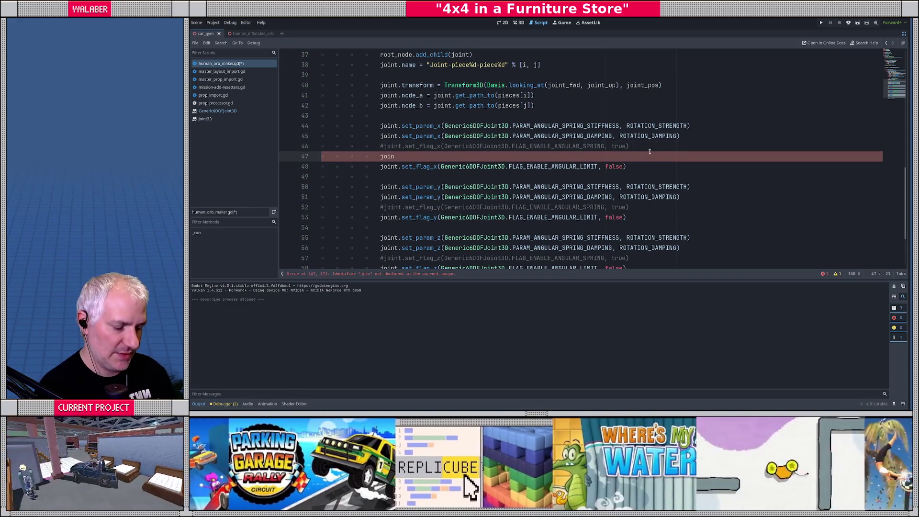
{"action": "type", "text": "set_flag_x"}
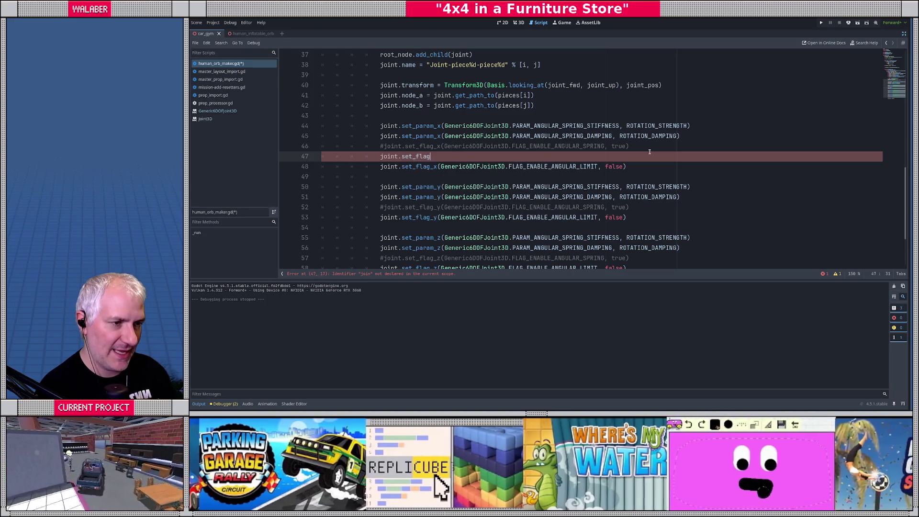
{"action": "type", "text": "("}
{"action": "key", "text": "Down"}
{"action": "key", "text": "Down"}
{"action": "key", "text": "Return"}
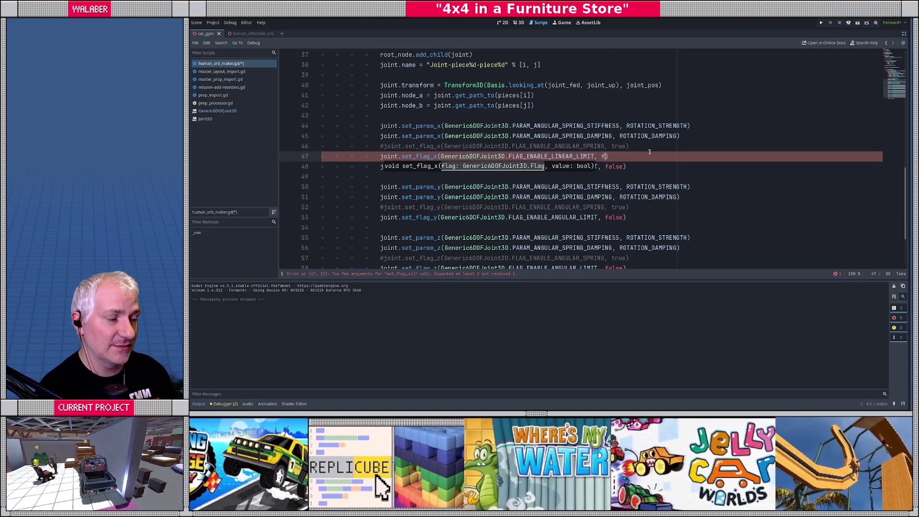
{"action": "type", "text": "?"}
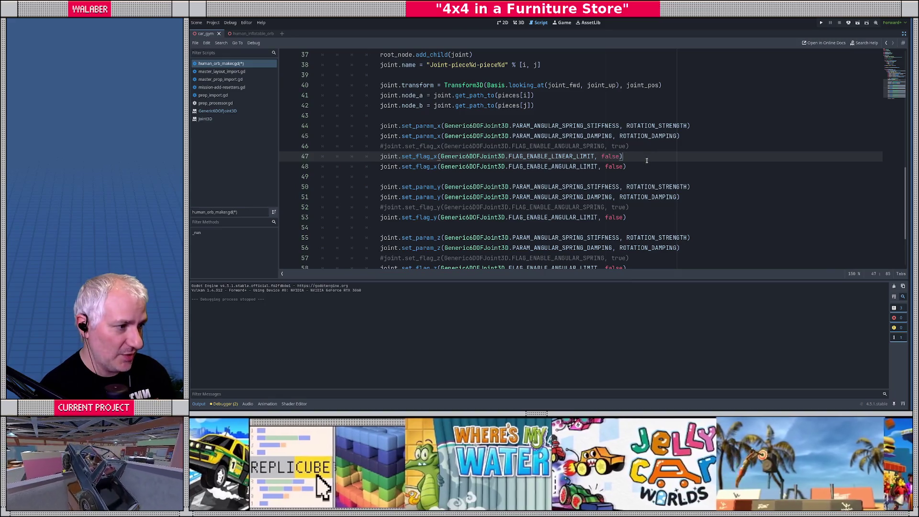
{"action": "key", "text": "shift+Home"}
{"action": "key", "text": "ctrl+c"}
Paste the linear limit line after the Y-axis and Z-axis spring lines.
{"action": "left_click", "coordinate": [651, 207]}
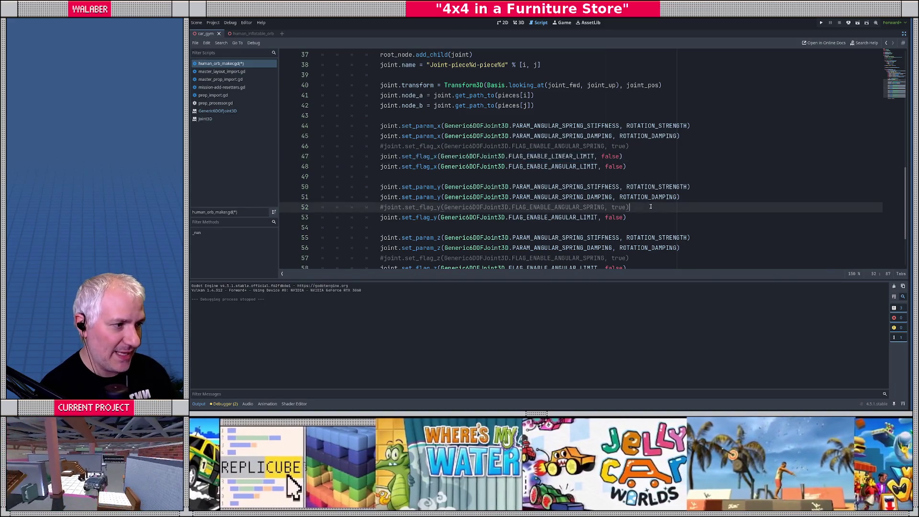
{"action": "key", "text": "Return"}
{"action": "key", "text": "ctrl+v"}
{"action": "scroll", "coordinate": [643, 213], "scroll_direction": "down", "scroll_amount": 2}
{"action": "left_click", "coordinate": [641, 208]}
{"action": "key", "text": "Return"}
{"action": "key", "text": "ctrl+v"}
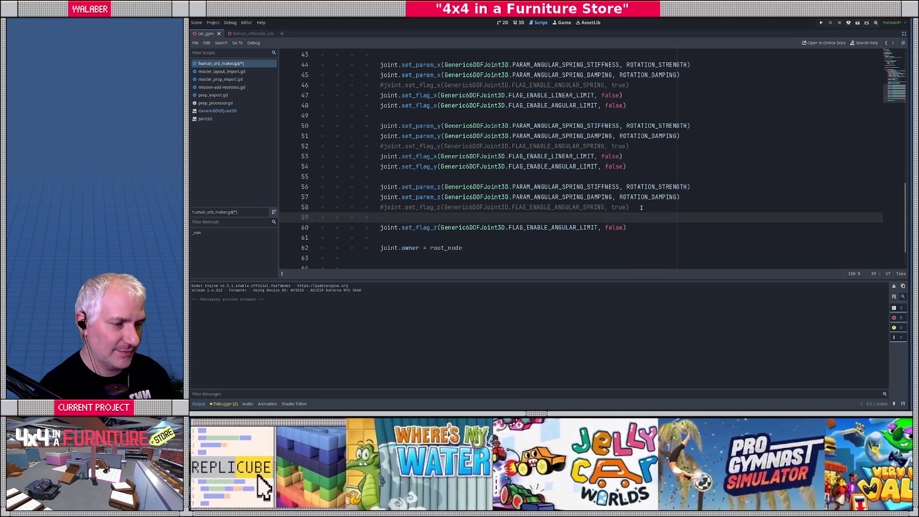
Correct the copies to set_flag_y on line 53 and set_flag_z on line 59, then switch to Blender.
{"action": "left_click", "coordinate": [436, 157]}
{"action": "key", "text": "BackSpace"}
{"action": "type", "text": "y"}
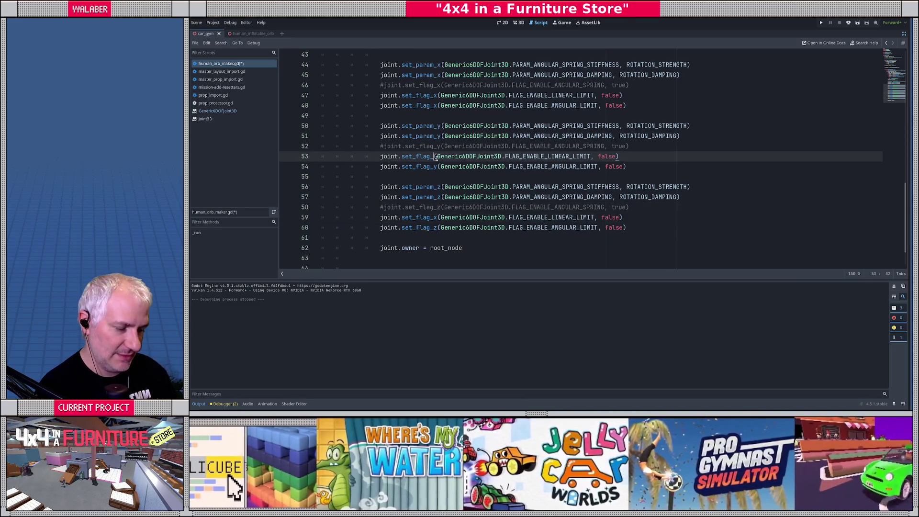
{"action": "left_click", "coordinate": [437, 217]}
{"action": "key", "text": "BackSpace"}
{"action": "type", "text": "z"}
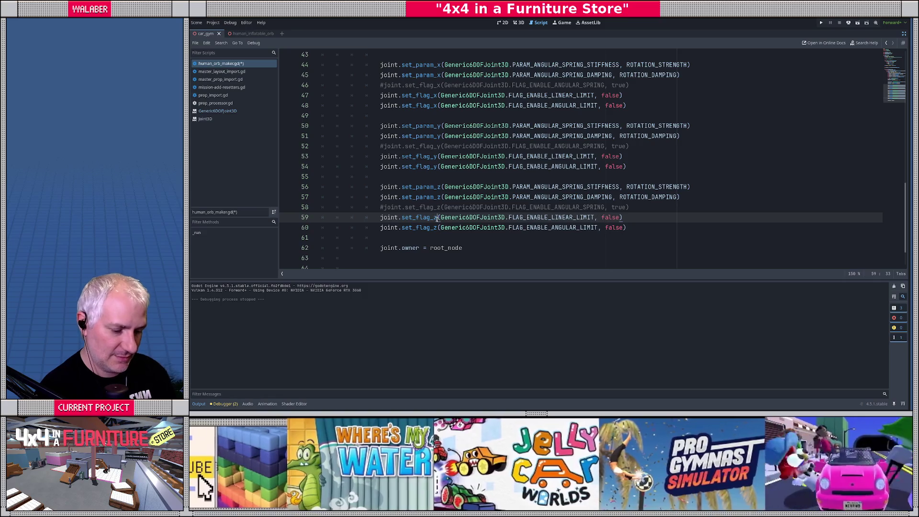
{"action": "key", "text": "alt+Tab"}
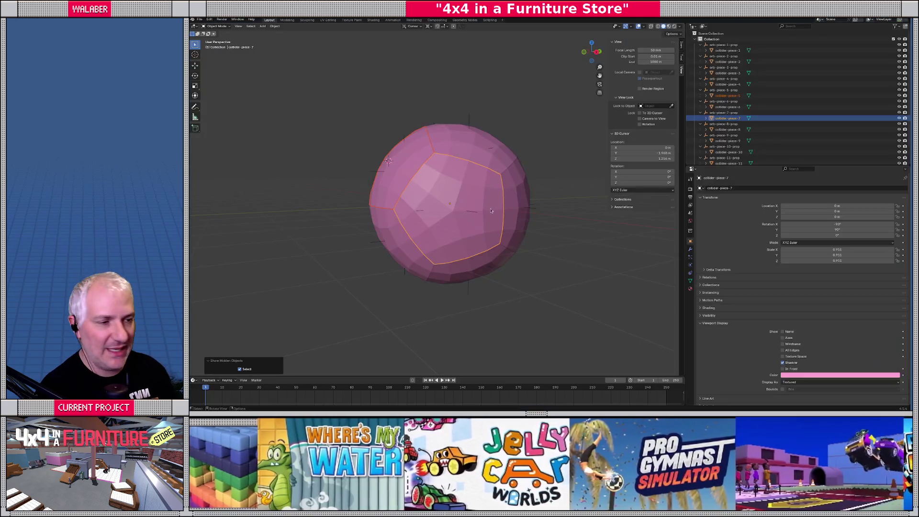
Lift collider-piece-1 off the sphere, inspect the inside, then reset it with Alt+G.
{"action": "left_click", "coordinate": [452, 163]}
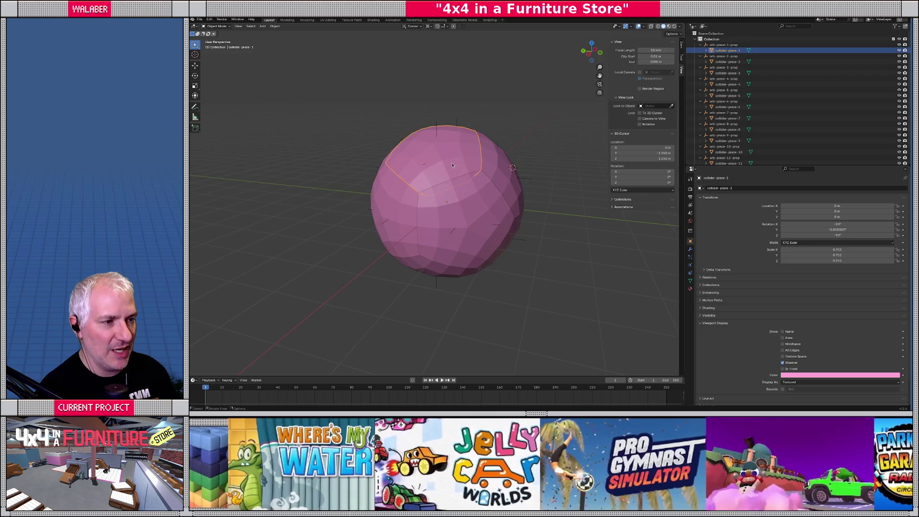
{"action": "key", "text": "g"}
{"action": "left_click", "coordinate": [430, 128]}
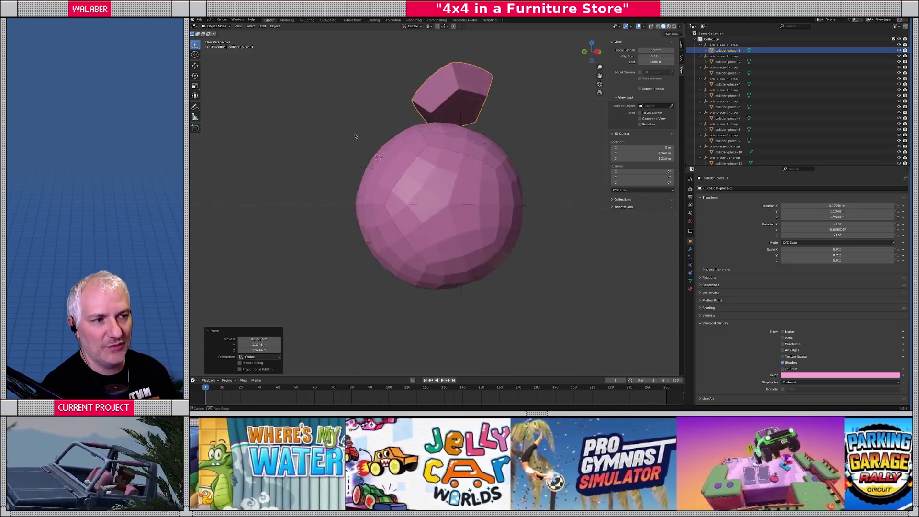
{"action": "left_click_drag", "start_coordinate": [382, 110], "coordinate": [433, 60]}
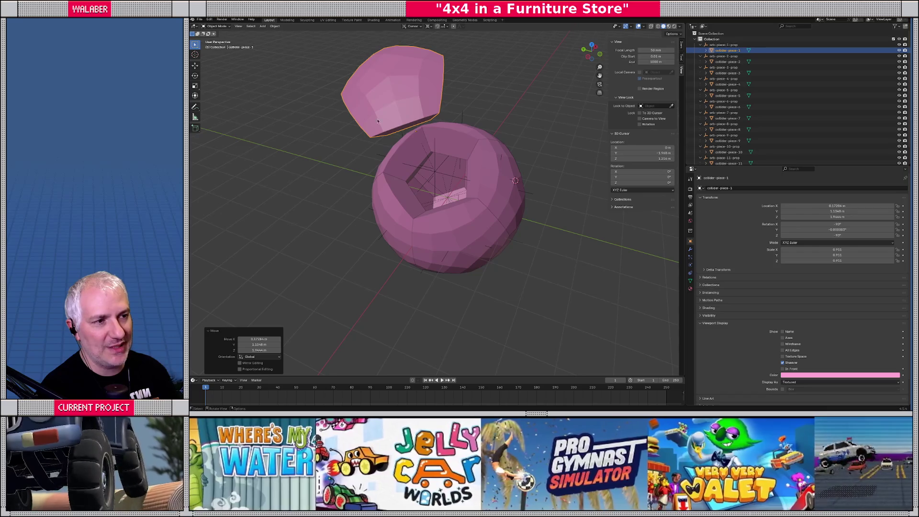
{"action": "key", "text": "alt+g"}
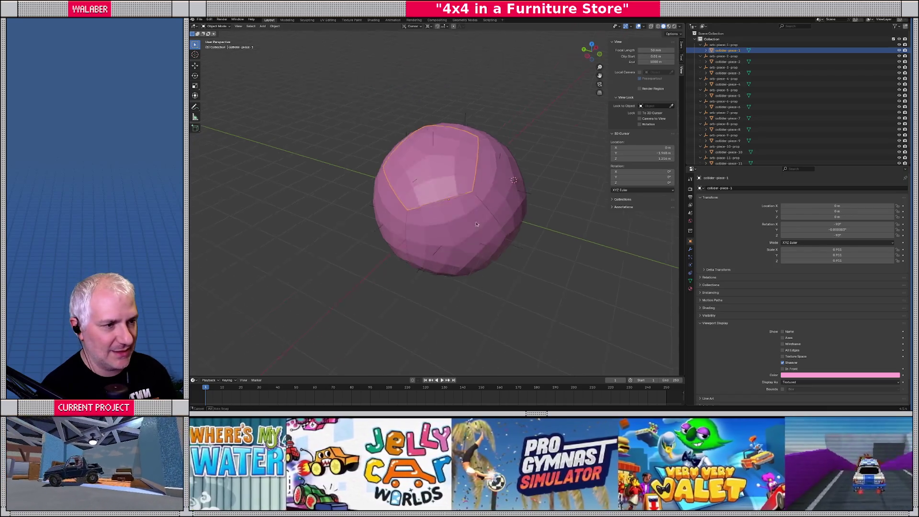
{"action": "left_click_drag", "start_coordinate": [488, 167], "coordinate": [458, 206]}
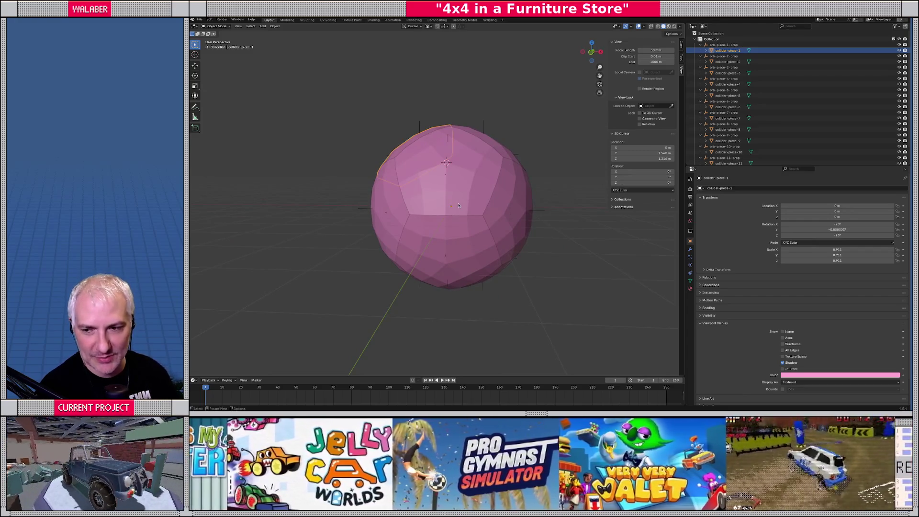
{"action": "key", "text": "alt+Tab"}
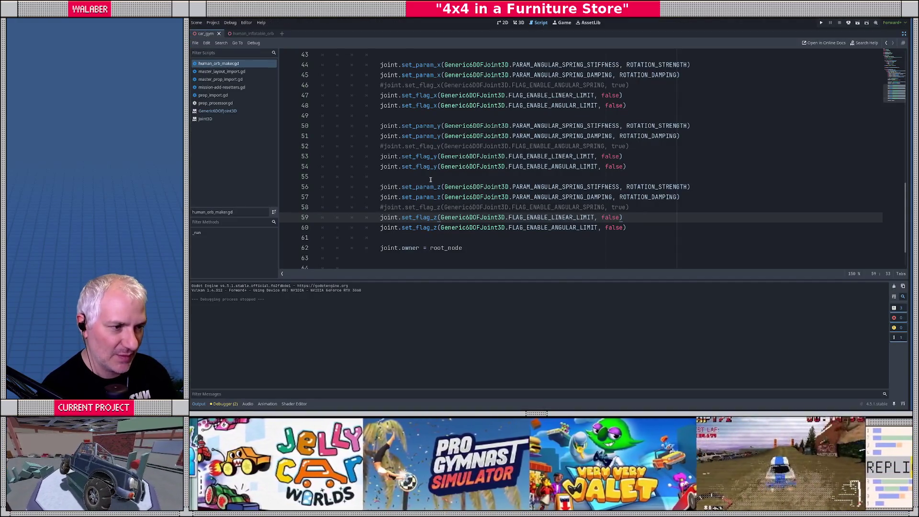
Uncomment the X, Y and Z FLAG_ENABLE_ANGULAR_SPRING lines and save the script.
{"action": "left_click", "coordinate": [430, 180]}
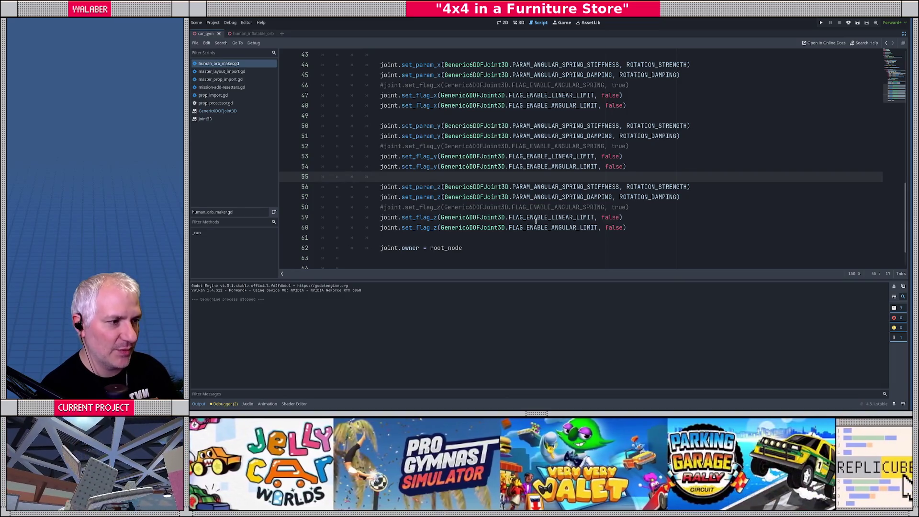
{"action": "scroll", "coordinate": [557, 152], "scroll_direction": "up", "scroll_amount": 2}
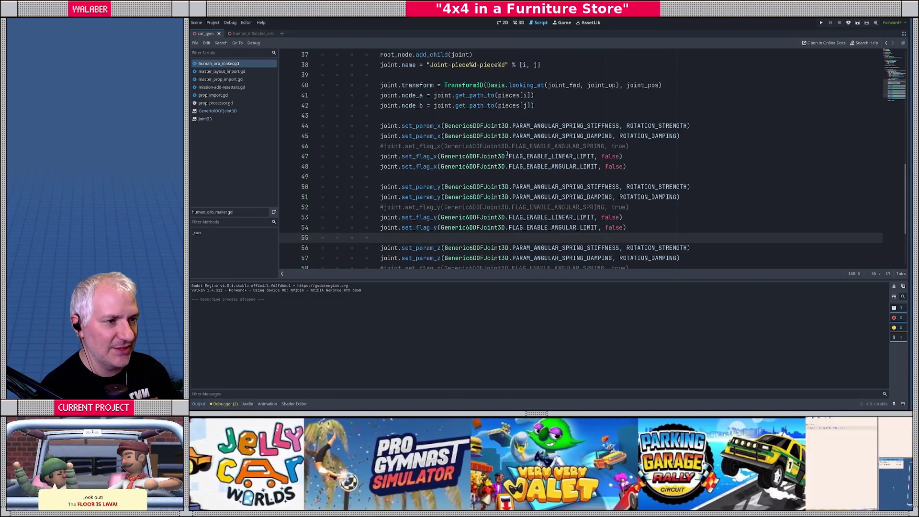
{"action": "left_click", "coordinate": [442, 175]}
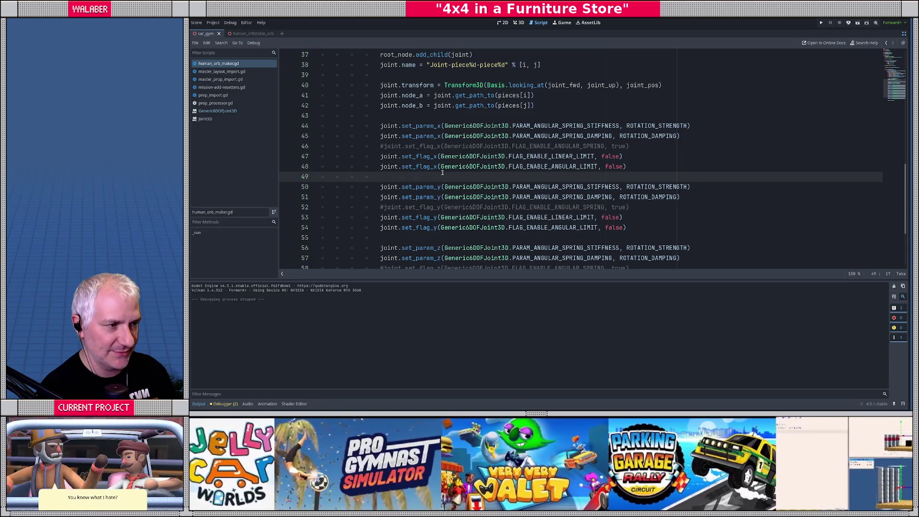
{"action": "left_click", "coordinate": [382, 146]}
{"action": "key", "text": "ctrl+k"}
{"action": "key", "text": "Down"}
{"action": "key", "text": "Down"}
{"action": "key", "text": "Down"}
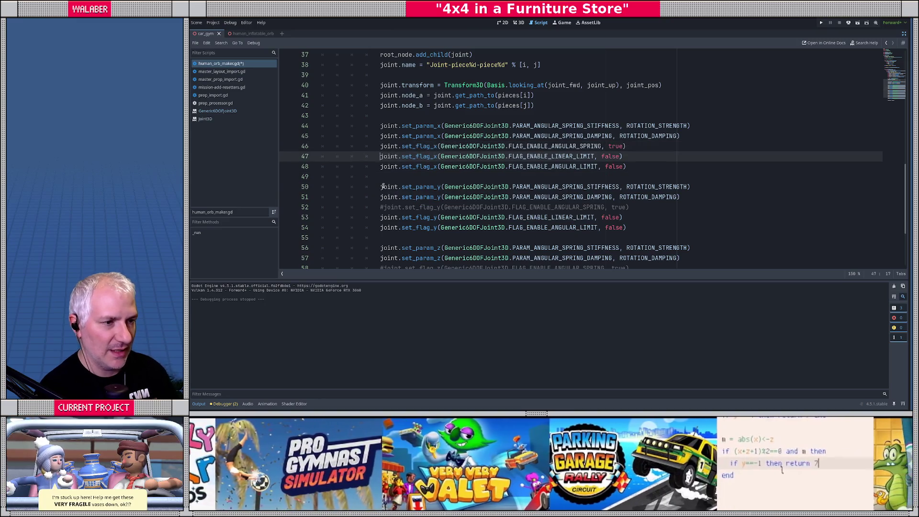
{"action": "key", "text": "ctrl+k"}
{"action": "key", "text": "Down"}
{"action": "key", "text": "Down"}
{"action": "key", "text": "Down"}
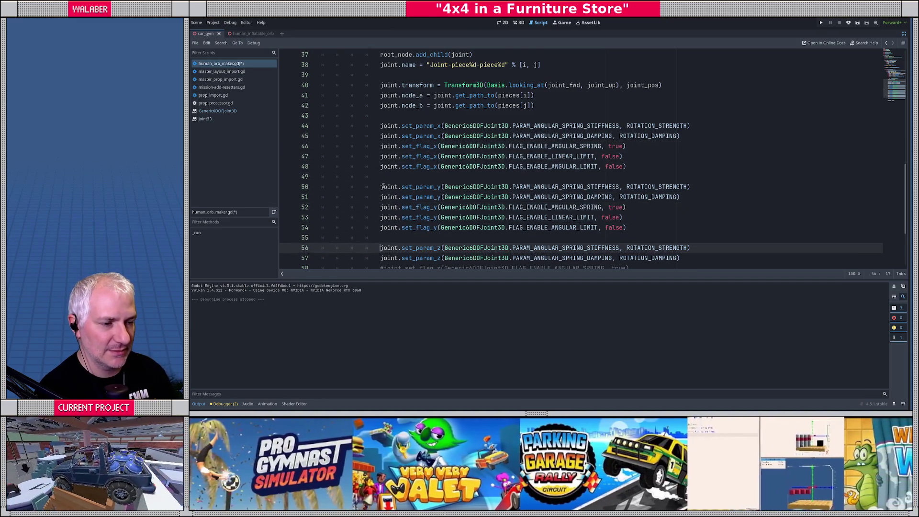
{"action": "key", "text": "ctrl+k"}
{"action": "key", "text": "ctrl+s"}
Change ROTATION_STRENGTH to 50.0 and ROTATION_DAMPING to 0.0.
{"action": "scroll", "coordinate": [383, 181], "scroll_direction": "up", "scroll_amount": 3}
{"action": "scroll", "coordinate": [383, 181], "scroll_direction": "up", "scroll_amount": 10}
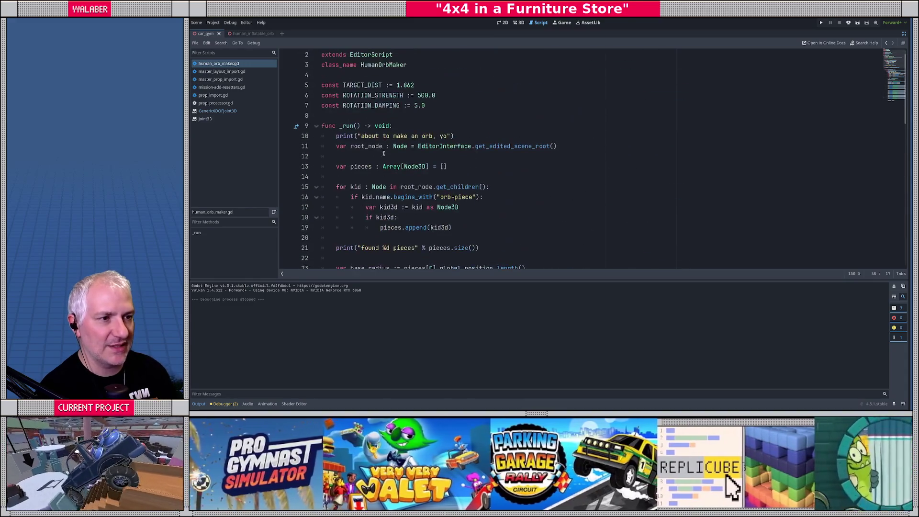
{"action": "double_click", "coordinate": [417, 95]}
{"action": "type", "text": "50"}
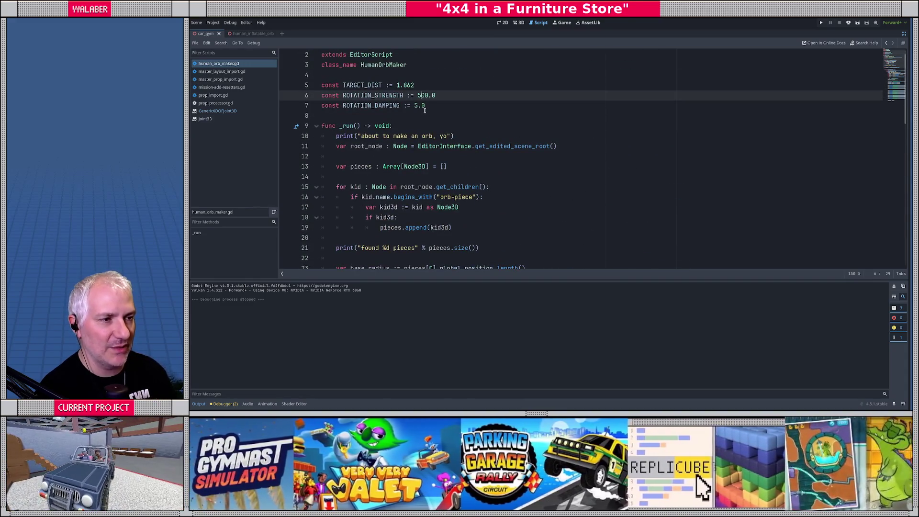
{"action": "left_click", "coordinate": [423, 107]}
{"action": "key", "text": "Left"}
{"action": "key", "text": "BackSpace"}
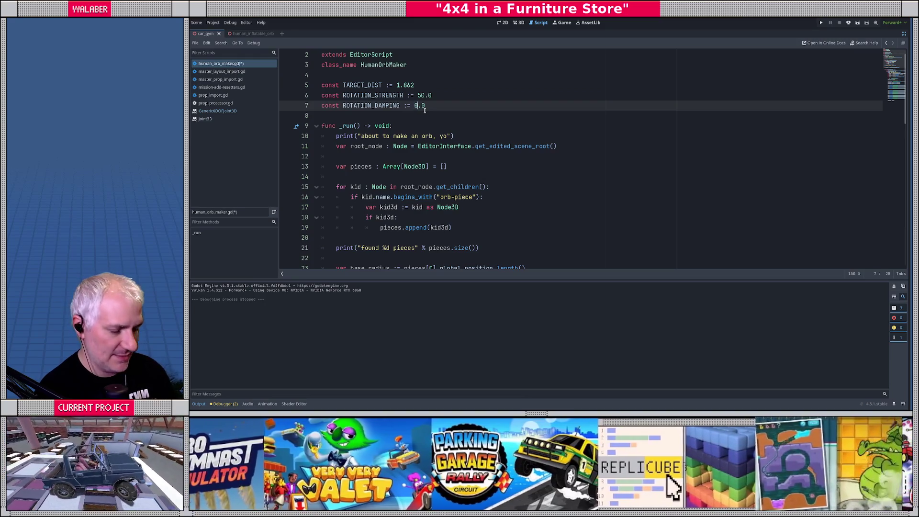
{"action": "type", "text": "0"}
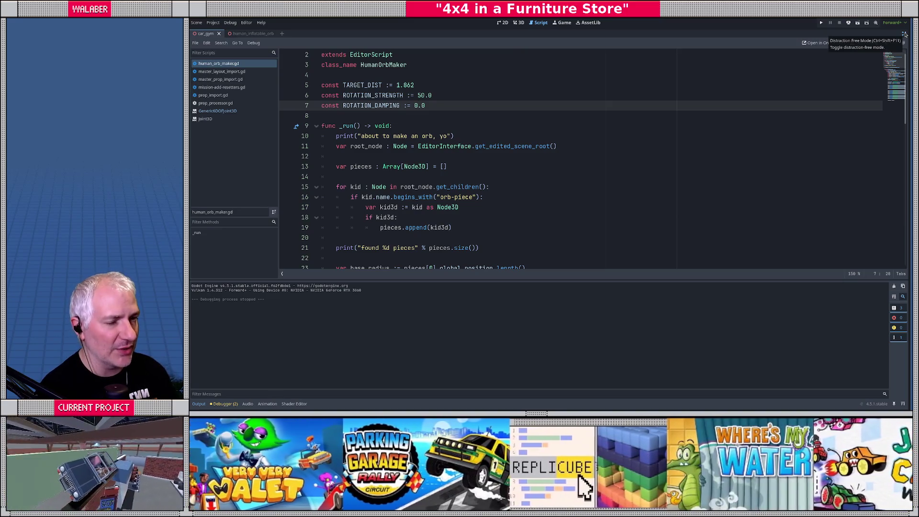
Delete the 30 existing joint nodes from the human_inflatable_orb scene.
{"action": "left_click", "coordinate": [905, 33]}
{"action": "left_click", "coordinate": [537, 120]}
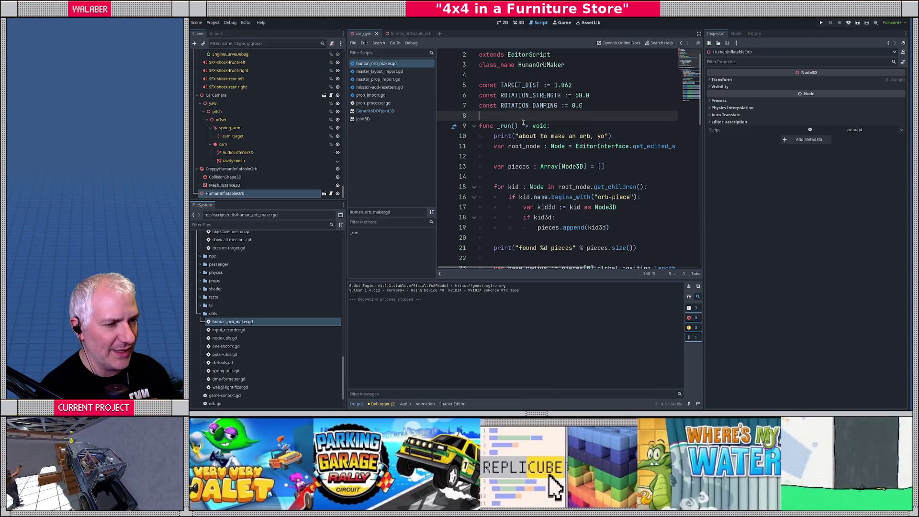
{"action": "left_click", "coordinate": [405, 34]}
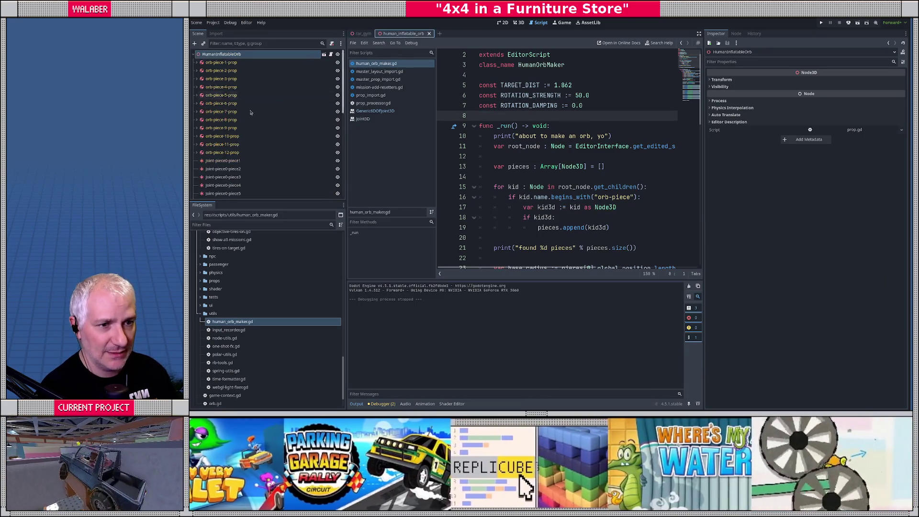
{"action": "left_click", "coordinate": [215, 160]}
{"action": "scroll", "coordinate": [218, 177], "scroll_direction": "down", "scroll_amount": 5}
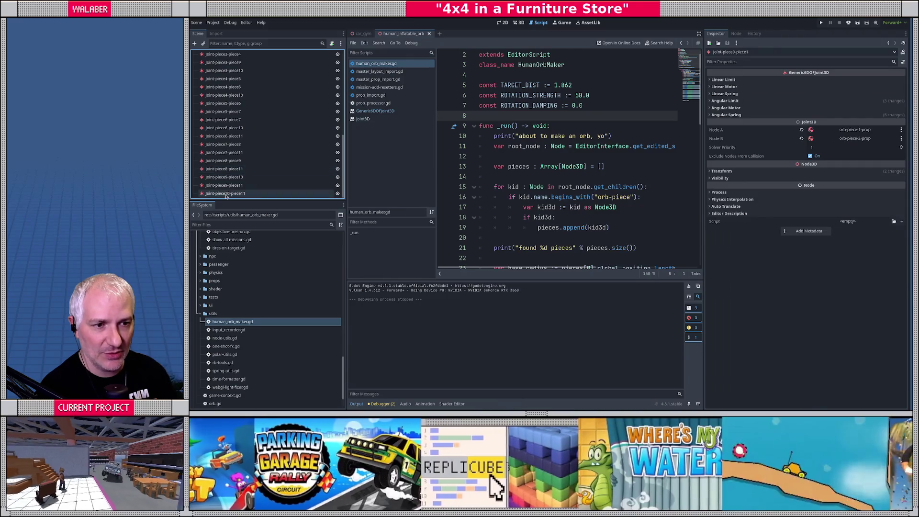
{"action": "left_click", "coordinate": [226, 194], "text": "shift"}
{"action": "key", "text": "Delete"}
{"action": "key", "text": "Return"}
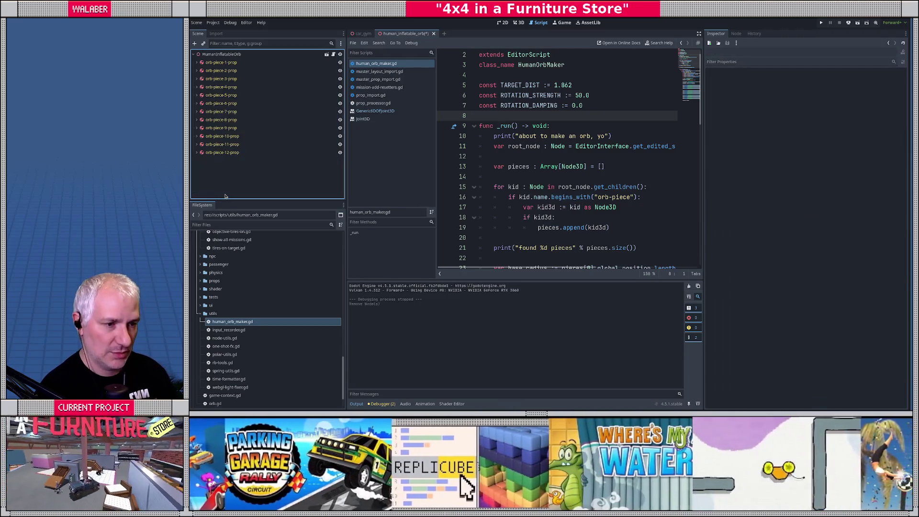
Run the orb maker script from the Command Palette to rebuild joints, then launch the project.
{"action": "left_click", "coordinate": [518, 23]}
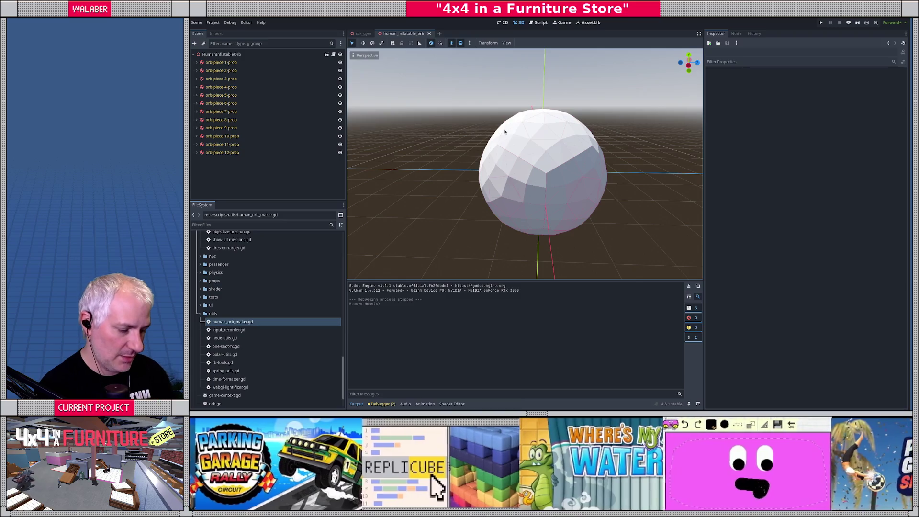
{"action": "key", "text": "ctrl+shift+p"}
{"action": "type", "text": "run"}
{"action": "key", "text": "Return"}
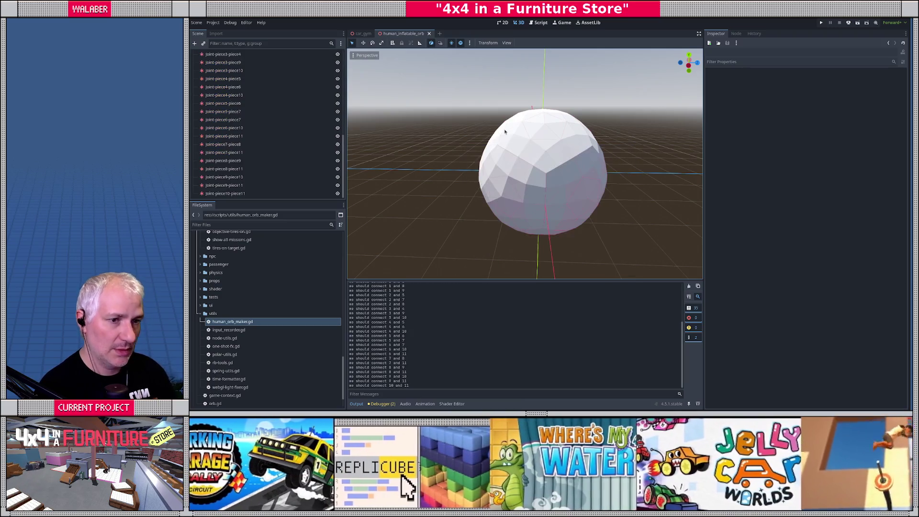
{"action": "key", "text": "F5"}
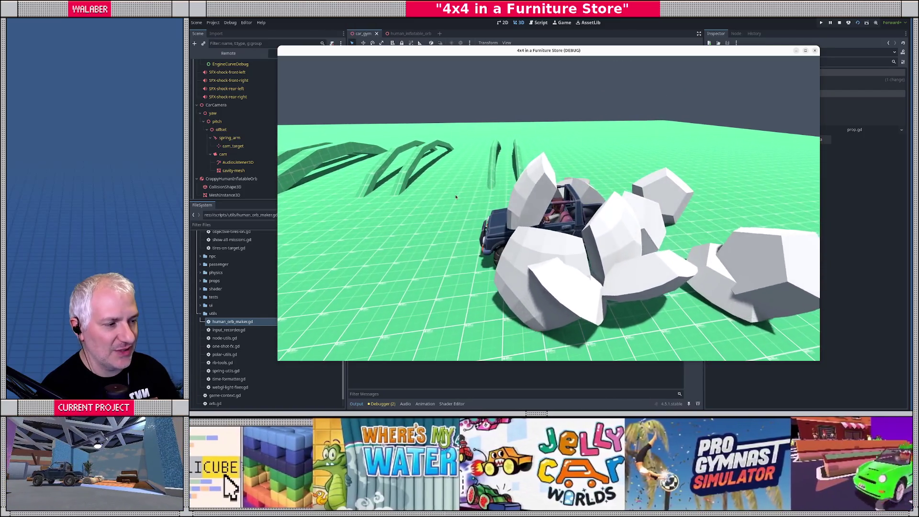
Stop the car_gym test and reopen human_orb_maker.gd.
{"action": "key", "text": "F8"}
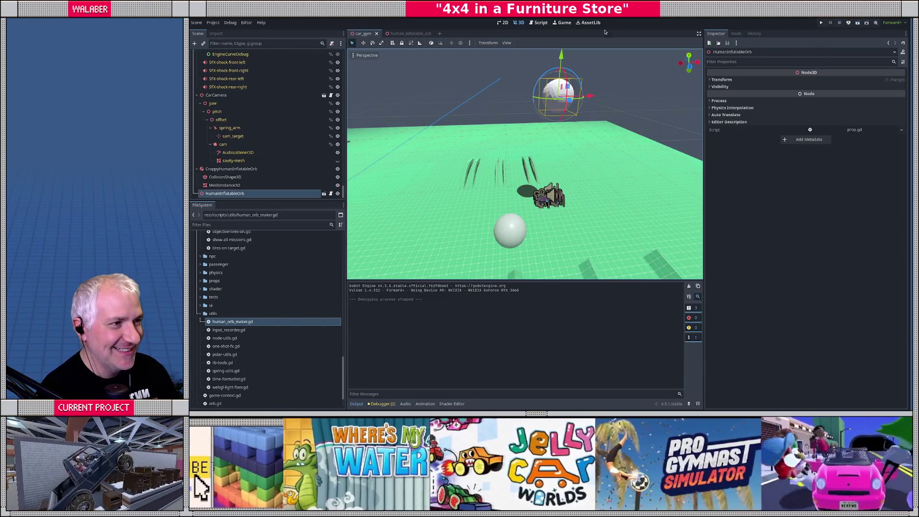
{"action": "left_click", "coordinate": [533, 23]}
Add POSITION_STRENGTH 50.0 and POSITION_DAMPING 0.0 constants below ROTATION_DAMPING.
{"action": "left_click", "coordinate": [603, 103]}
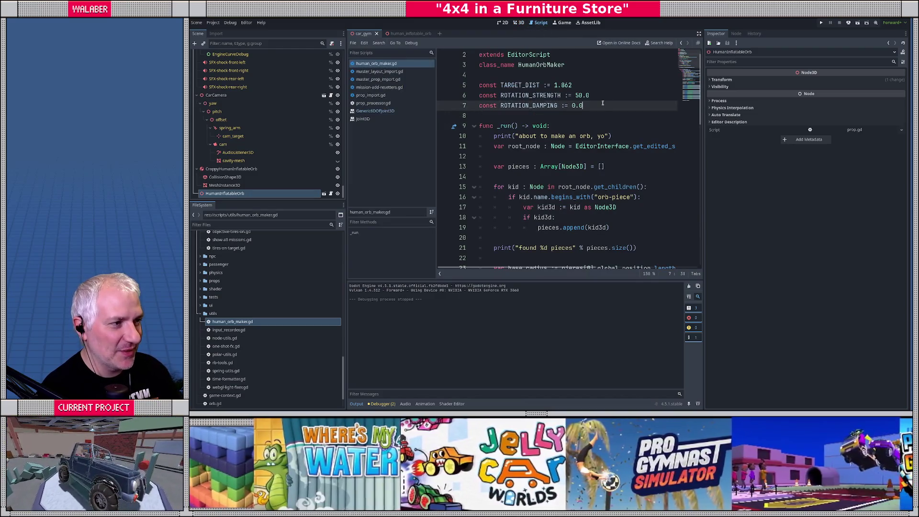
{"action": "key", "text": "Return"}
{"action": "type", "text": "const POSITION_STRENGTH :"}
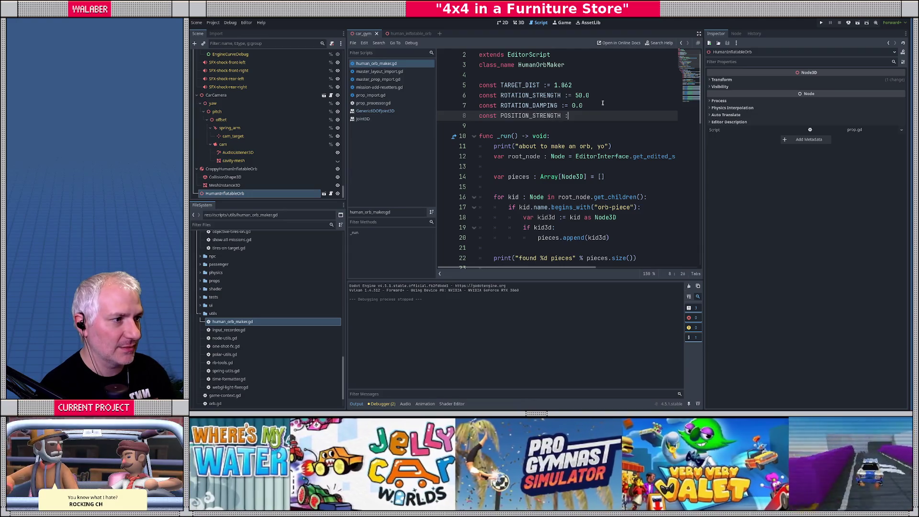
{"action": "type", "text": "= 50.0"}
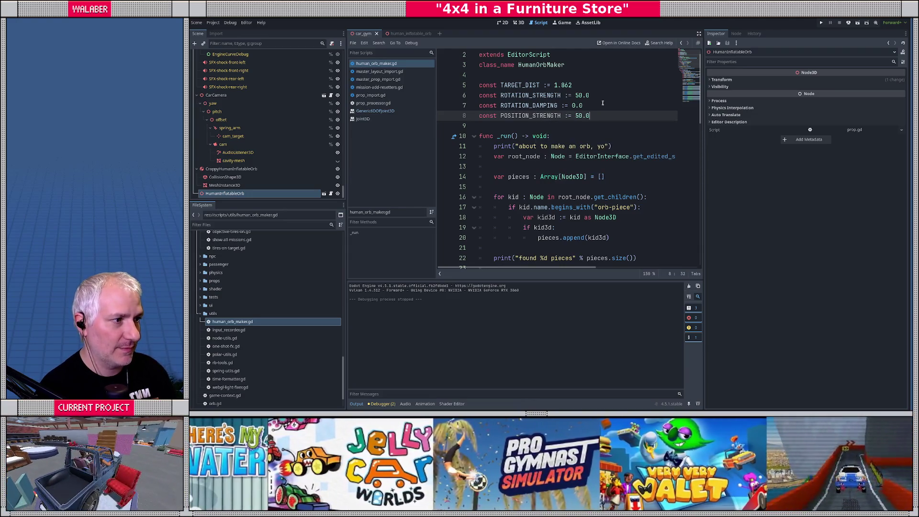
{"action": "key", "text": "Return"}
{"action": "type", "text": "const POSITION_DAMPING := 0.0"}
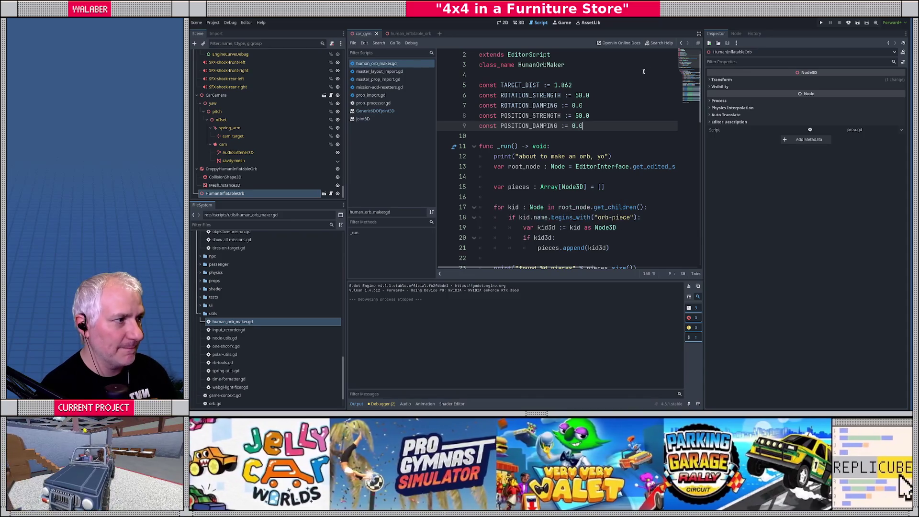
{"action": "left_click", "coordinate": [699, 34]}
{"action": "scroll", "coordinate": [606, 122], "scroll_direction": "down", "scroll_amount": 14}
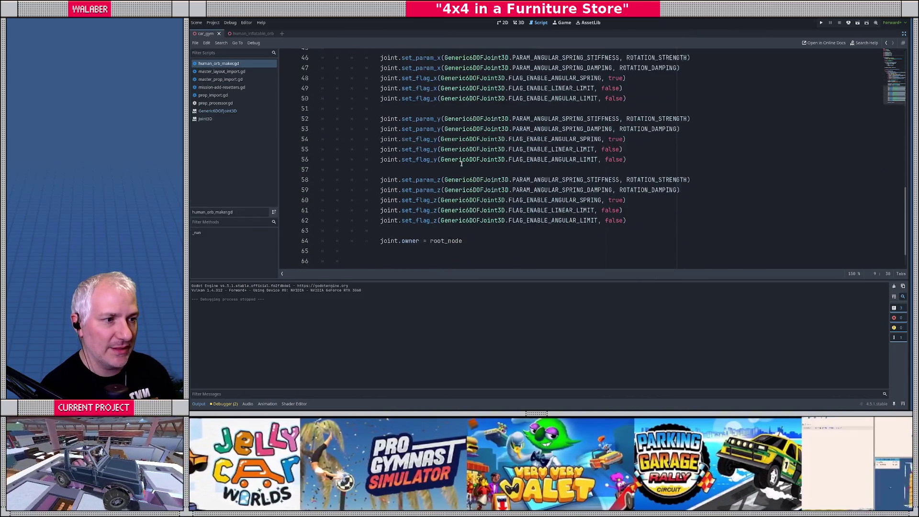
Add X-axis LINEAR_SPRING_STIFFNESS and LINEAR_SPRING_DAMPING lines using POSITION_STRENGTH and POSITION_DAMPING.
{"action": "left_click", "coordinate": [689, 85]}
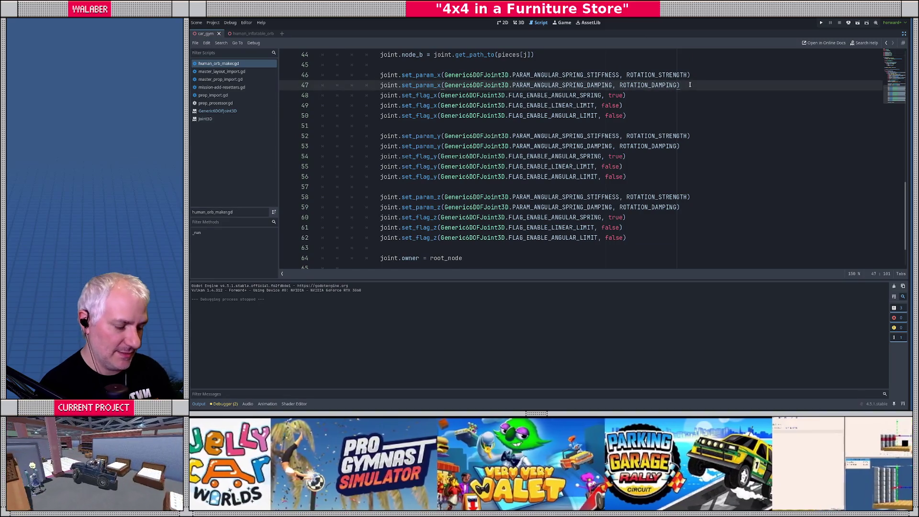
{"action": "key", "text": "Return"}
{"action": "type", "text": "jo"}
{"action": "type", "text": "int.set_pa"}
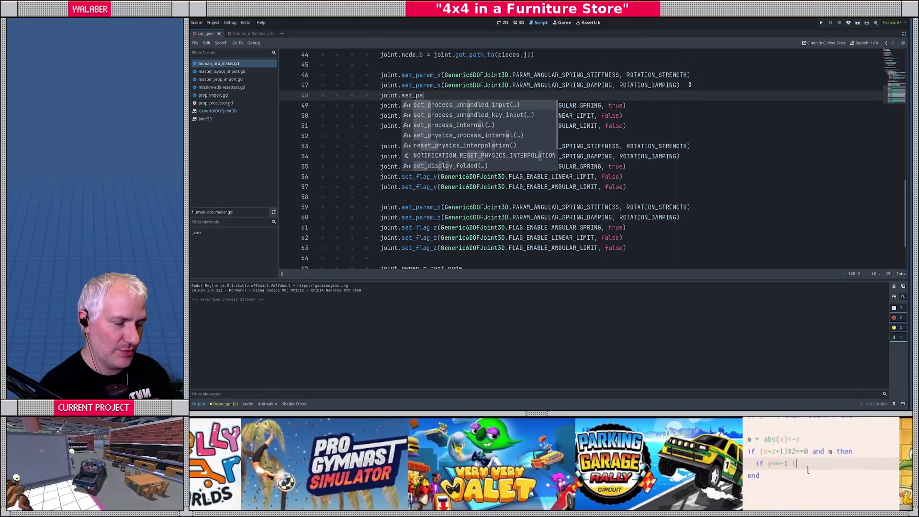
{"action": "type", "text": "ram("}
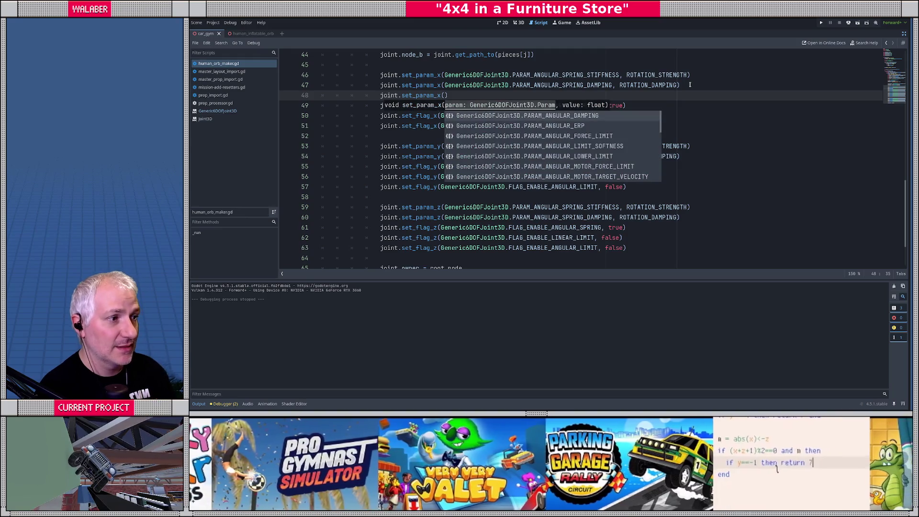
{"action": "key", "text": "Down"}
{"action": "key", "text": "Down"}
{"action": "key", "text": "Down"}
{"action": "key", "text": "Down"}
{"action": "key", "text": "Down"}
{"action": "key", "text": "Down"}
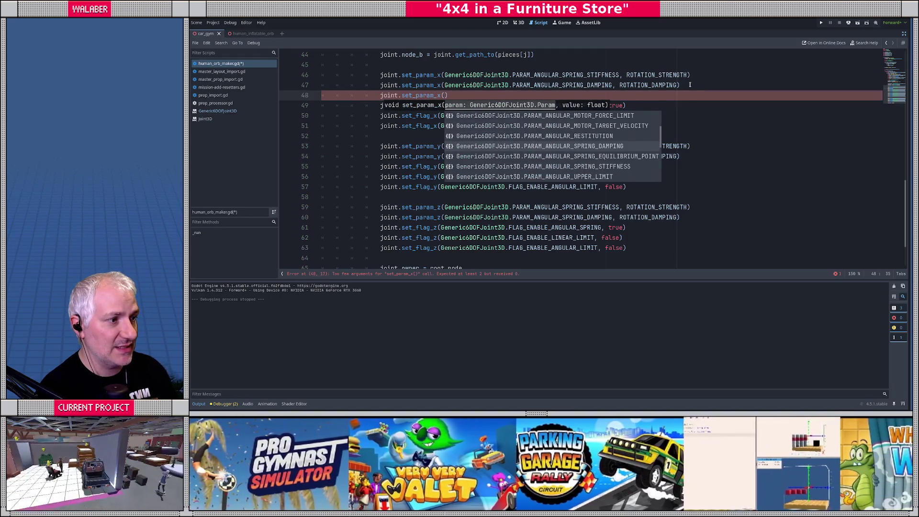
{"action": "key", "text": "Down"}
{"action": "key", "text": "Down"}
{"action": "key", "text": "Down"}
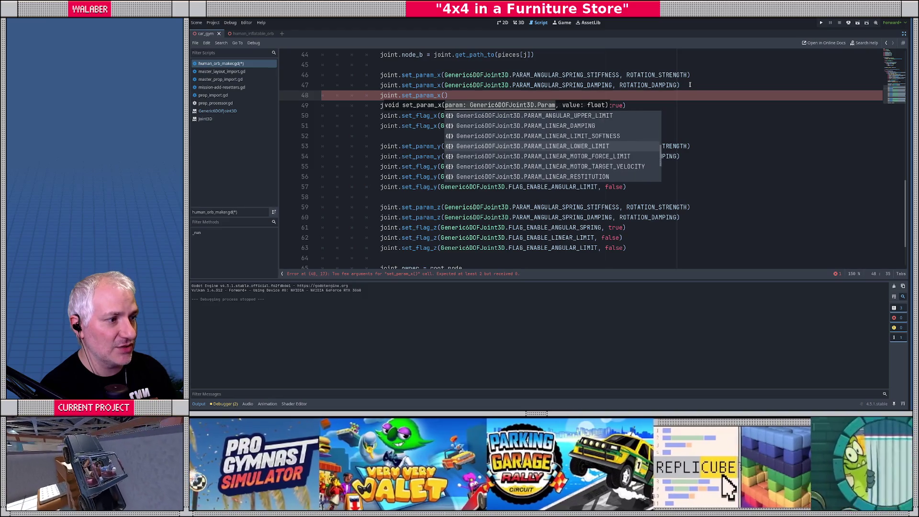
{"action": "key", "text": "Down"}
{"action": "key", "text": "Return"}
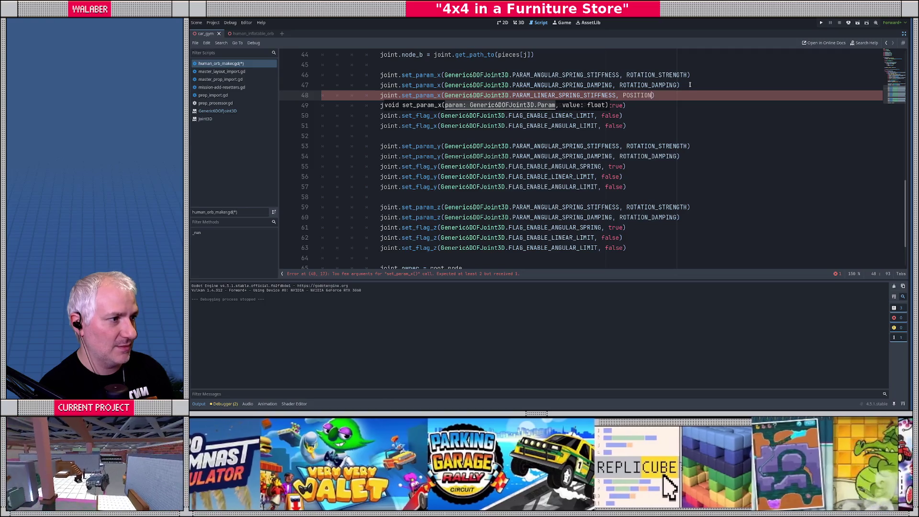
{"action": "type", "text": "_STRENGTH"}
{"action": "key", "text": "Return"}
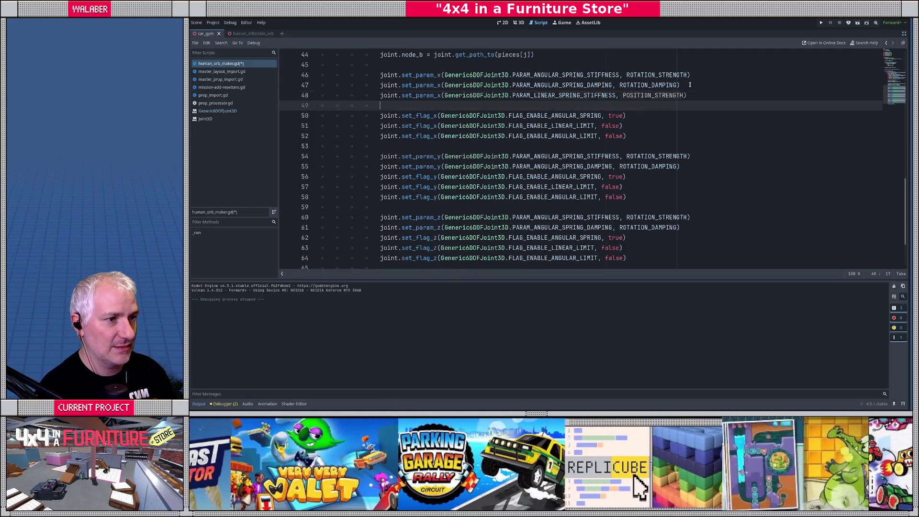
{"action": "type", "text": "joint.set_param_x("}
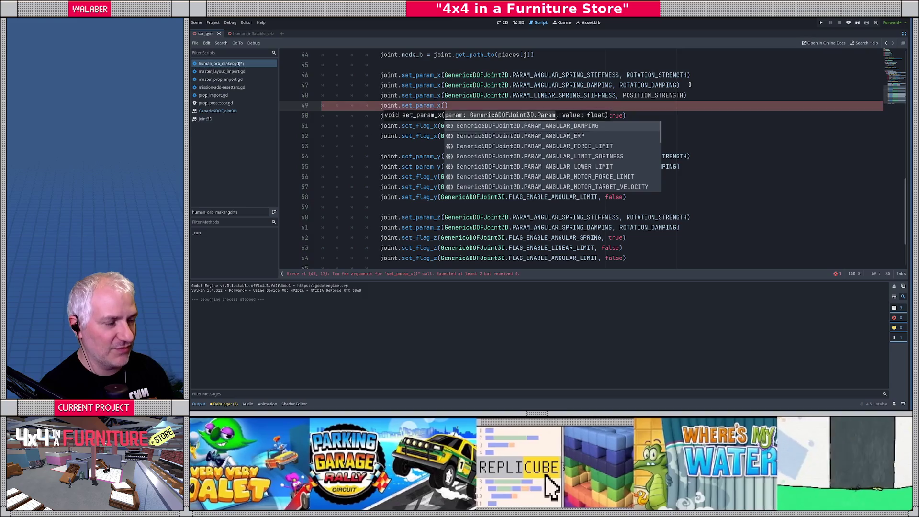
{"action": "key", "text": "Up"}
{"action": "key", "text": "Up"}
{"action": "key", "text": "Up"}
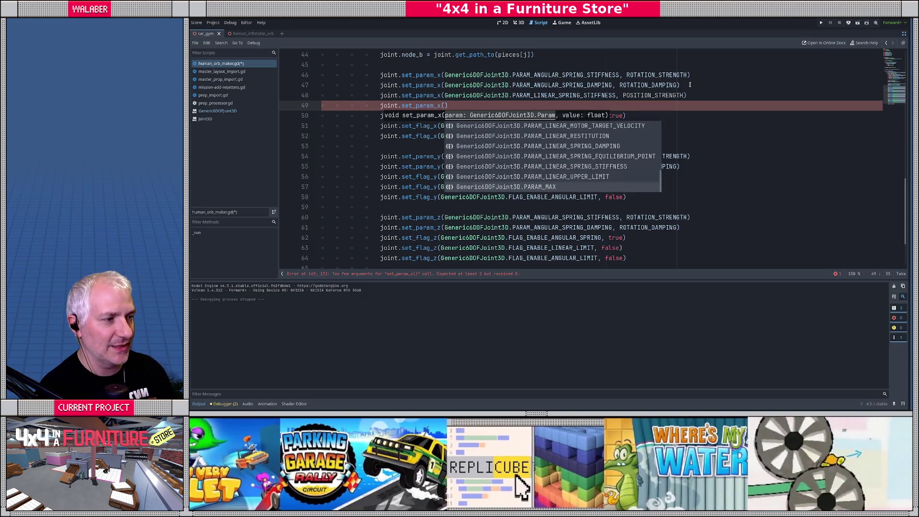
{"action": "key", "text": "Up"}
{"action": "key", "text": "Up"}
{"action": "key", "text": "Return"}
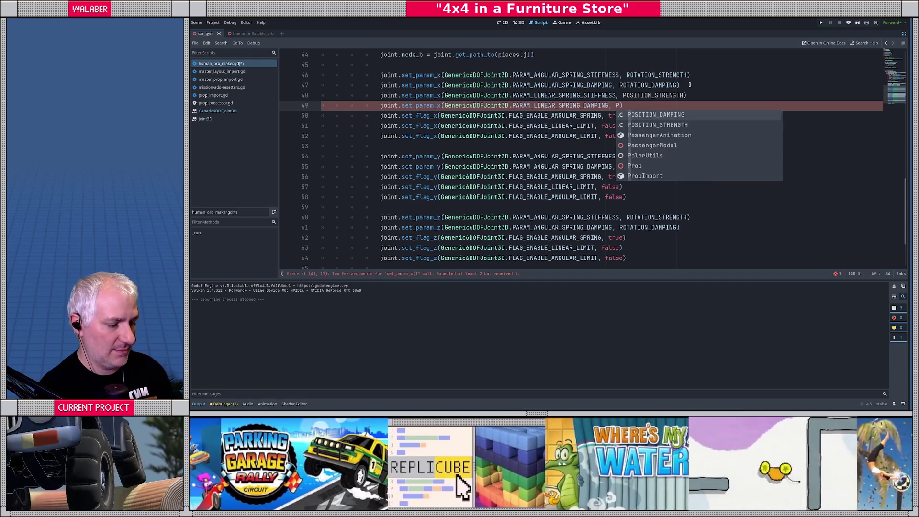
{"action": "key", "text": "Return"}
Copy the two linear spring lines into the Y and Z joint blocks.
{"action": "key", "text": "Up"}
{"action": "key", "text": "Home"}
{"action": "key", "text": "shift+Down"}
{"action": "key", "text": "shift+End"}
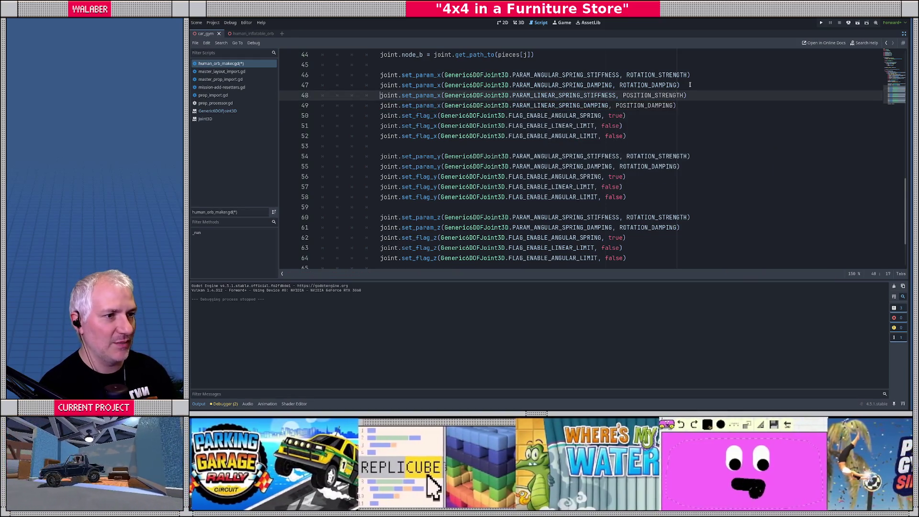
{"action": "key", "text": "ctrl+c"}
{"action": "left_click", "coordinate": [695, 170]}
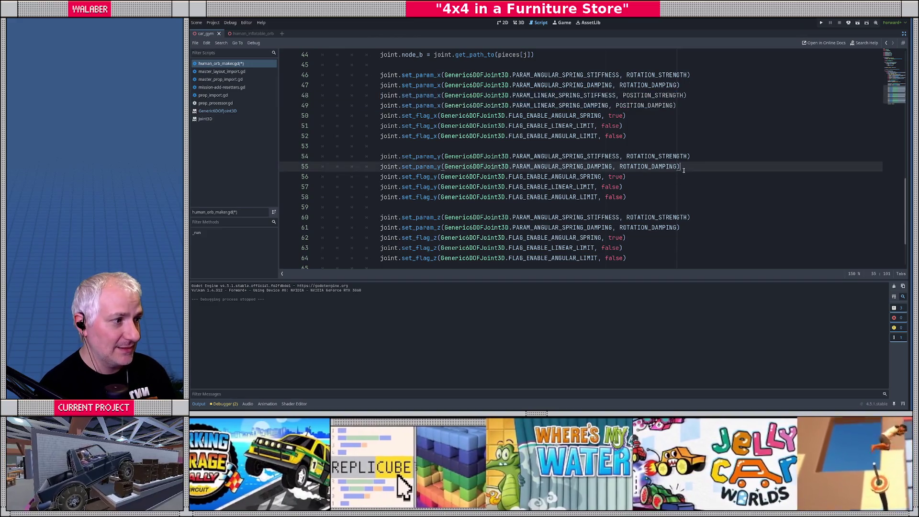
{"action": "key", "text": "Return"}
{"action": "key", "text": "ctrl+v"}
{"action": "scroll", "coordinate": [695, 217], "scroll_direction": "down", "scroll_amount": 1}
{"action": "left_click", "coordinate": [695, 217]}
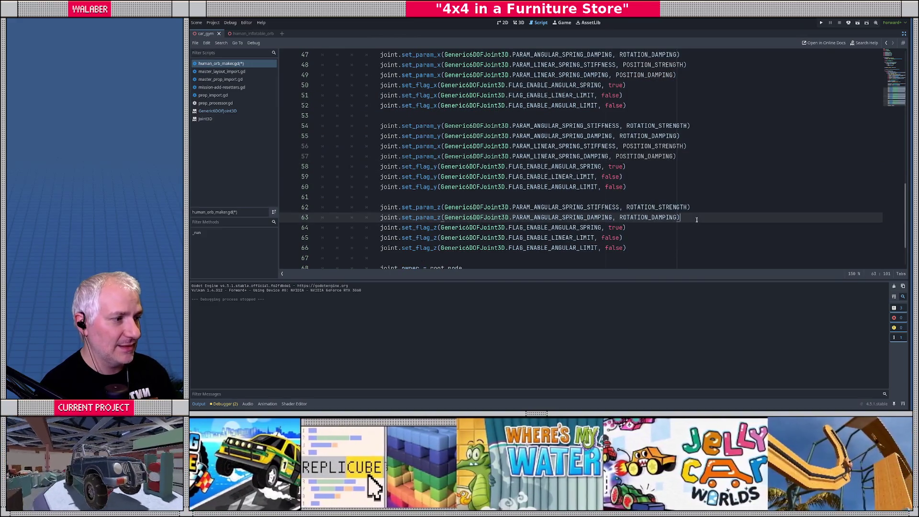
{"action": "key", "text": "Return"}
{"action": "key", "text": "ctrl+v"}
Change the copied lines' axis letters to y and z and save the script.
{"action": "left_click", "coordinate": [434, 146]}
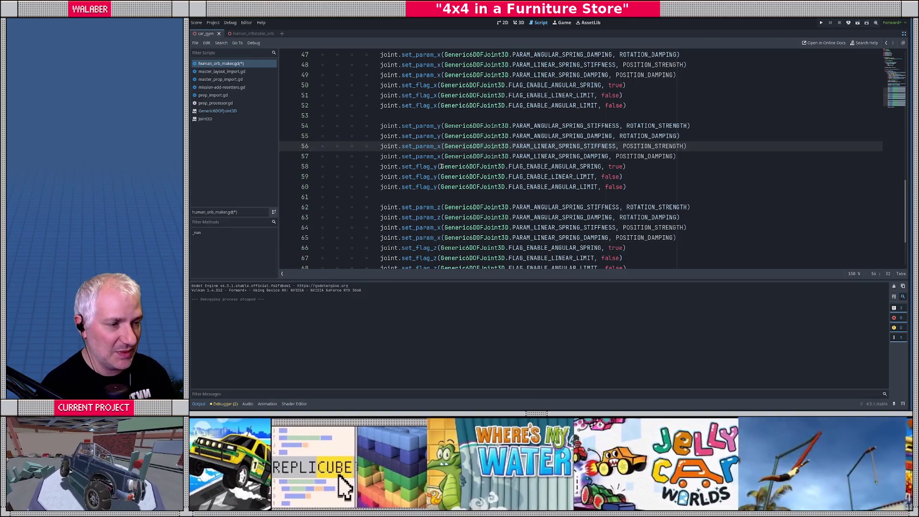
{"action": "key", "text": "Down"}
{"action": "key", "text": "BackSpace"}
{"action": "type", "text": "y"}
{"action": "key", "text": "Down"}
{"action": "key", "text": "Down"}
{"action": "key", "text": "Down"}
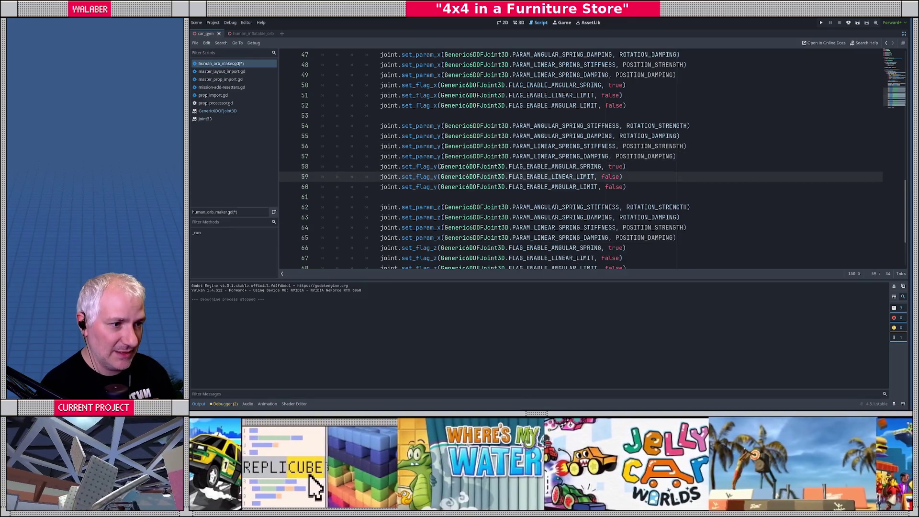
{"action": "key", "text": "Left"}
{"action": "key", "text": "Down"}
{"action": "key", "text": "Left"}
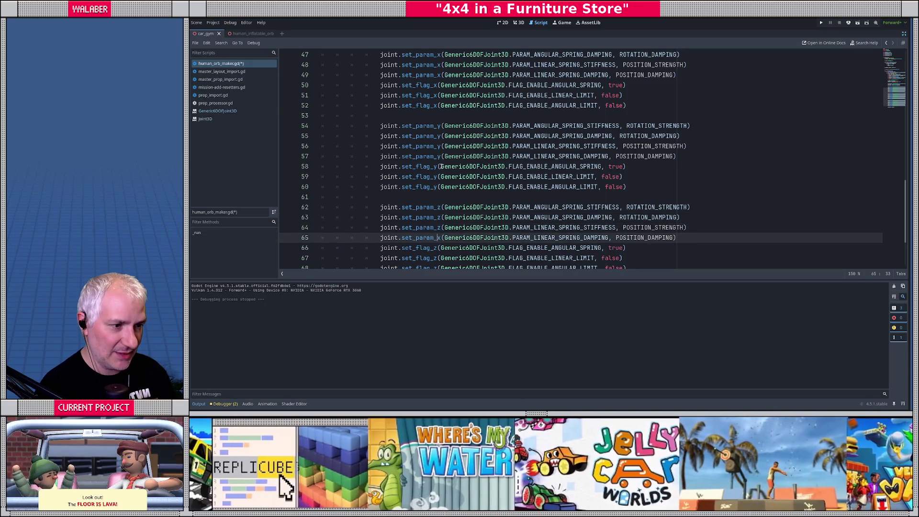
{"action": "type", "text": "z"}
{"action": "key", "text": "ctrl+s"}
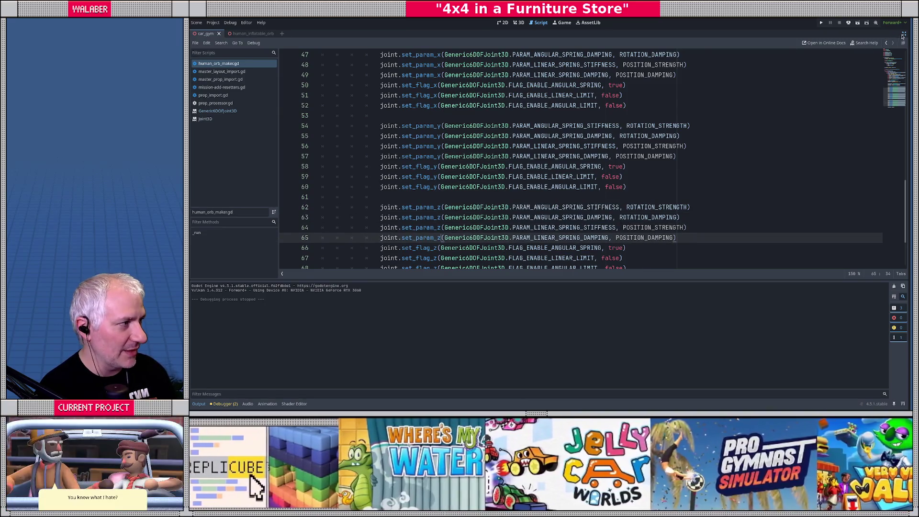
{"action": "left_click", "coordinate": [903, 35]}
{"action": "left_click", "coordinate": [411, 34]}
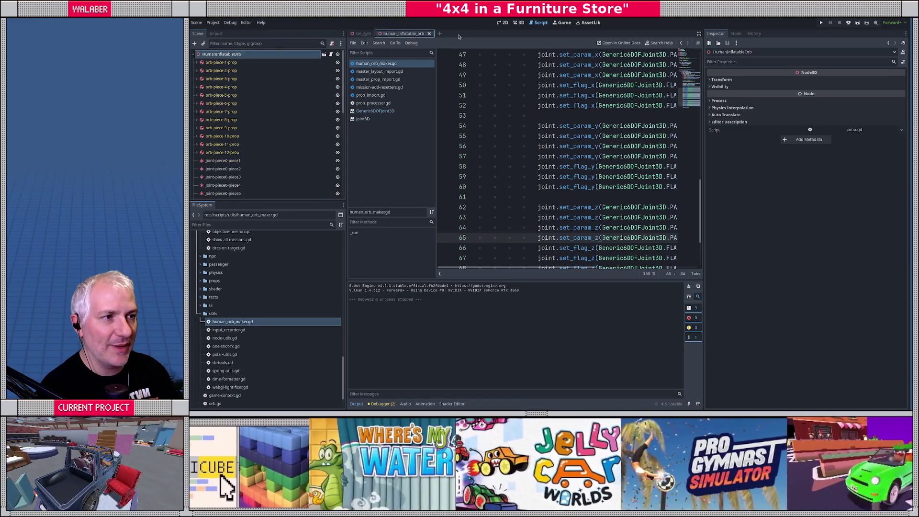
Delete all 30 old orb joints, from joint-piece0-piece1 through the last one.
{"action": "left_click", "coordinate": [522, 22]}
{"action": "left_click", "coordinate": [223, 160]}
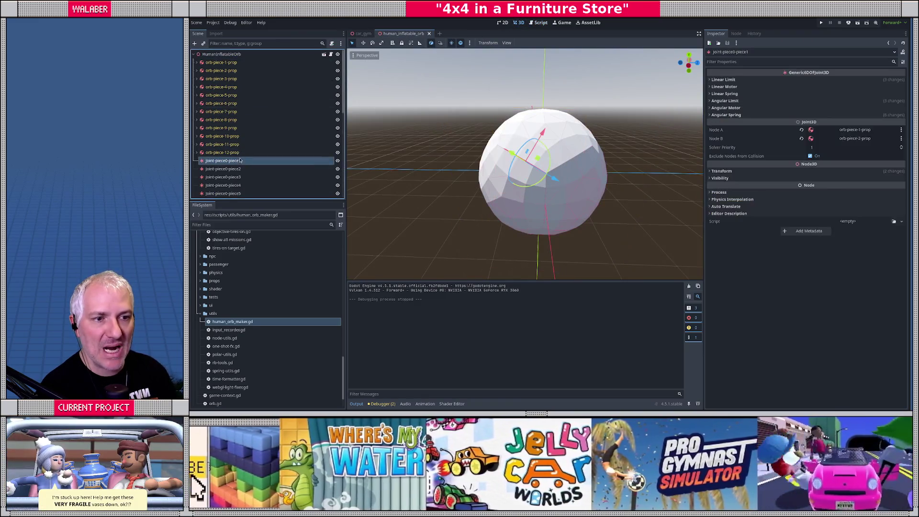
{"action": "scroll", "coordinate": [225, 172], "scroll_direction": "down", "scroll_amount": 5}
{"action": "left_click", "coordinate": [231, 194], "text": "shift"}
{"action": "key", "text": "Delete"}
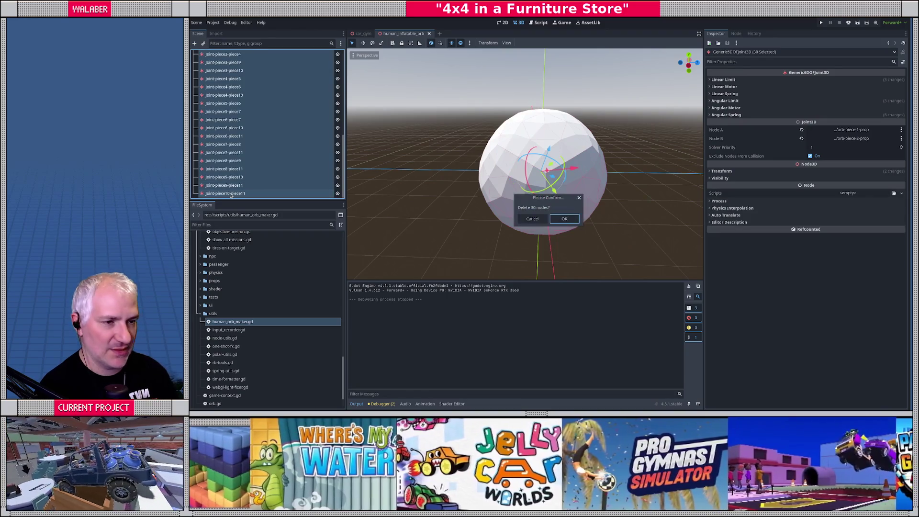
{"action": "key", "text": "Return"}
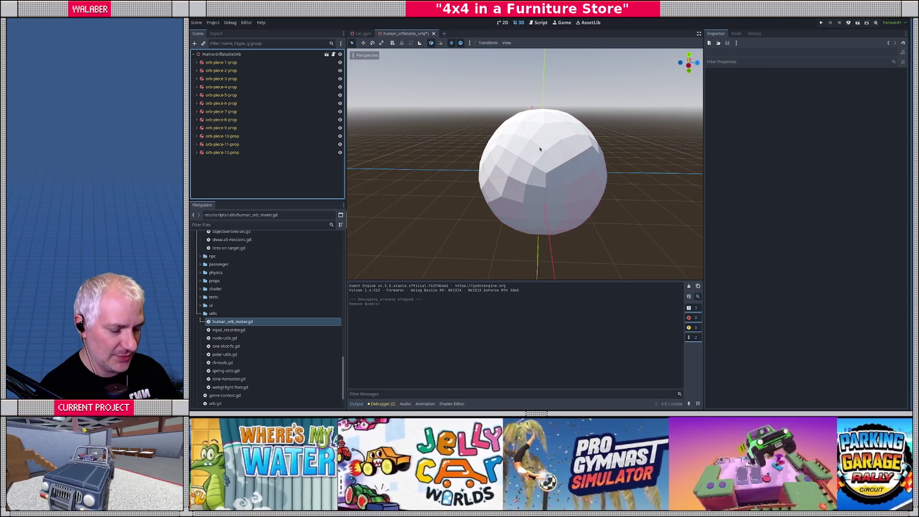
Rerun the orb-maker script and check joint-piece4-piece5's linear spring: stiffness 50.0, damping 0.0.
{"action": "key", "text": "ctrl+shift+p"}
{"action": "key", "text": "Return"}
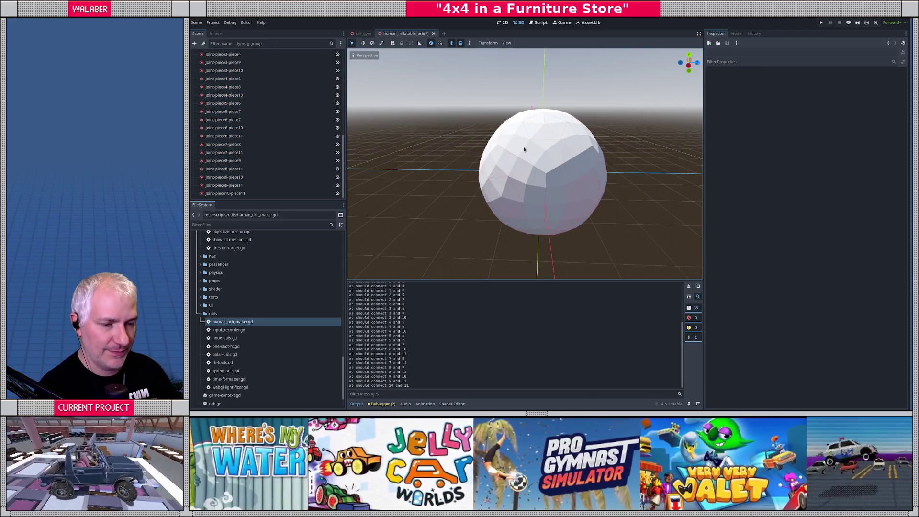
{"action": "left_click", "coordinate": [228, 79]}
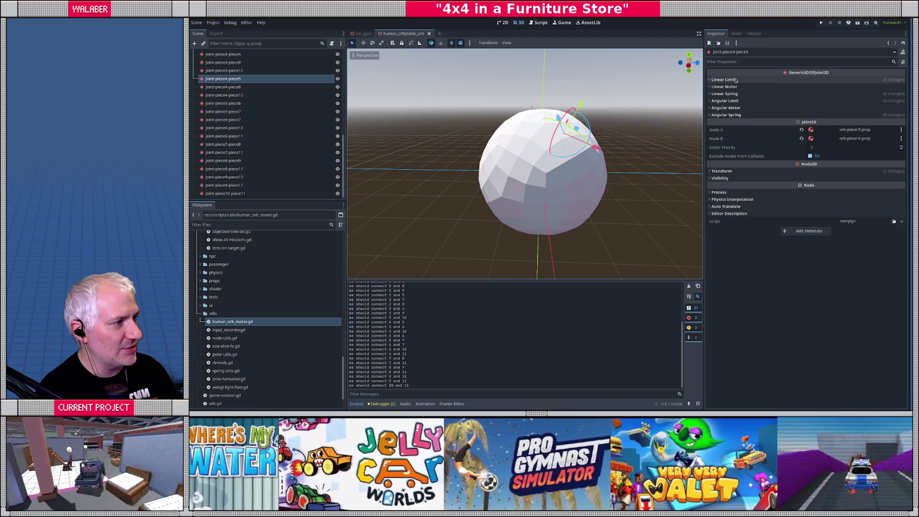
{"action": "left_click", "coordinate": [716, 86]}
{"action": "left_click", "coordinate": [730, 80]}
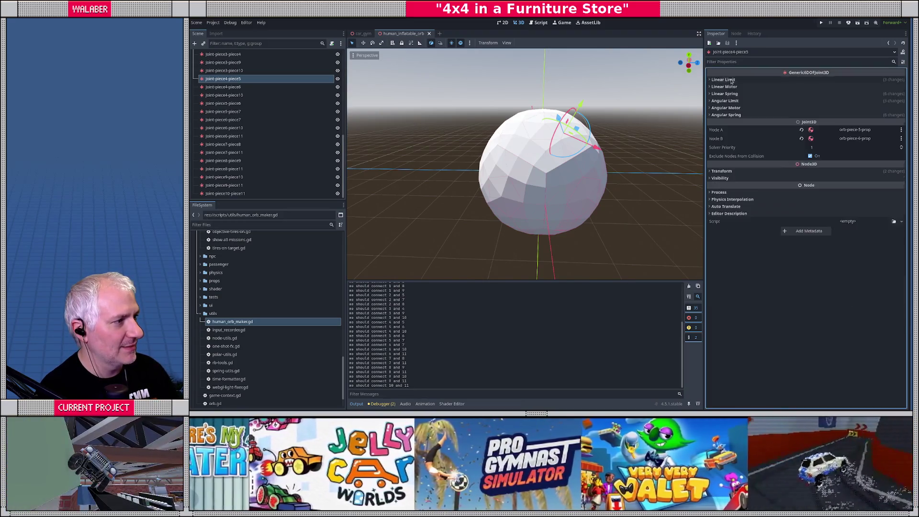
{"action": "left_click", "coordinate": [724, 94]}
{"action": "left_click", "coordinate": [734, 101]}
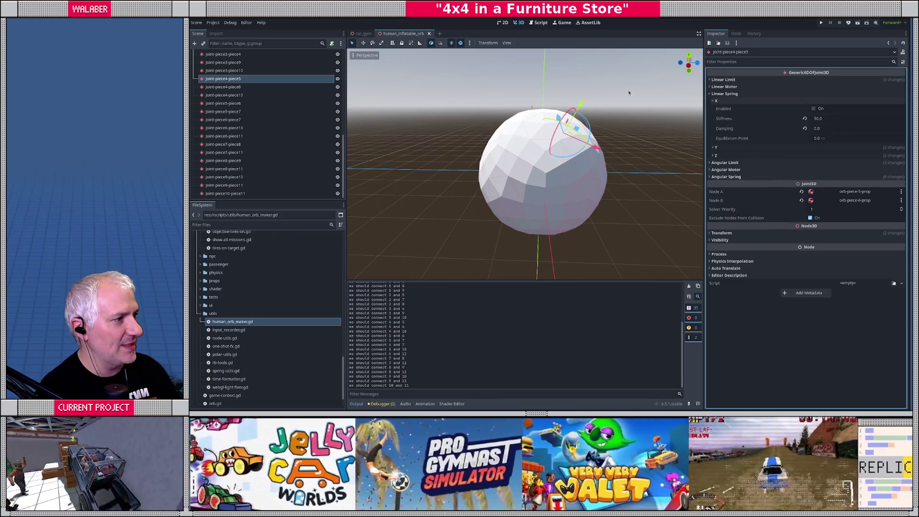
{"action": "left_click", "coordinate": [540, 22]}
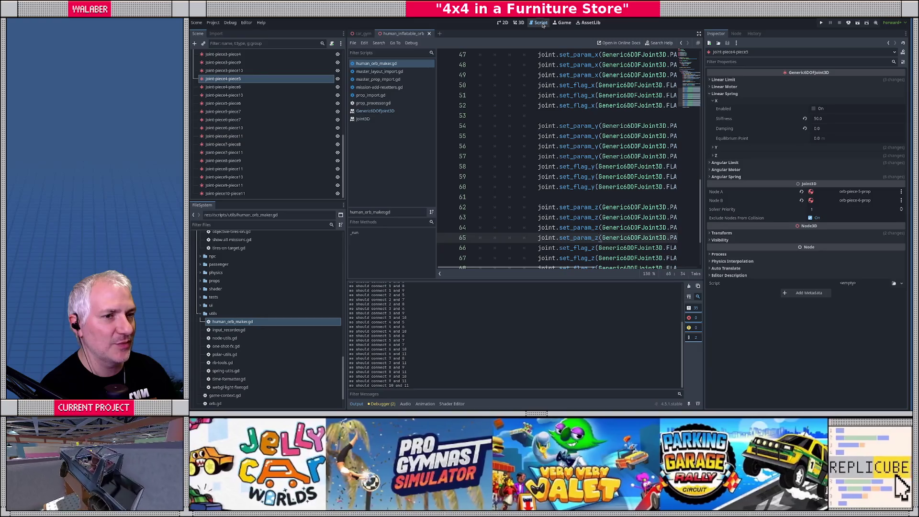
Select all 30 joints and enable their X and Z linear springs.
{"action": "scroll", "coordinate": [225, 100], "scroll_direction": "up", "scroll_amount": 5}
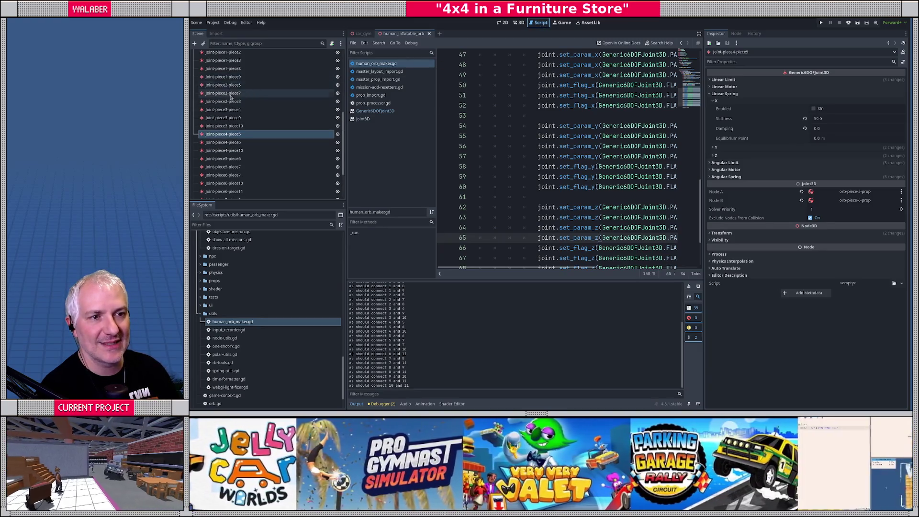
{"action": "left_click", "coordinate": [225, 85]}
{"action": "scroll", "coordinate": [225, 119], "scroll_direction": "down", "scroll_amount": 5}
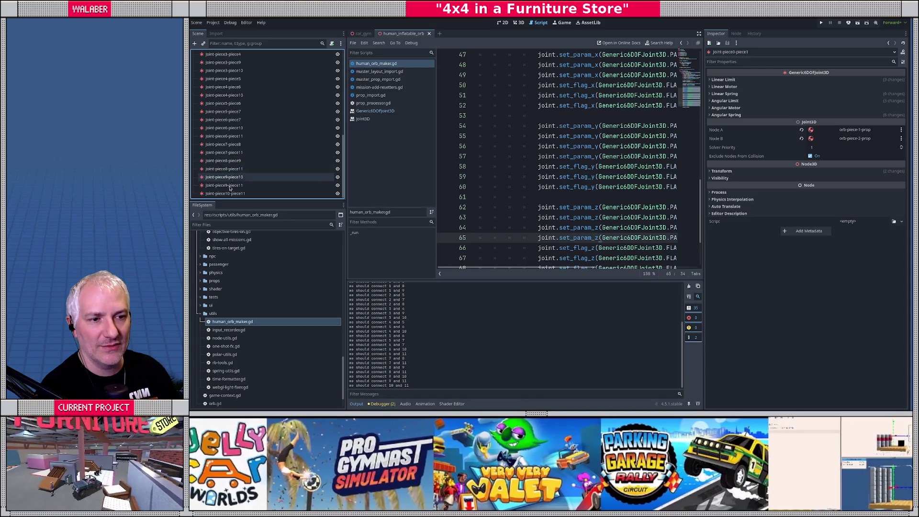
{"action": "left_click", "coordinate": [234, 194], "text": "shift"}
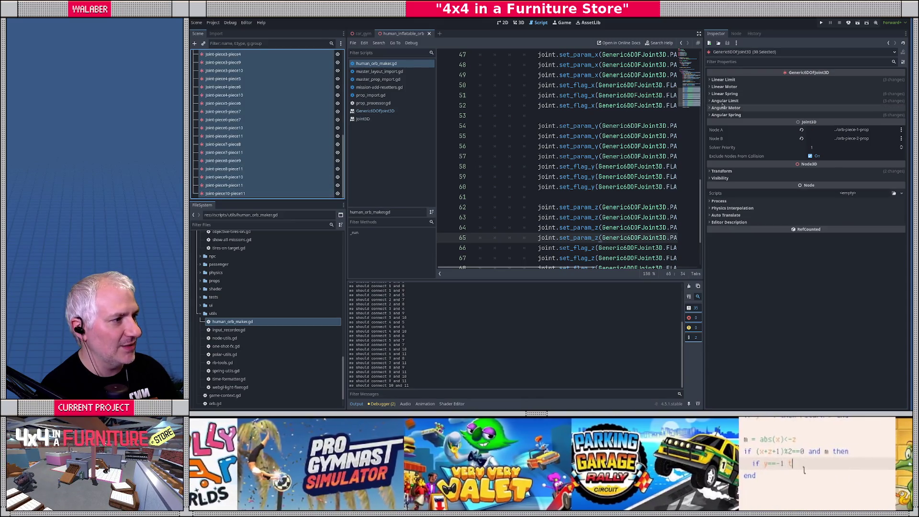
{"action": "left_click", "coordinate": [724, 94]}
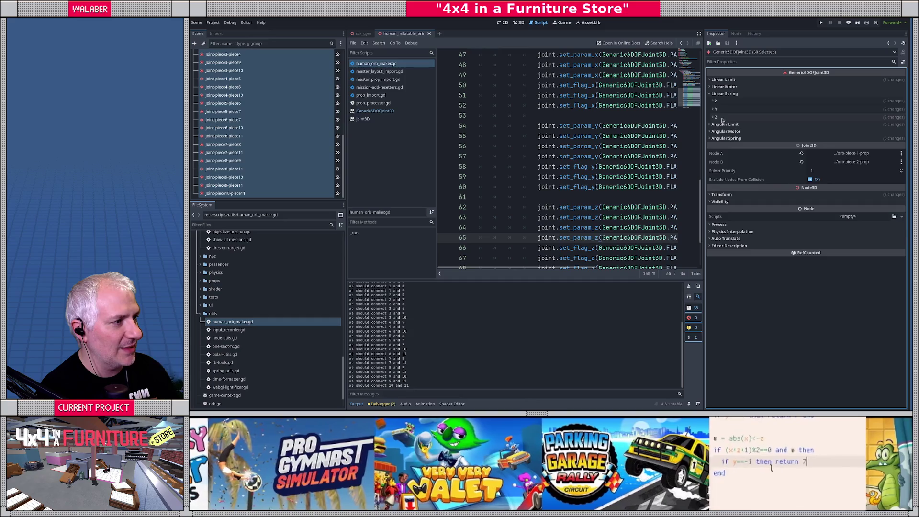
{"action": "left_click", "coordinate": [716, 100]}
{"action": "left_click", "coordinate": [716, 147]}
{"action": "left_click", "coordinate": [716, 194]}
{"action": "left_click", "coordinate": [814, 109]}
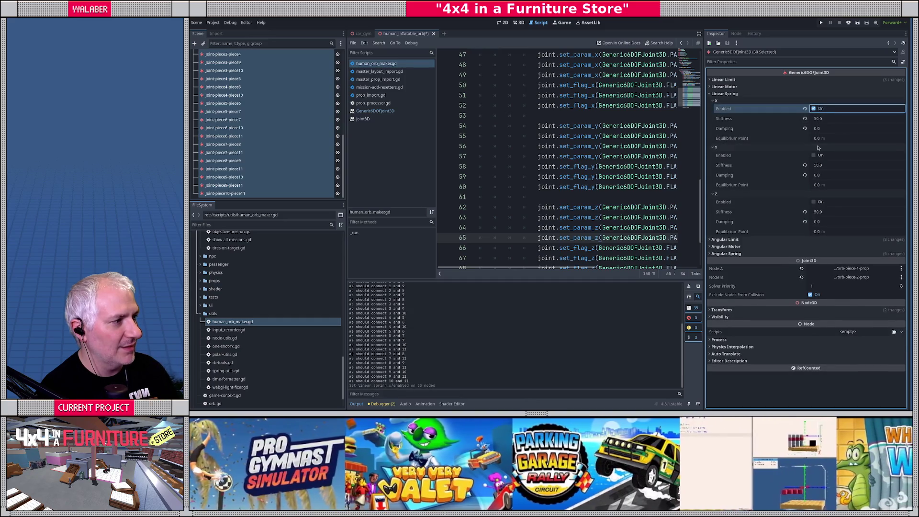
{"action": "left_click", "coordinate": [814, 202]}
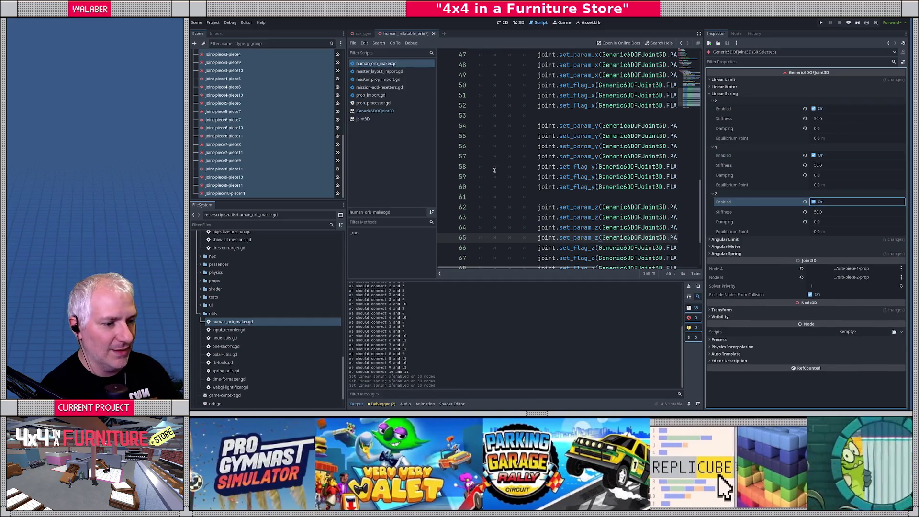
Save the orb scene and run car_gym to test the orb.
{"action": "key", "text": "ctrl+s"}
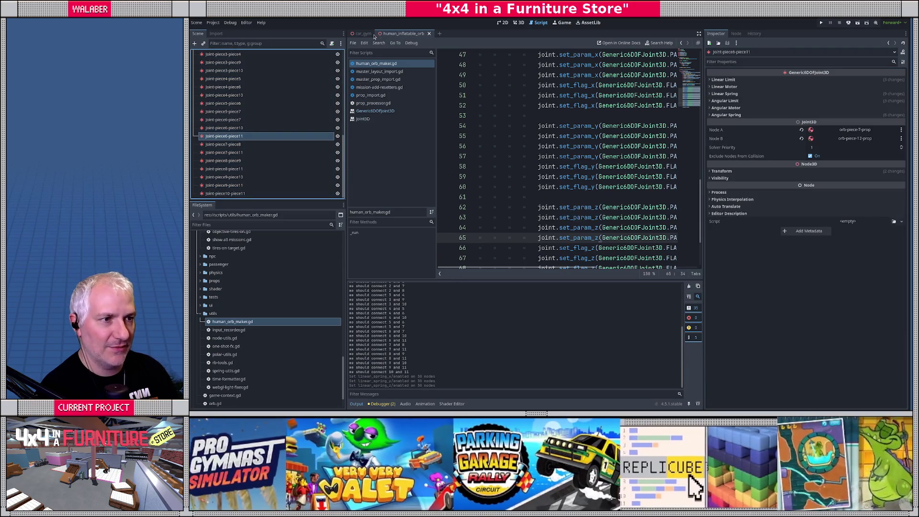
{"action": "left_click", "coordinate": [362, 33]}
{"action": "key", "text": "F6"}
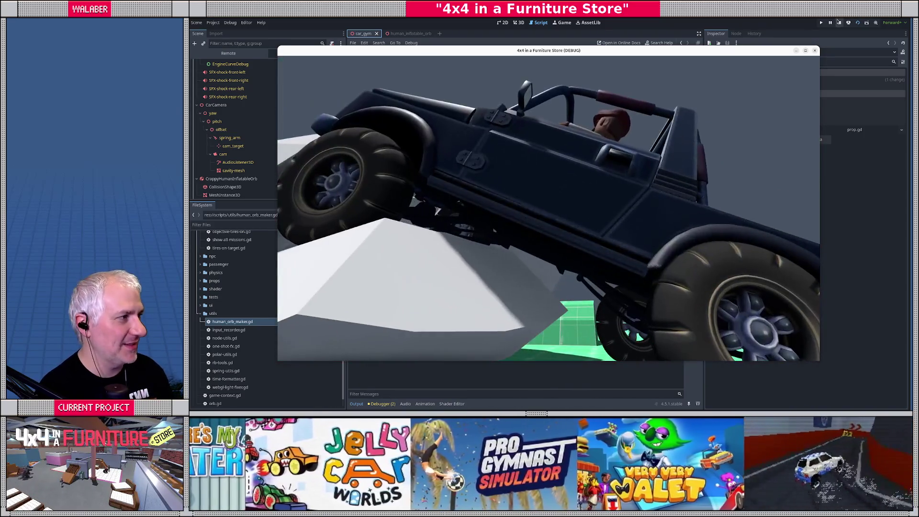
{"action": "key", "text": "F8"}
{"action": "left_click", "coordinate": [700, 34]}
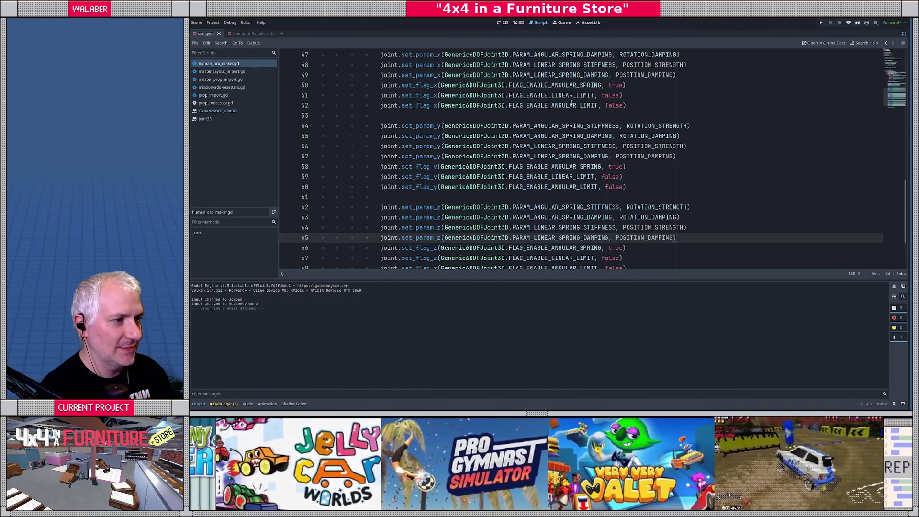
Restore the editor panels, open human_inflatable_orb, and select all 30 joints.
{"action": "left_click", "coordinate": [486, 115]}
{"action": "scroll", "coordinate": [526, 144], "scroll_direction": "up", "scroll_amount": 2}
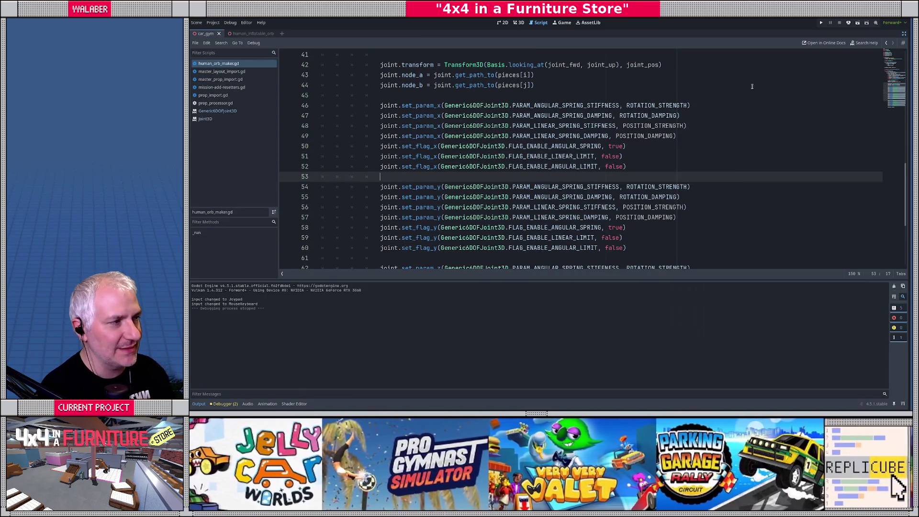
{"action": "left_click", "coordinate": [903, 33]}
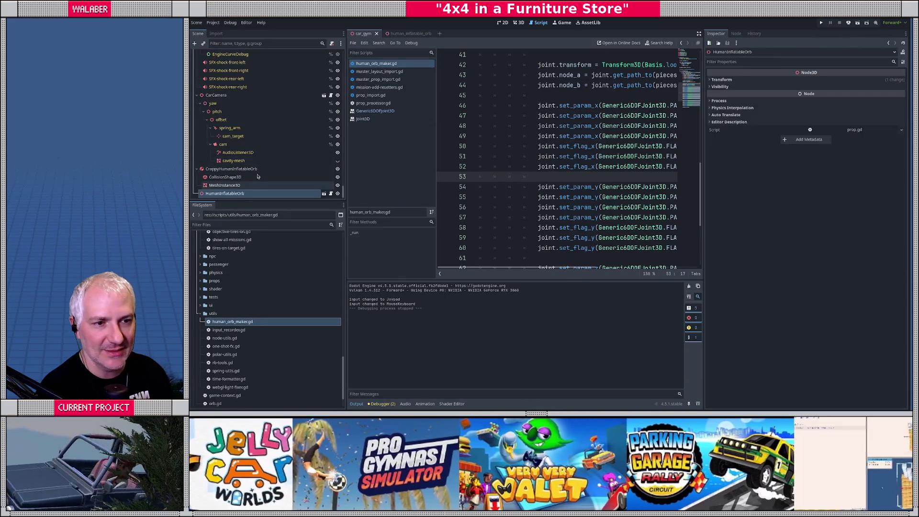
{"action": "left_click", "coordinate": [408, 34]}
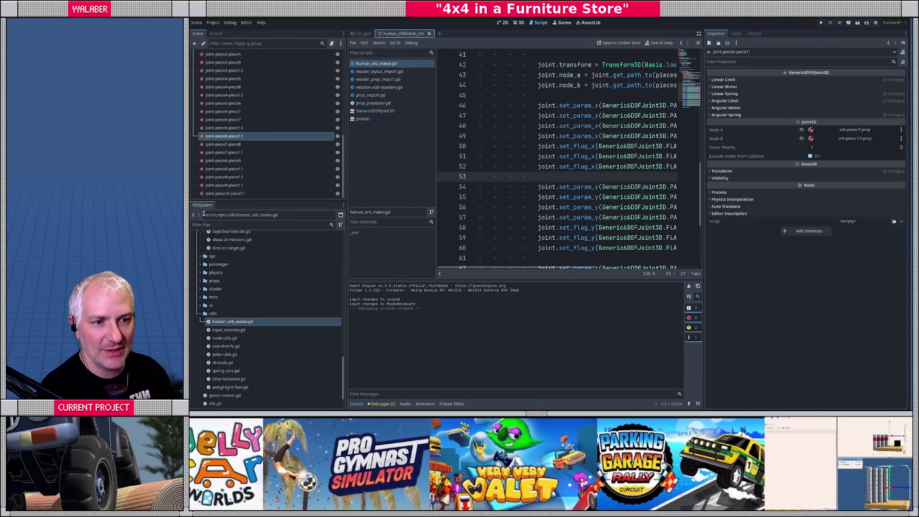
{"action": "left_click", "coordinate": [227, 193]}
{"action": "scroll", "coordinate": [223, 158], "scroll_direction": "up", "scroll_amount": 8}
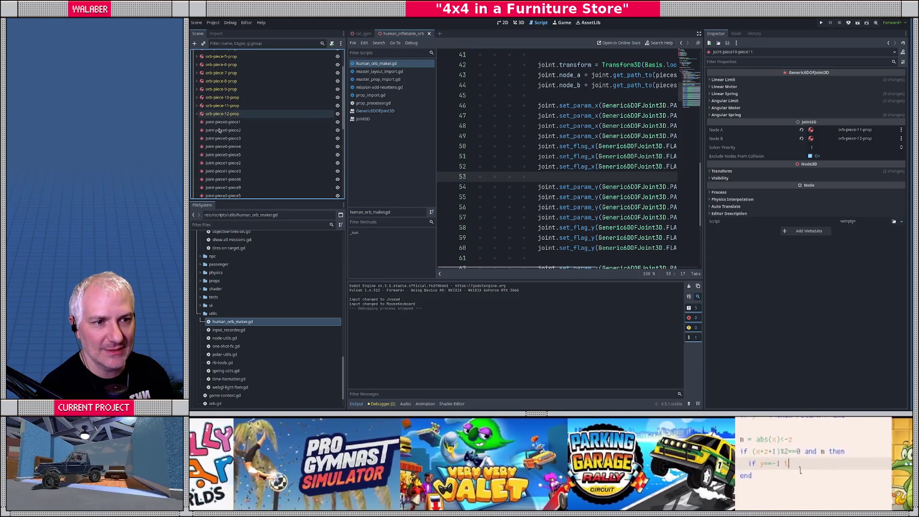
{"action": "left_click", "coordinate": [219, 123], "text": "shift"}
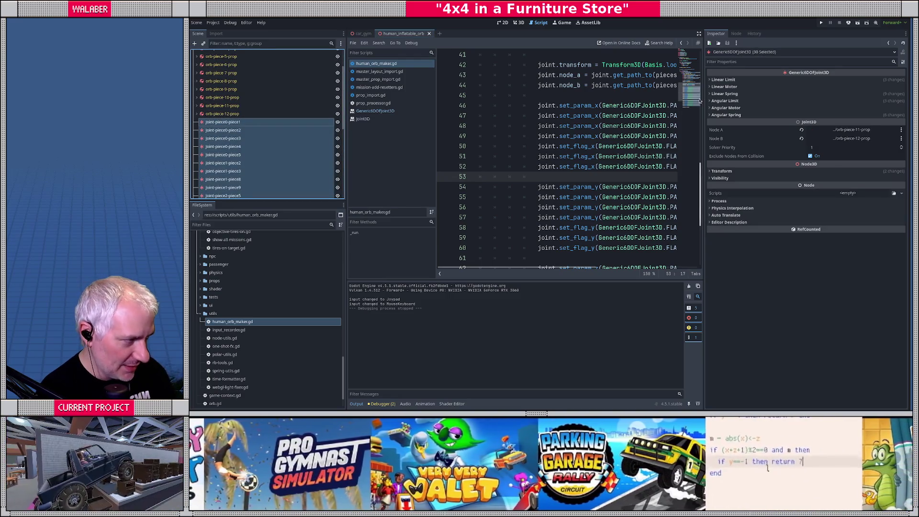
Set the linear springs on X, Y and Z to stiffness 500 and damping 5.
{"action": "left_click", "coordinate": [723, 94]}
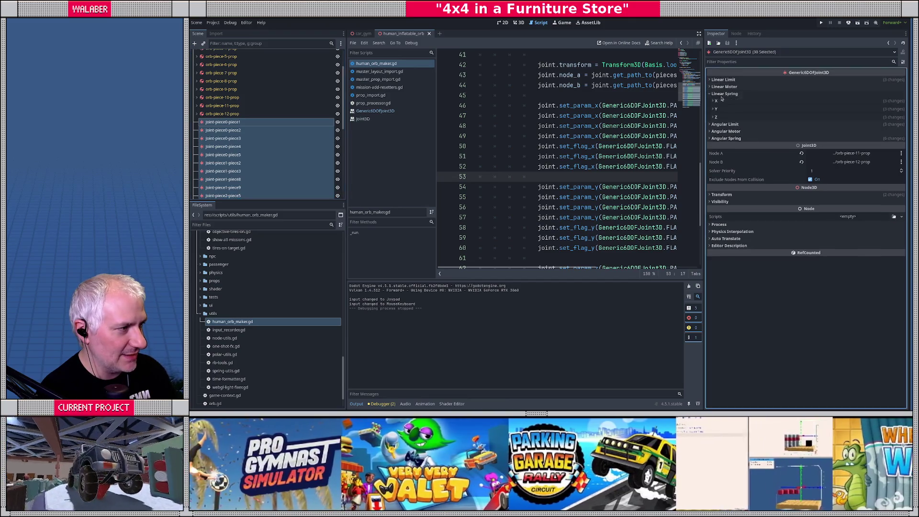
{"action": "left_click", "coordinate": [747, 101]}
{"action": "left_click", "coordinate": [814, 155]}
{"action": "left_click", "coordinate": [846, 147]}
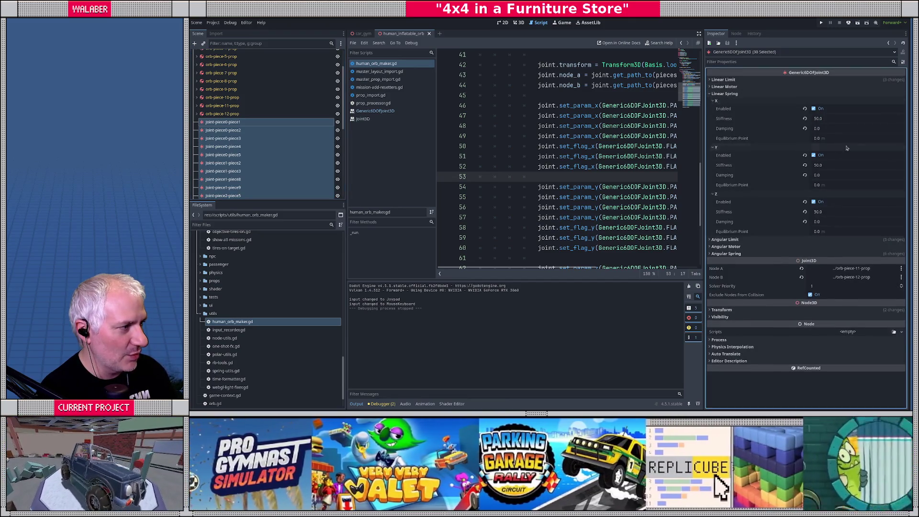
{"action": "left_click", "coordinate": [844, 119]}
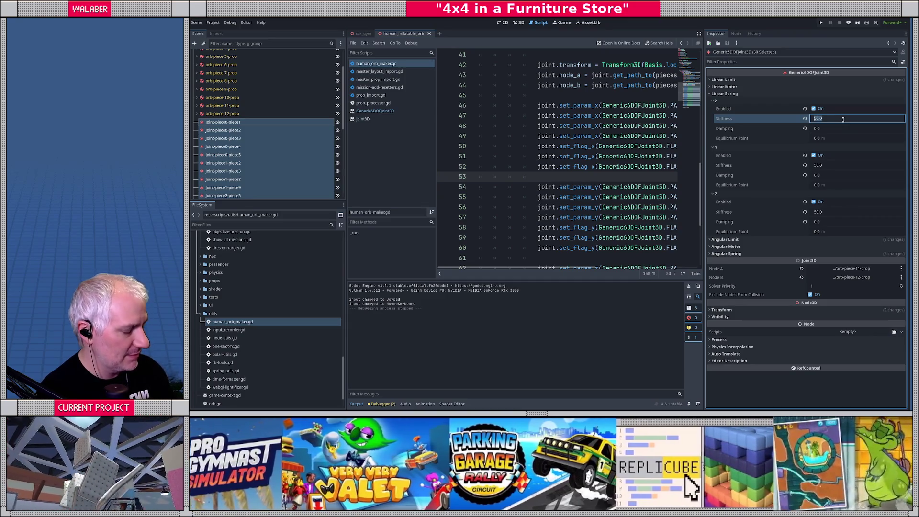
{"action": "type", "text": "500"}
{"action": "key", "text": "Tab"}
{"action": "type", "text": "5"}
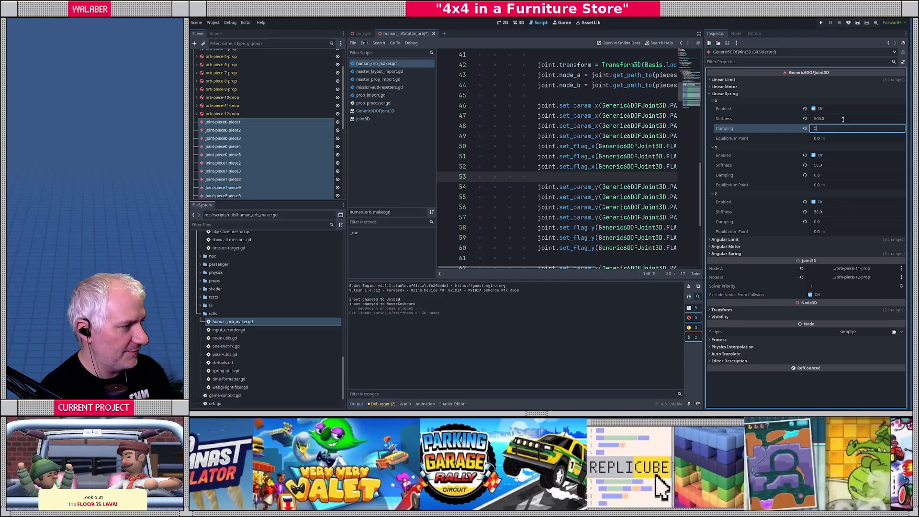
{"action": "key", "text": "Tab"}
{"action": "key", "text": "Tab"}
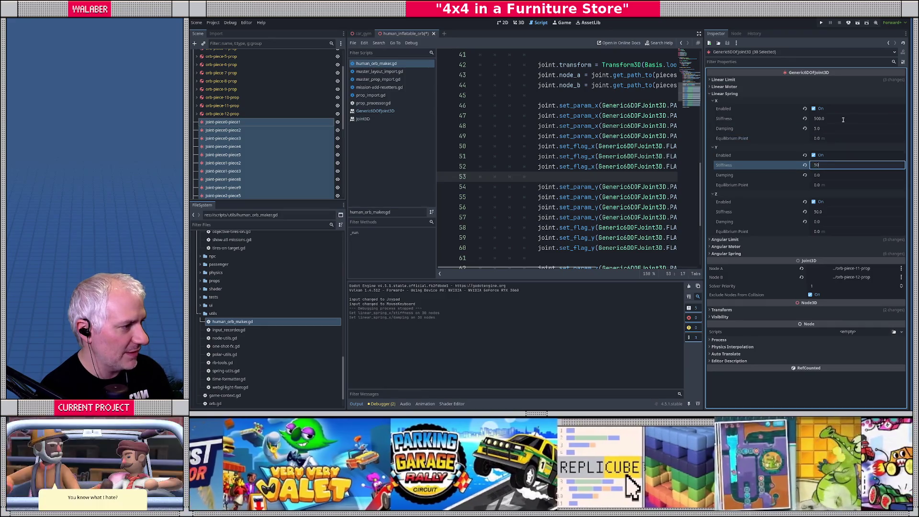
{"action": "type", "text": "0"}
{"action": "key", "text": "Tab"}
{"action": "type", "text": "5"}
{"action": "key", "text": "Tab"}
{"action": "key", "text": "Tab"}
{"action": "key", "text": "Tab"}
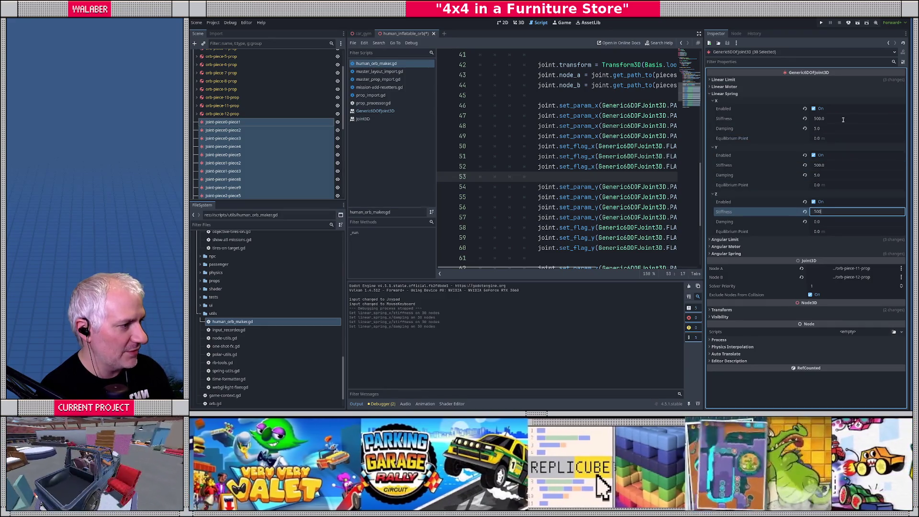
{"action": "key", "text": "Tab"}
{"action": "type", "text": "5"}
{"action": "key", "text": "Return"}
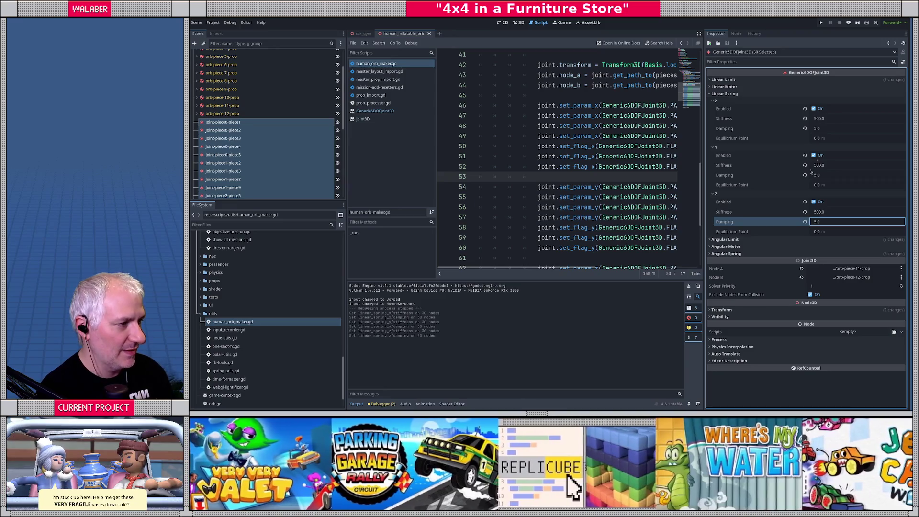
Set the angular springs on X, Y and Z to stiffness 500 and damping 5.
{"action": "left_click", "coordinate": [728, 254]}
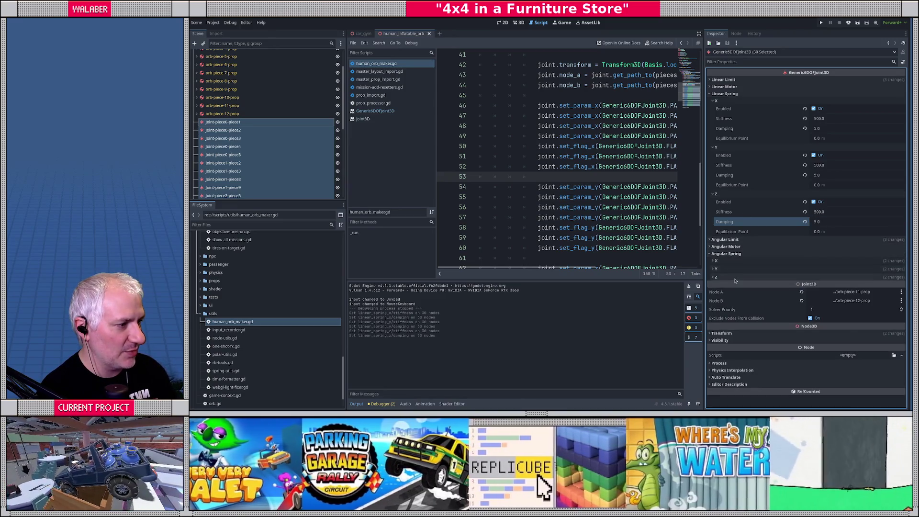
{"action": "left_click", "coordinate": [717, 277]}
{"action": "left_click", "coordinate": [717, 269]}
{"action": "left_click", "coordinate": [717, 260]}
{"action": "scroll", "coordinate": [833, 185], "scroll_direction": "down", "scroll_amount": 3}
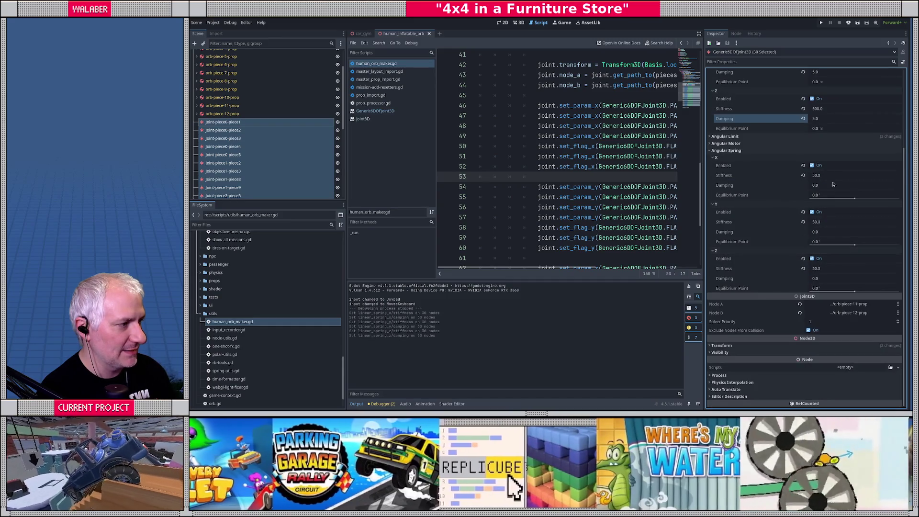
{"action": "left_click", "coordinate": [833, 175]}
{"action": "type", "text": "0"}
{"action": "key", "text": "Tab"}
{"action": "type", "text": "5"}
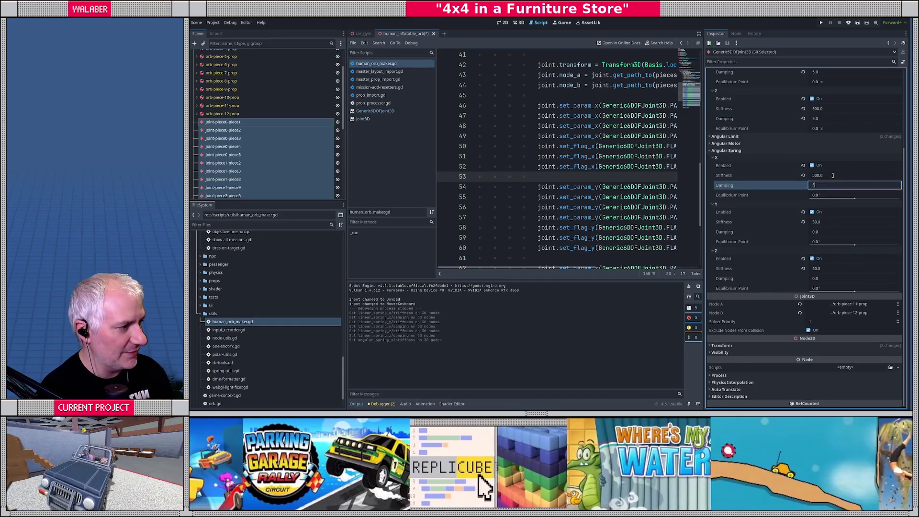
{"action": "key", "text": "Tab"}
{"action": "key", "text": "Tab"}
{"action": "key", "text": "Tab"}
{"action": "type", "text": "0"}
{"action": "key", "text": "Tab"}
{"action": "type", "text": "5"}
{"action": "key", "text": "Tab"}
{"action": "key", "text": "Tab"}
{"action": "key", "text": "Tab"}
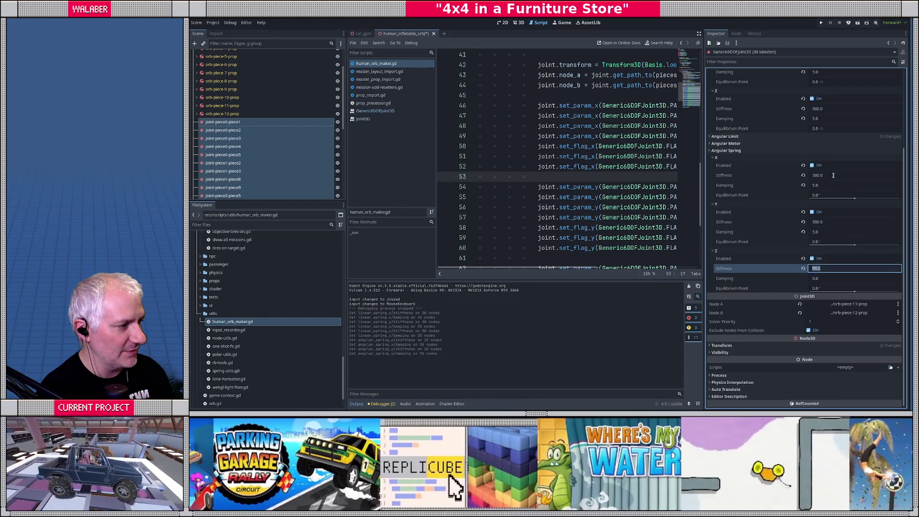
{"action": "type", "text": "0"}
{"action": "key", "text": "Tab"}
{"action": "type", "text": "5"}
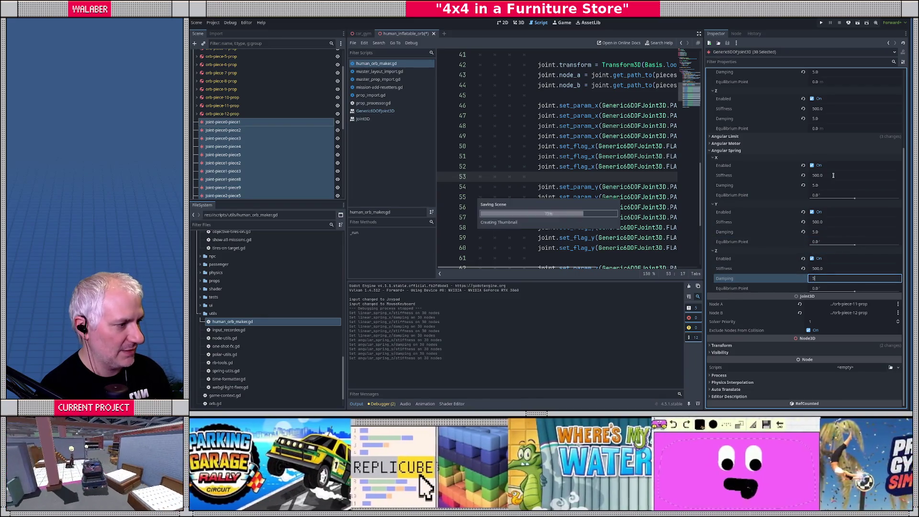
{"action": "left_click", "coordinate": [493, 125]}
Save the orb scene and run car_gym to test it.
{"action": "key", "text": "ctrl+s"}
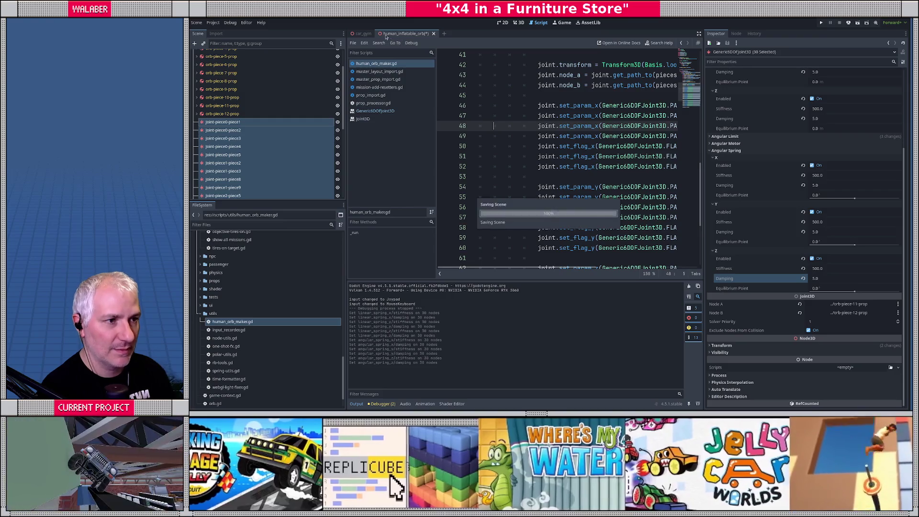
{"action": "left_click", "coordinate": [361, 33]}
{"action": "key", "text": "F6"}
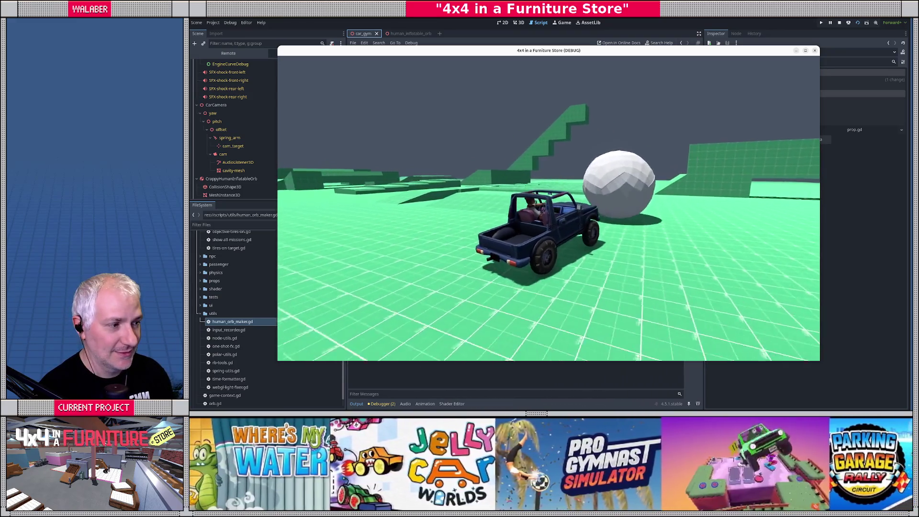
Drive the 4x4 truck into the white orb, steering around the wall and alongside it.
{"action": "key", "text": "w"}
{"action": "key", "text": "a"}
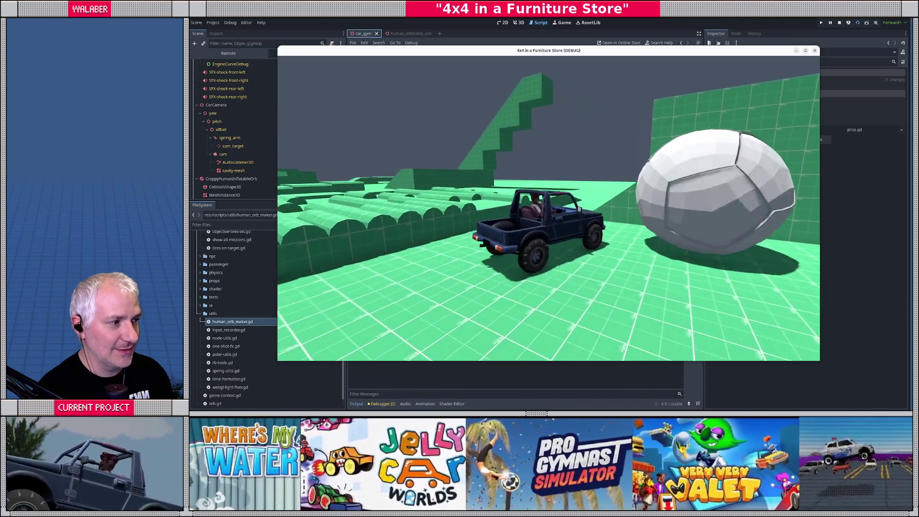
{"action": "key", "text": "s"}
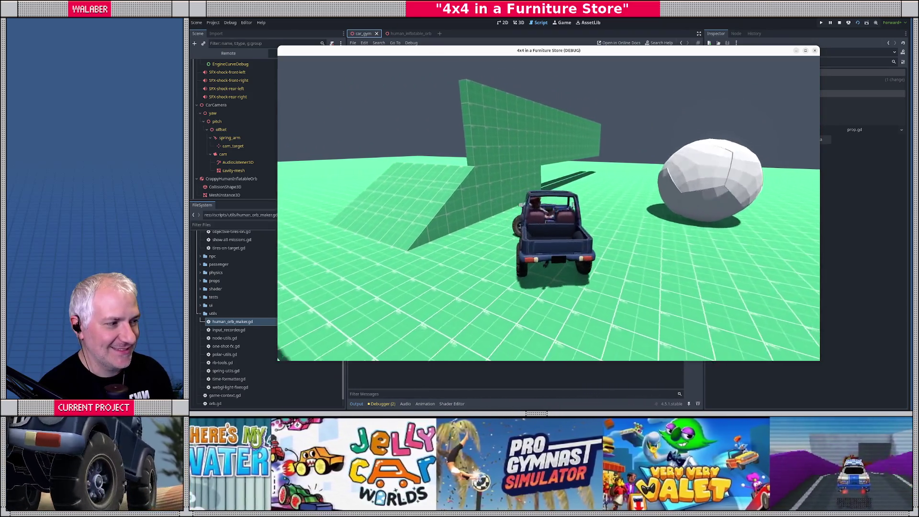
{"action": "key", "text": "w"}
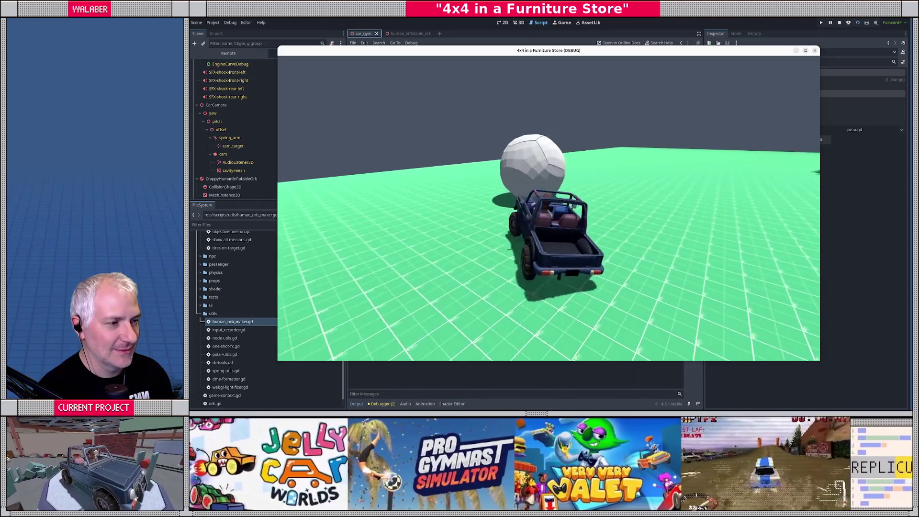
{"action": "key", "text": "d"}
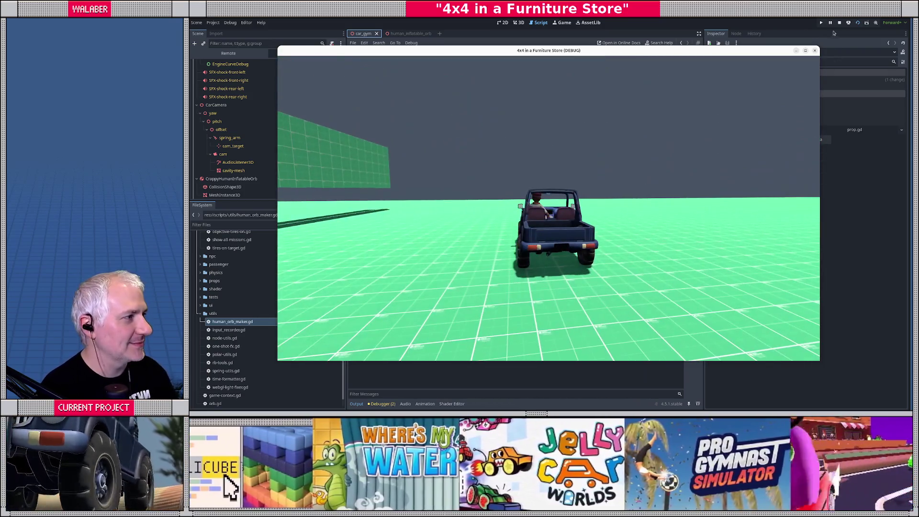
Stop the test and frame the selected orb in the car_gym 3D view.
{"action": "left_click", "coordinate": [840, 23]}
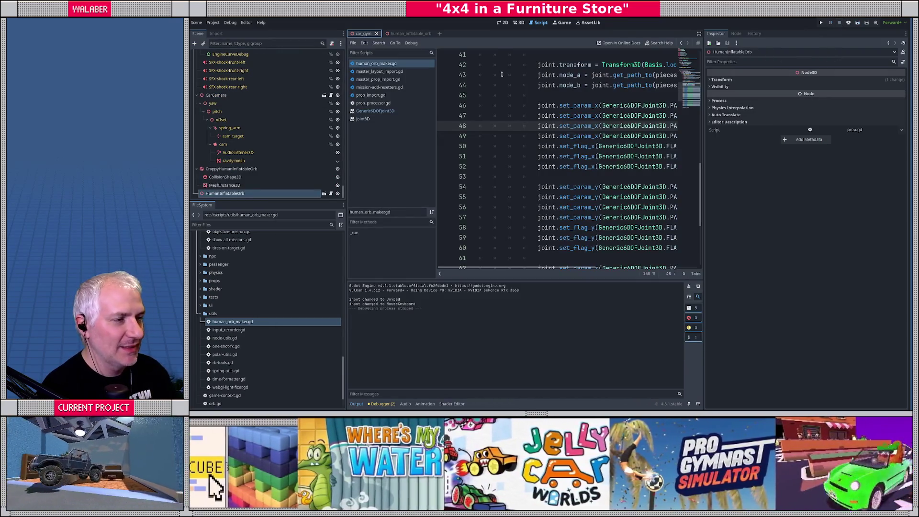
{"action": "left_click", "coordinate": [518, 23]}
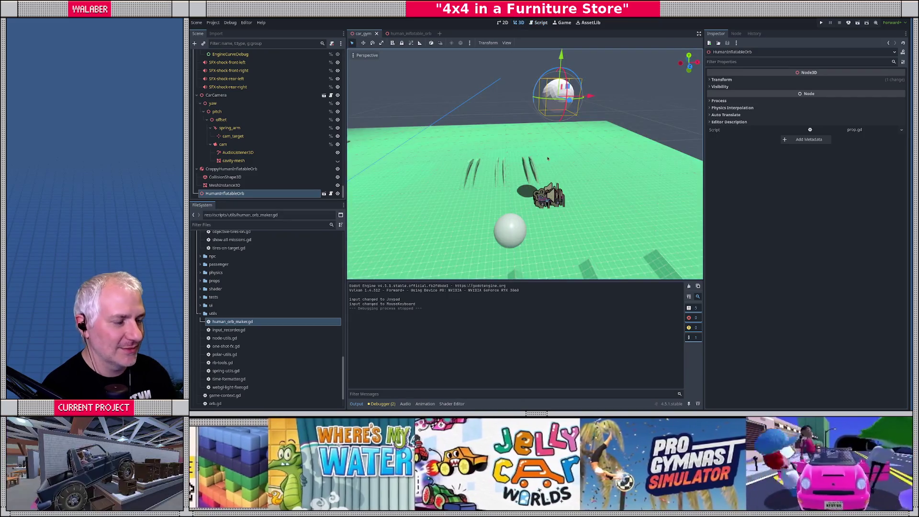
{"action": "key", "text": "KP_1"}
{"action": "key", "text": "KP_3"}
{"action": "mouse_move", "coordinate": [540, 149]}
{"action": "left_mouse_down"}
{"action": "mouse_move", "coordinate": [577, 102]}
{"action": "mouse_move", "coordinate": [526, 158]}
{"action": "mouse_move", "coordinate": [543, 198]}
{"action": "left_mouse_up"}
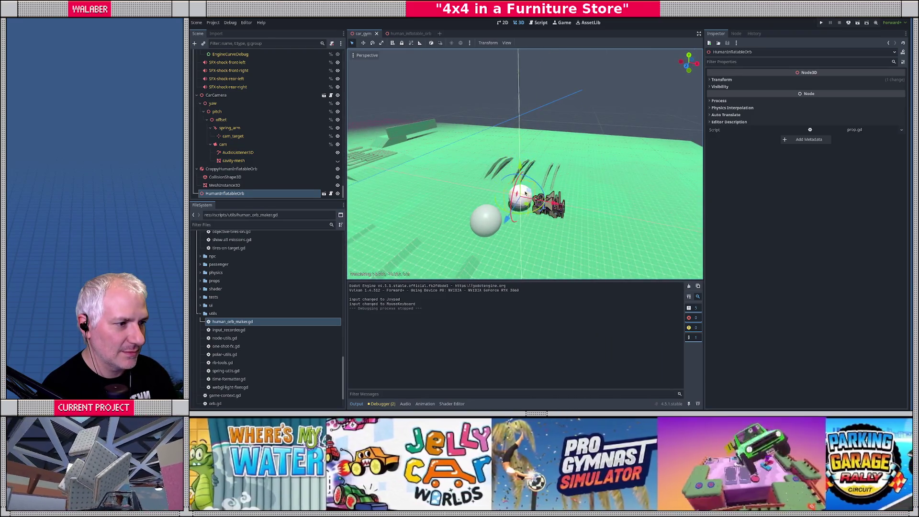
{"action": "scroll", "coordinate": [538, 195], "scroll_direction": "up", "scroll_amount": 2}
{"action": "key", "text": "f"}
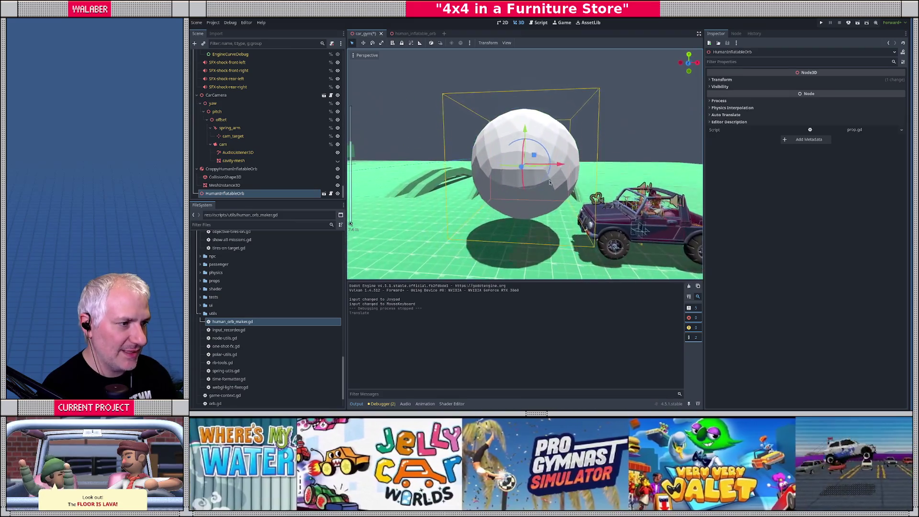
Move the orb down beside the jeep, save car_gym, and return to the orb scene.
{"action": "left_click_drag", "start_coordinate": [524, 128], "coordinate": [523, 163]}
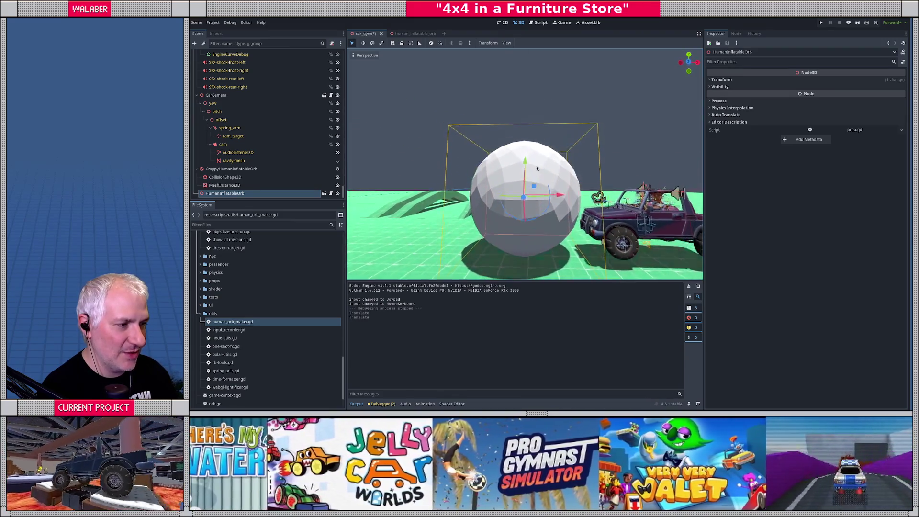
{"action": "scroll", "coordinate": [545, 195], "scroll_direction": "down", "scroll_amount": 3}
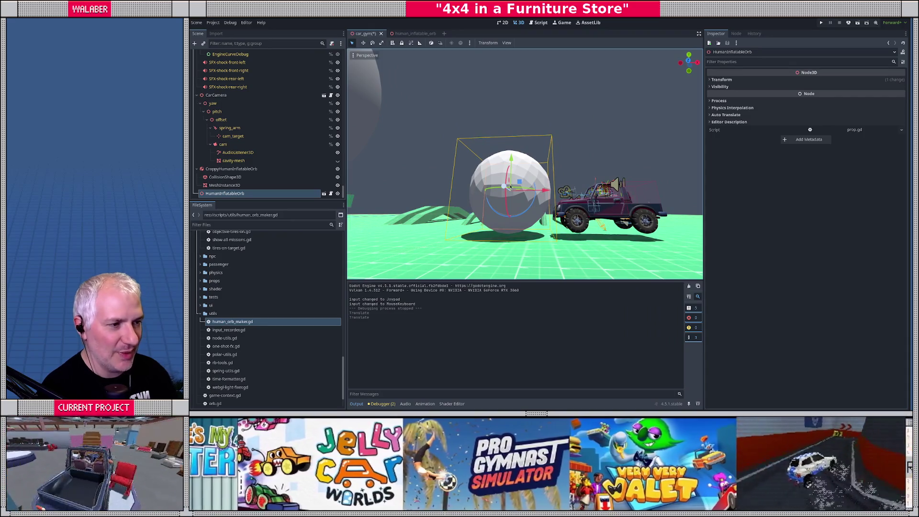
{"action": "scroll", "coordinate": [526, 201], "scroll_direction": "up", "scroll_amount": 3}
{"action": "left_click_drag", "start_coordinate": [502, 207], "coordinate": [535, 205]}
{"action": "key", "text": "ctrl+s"}
{"action": "left_click", "coordinate": [422, 34]}
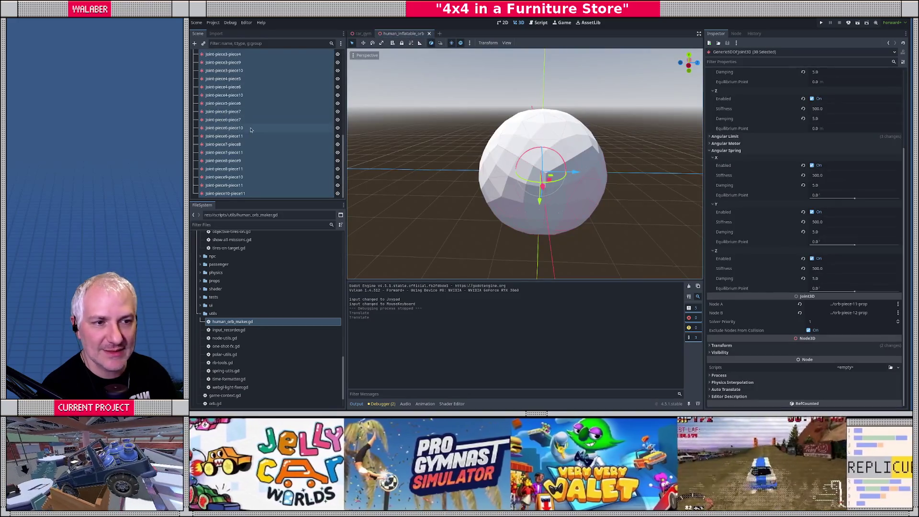
Change the linear springs on X, Y and Z to stiffness 900 and damping 10.
{"action": "scroll", "coordinate": [242, 182], "scroll_direction": "up", "scroll_amount": 5}
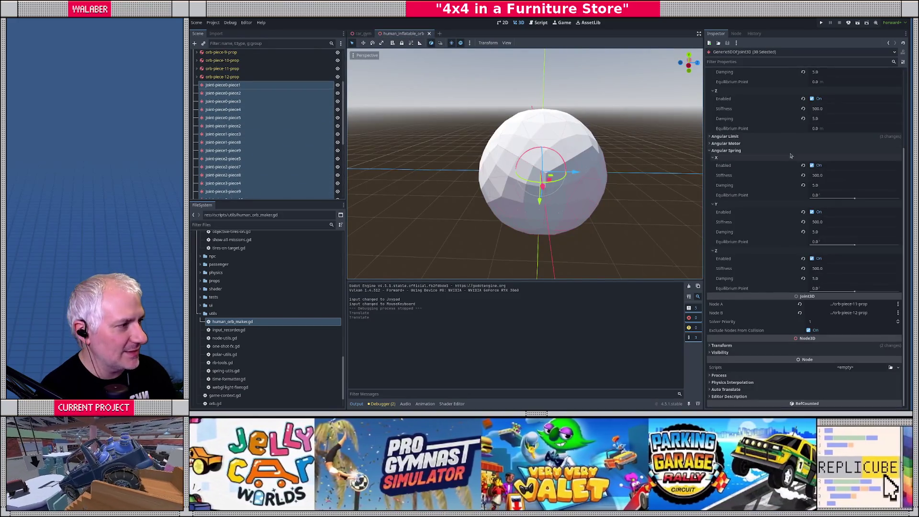
{"action": "scroll", "coordinate": [794, 163], "scroll_direction": "up", "scroll_amount": 3}
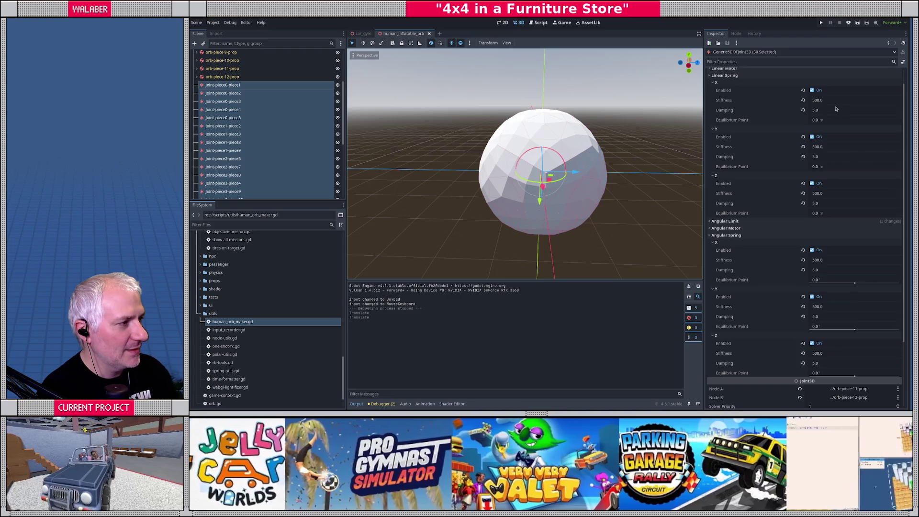
{"action": "left_click", "coordinate": [838, 102]}
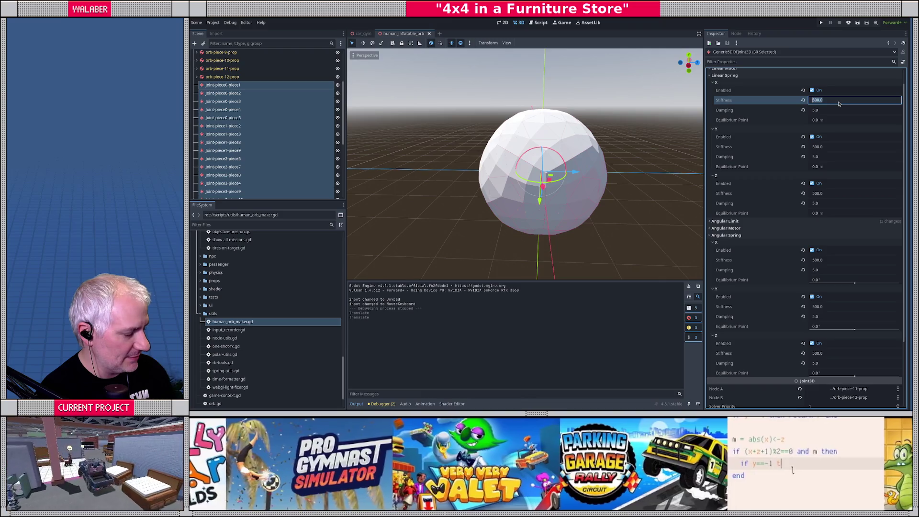
{"action": "key", "text": "Tab"}
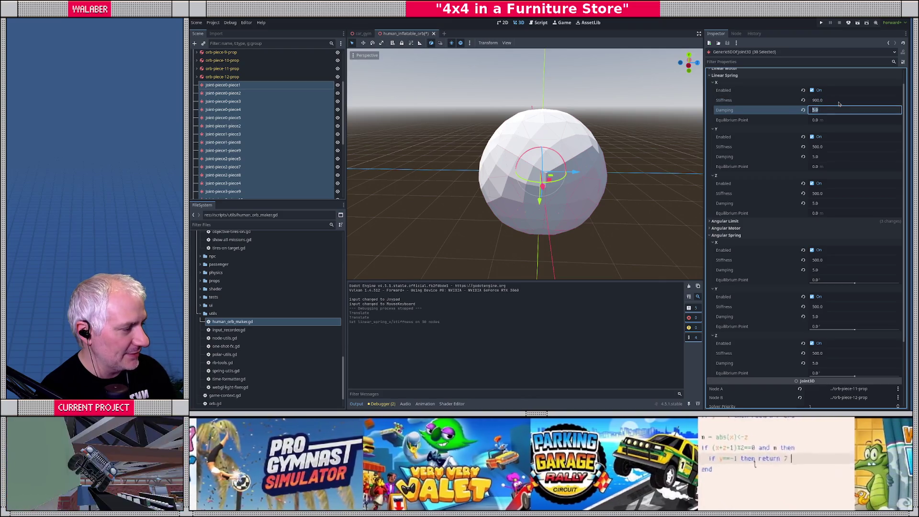
{"action": "type", "text": "10"}
{"action": "key", "text": "Tab"}
{"action": "key", "text": "Tab"}
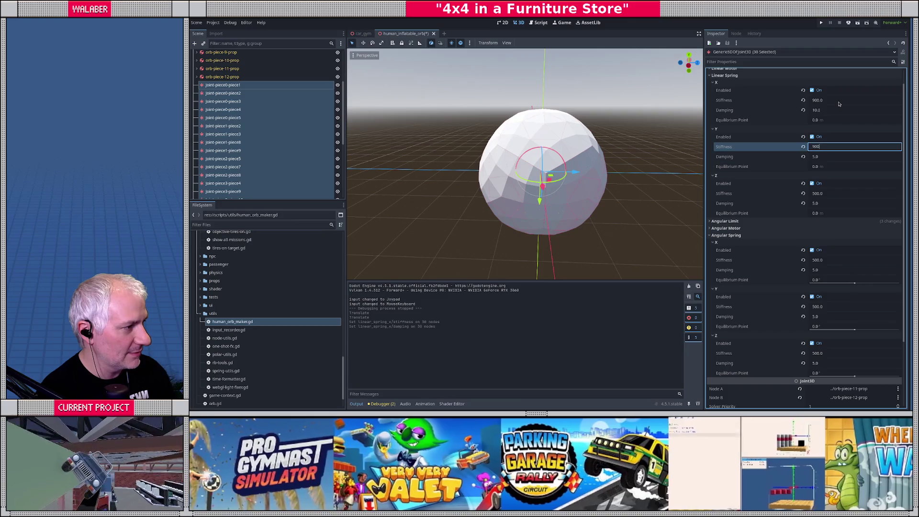
{"action": "key", "text": "Tab"}
{"action": "type", "text": "10"}
{"action": "key", "text": "Tab"}
{"action": "key", "text": "Tab"}
{"action": "type", "text": "0"}
{"action": "key", "text": "Tab"}
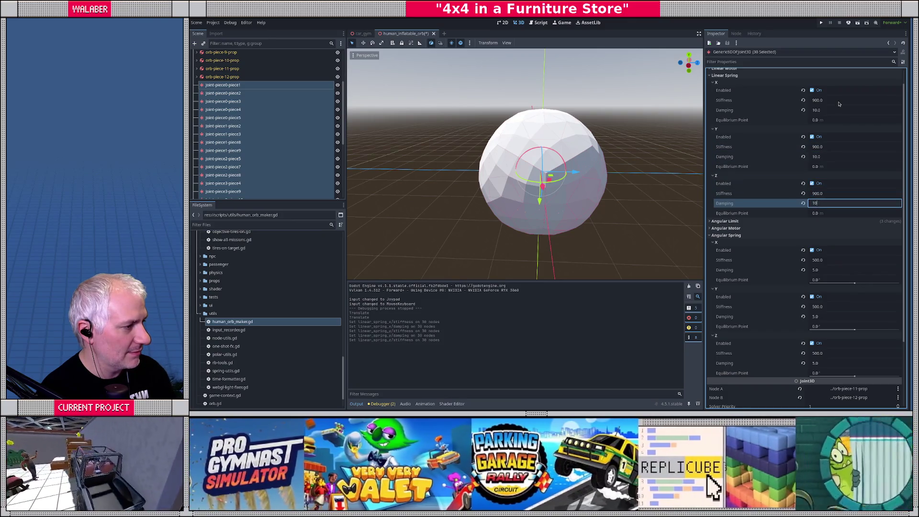
{"action": "type", "text": "10"}
{"action": "key", "text": "Tab"}
{"action": "key", "text": "Tab"}
Change the angular springs on X, Y and Z to stiffness 900 and damping 10, then save.
{"action": "key", "text": "Tab"}
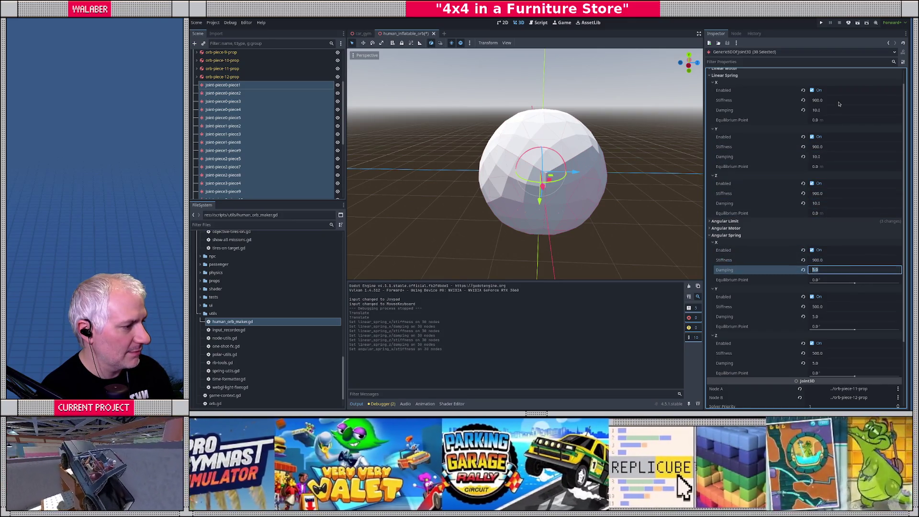
{"action": "key", "text": "Tab"}
{"action": "key", "text": "Tab"}
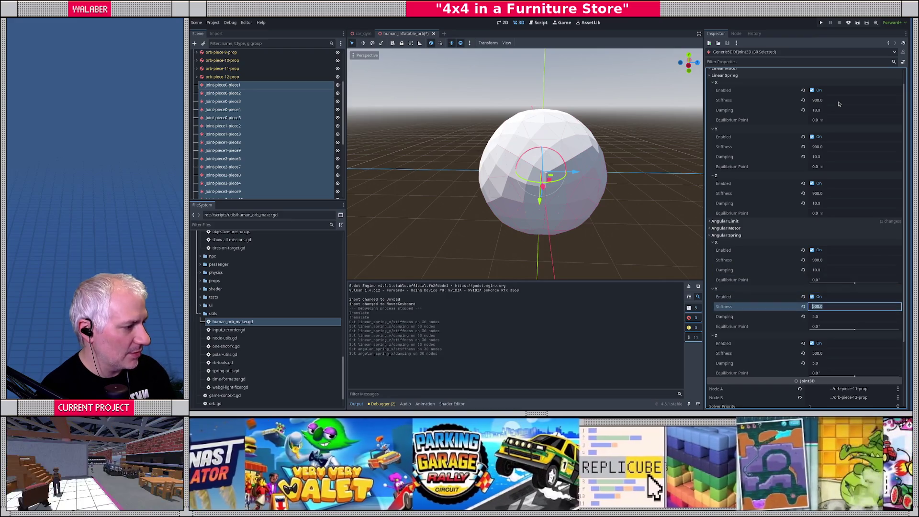
{"action": "type", "text": "00"}
{"action": "key", "text": "Tab"}
{"action": "type", "text": "10"}
{"action": "key", "text": "Tab"}
{"action": "key", "text": "Tab"}
{"action": "key", "text": "Tab"}
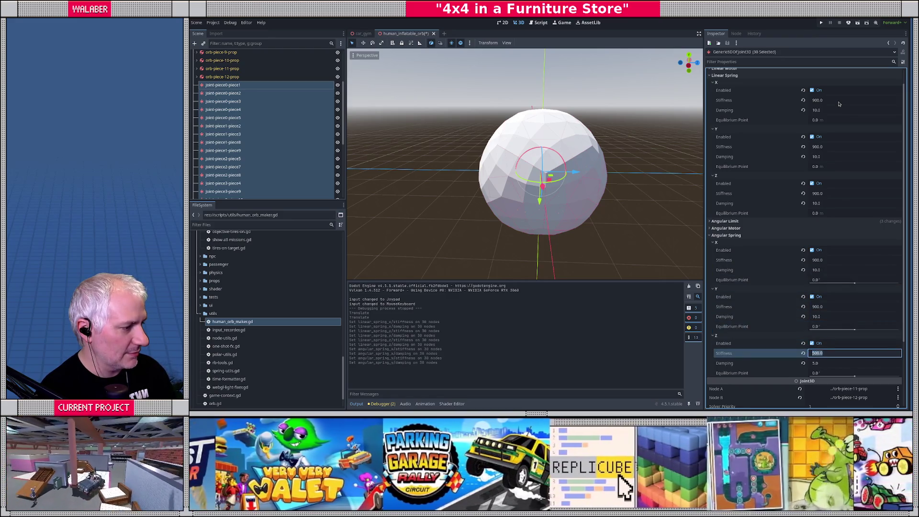
{"action": "type", "text": "900"}
{"action": "key", "text": "Tab"}
{"action": "type", "text": "10"}
{"action": "key", "text": "Return"}
{"action": "key", "text": "ctrl+s"}
In car_gym, lift the orb high above the ground and run the scene.
{"action": "left_click", "coordinate": [363, 33]}
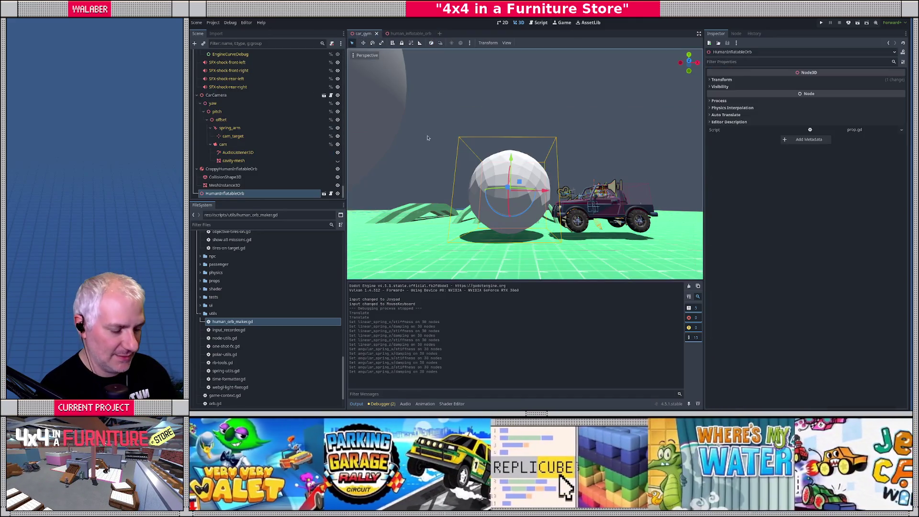
{"action": "scroll", "coordinate": [482, 159], "scroll_direction": "down", "scroll_amount": 5}
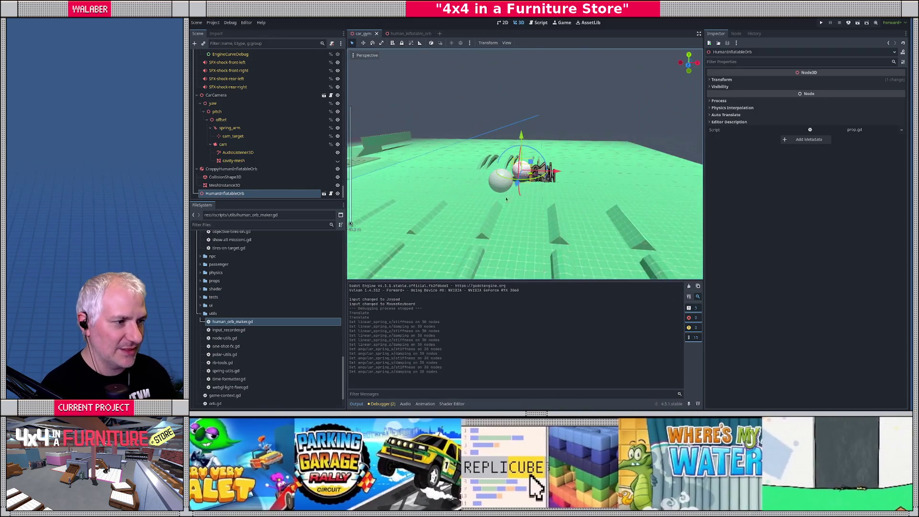
{"action": "left_click_drag", "start_coordinate": [545, 165], "coordinate": [549, 91]}
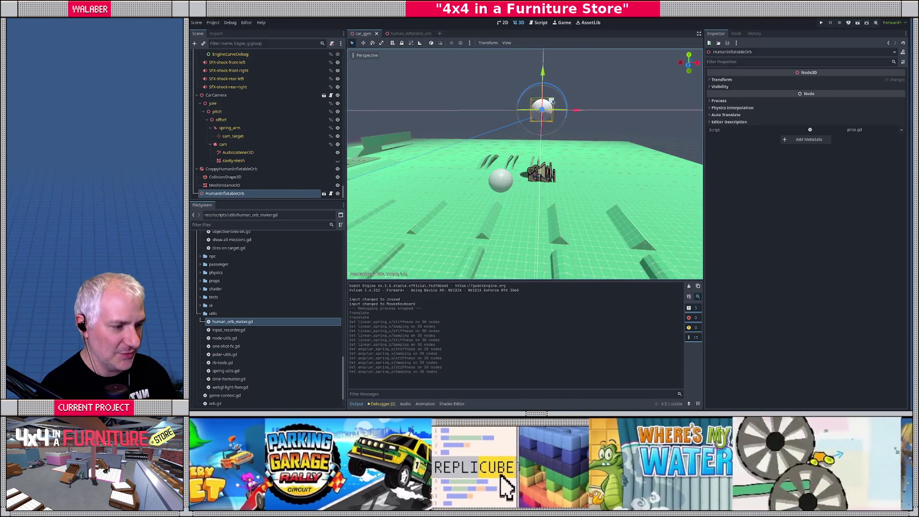
{"action": "key", "text": "F6"}
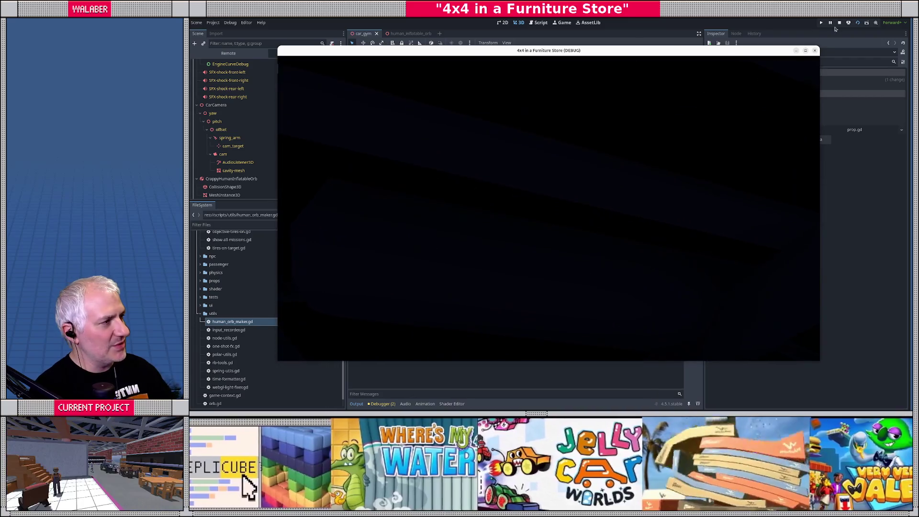
Stop the running game and open the human_inflatable_orb scene.
{"action": "left_click", "coordinate": [839, 22]}
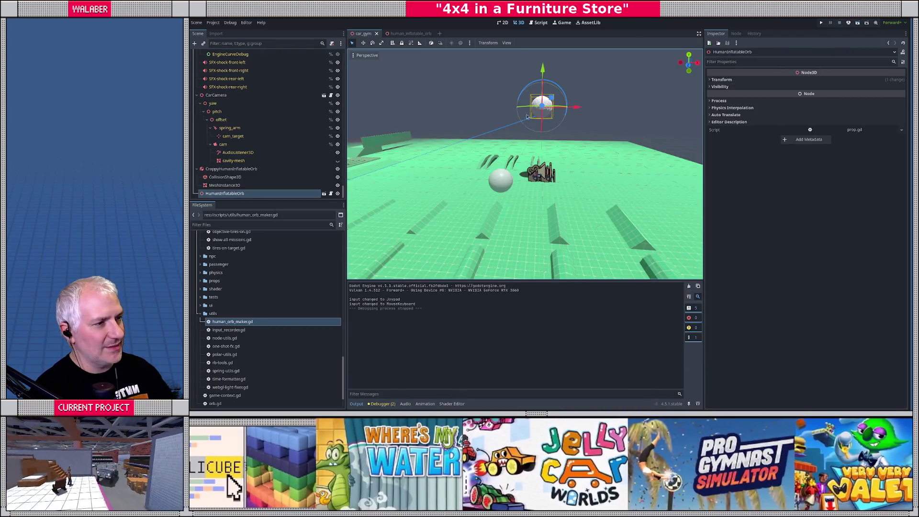
{"action": "left_click", "coordinate": [408, 34]}
{"action": "scroll", "coordinate": [263, 105], "scroll_direction": "up", "scroll_amount": 3}
{"action": "scroll", "coordinate": [421, 144], "scroll_direction": "down", "scroll_amount": 2}
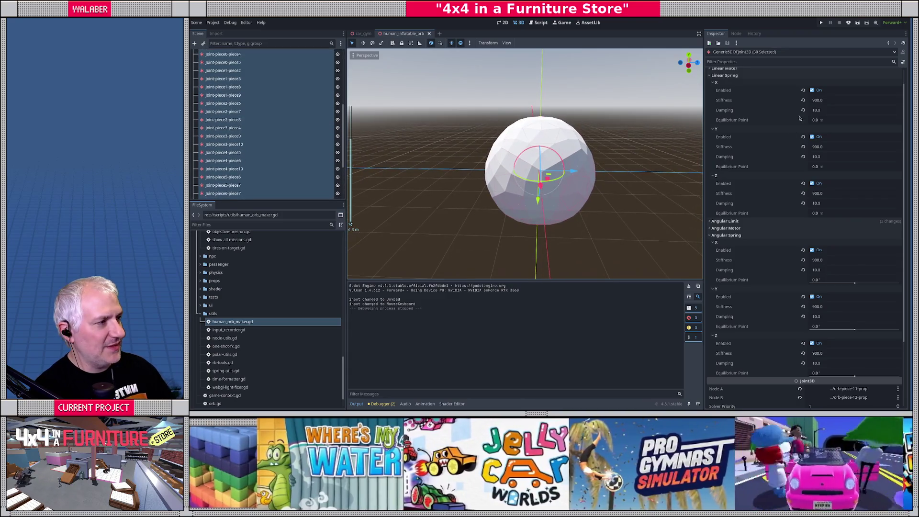
{"action": "scroll", "coordinate": [803, 109], "scroll_direction": "up", "scroll_amount": 1}
Set linear spring stiffness to 2000 on X, Y and Z, save, and rerun car_gym.
{"action": "left_click", "coordinate": [823, 118]}
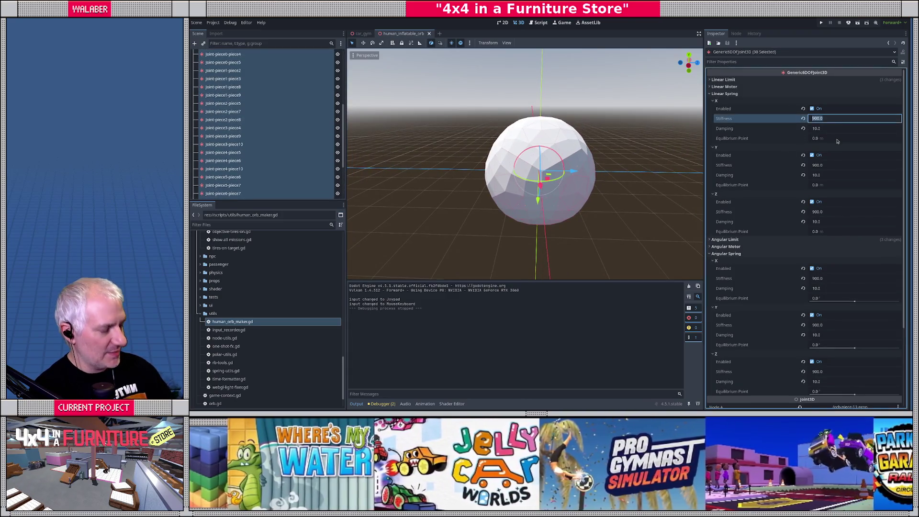
{"action": "type", "text": "2000"}
{"action": "key", "text": "Tab"}
{"action": "key", "text": "Tab"}
{"action": "key", "text": "Tab"}
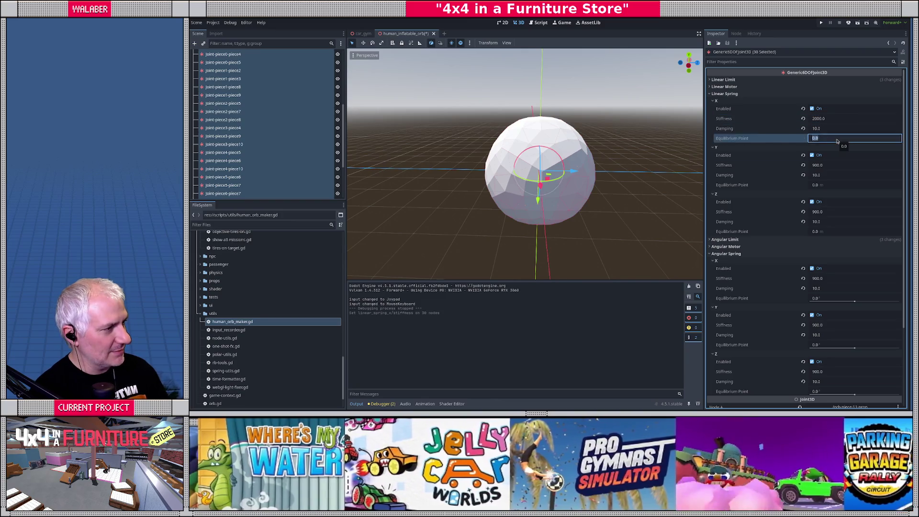
{"action": "type", "text": "20"}
{"action": "key", "text": "Tab"}
{"action": "key", "text": "Tab"}
{"action": "key", "text": "Tab"}
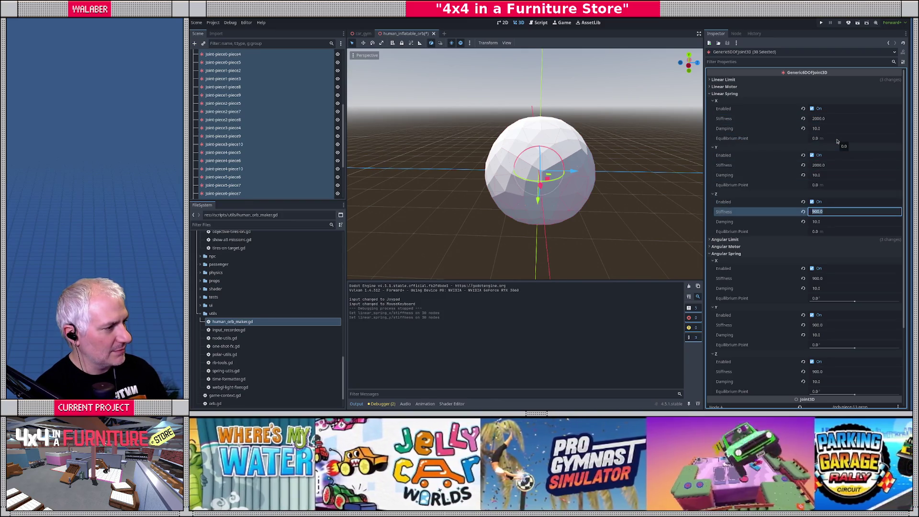
{"action": "type", "text": "00"}
{"action": "key", "text": "Return"}
{"action": "key", "text": "ctrl+s"}
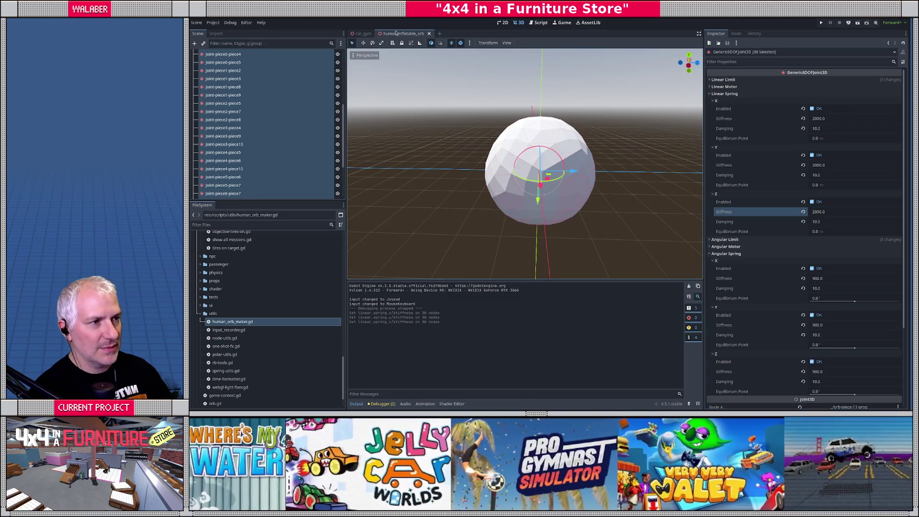
{"action": "left_click", "coordinate": [363, 34]}
{"action": "key", "text": "F6"}
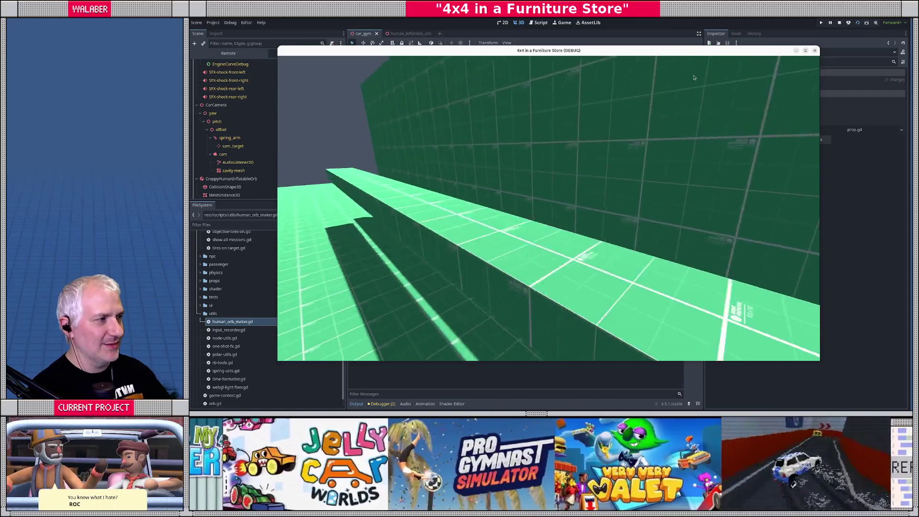
Stop the test run, switch to Blender, and orbit around the orb's sphere model.
{"action": "key", "text": "F8"}
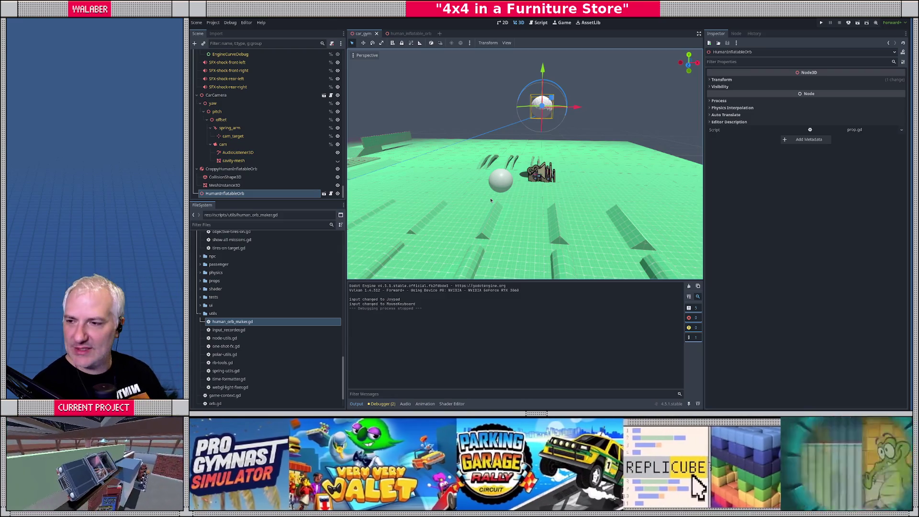
{"action": "key", "text": "alt+Tab"}
{"action": "scroll", "coordinate": [498, 243], "scroll_direction": "down", "scroll_amount": 3}
{"action": "left_click_drag", "start_coordinate": [508, 242], "coordinate": [533, 237]}
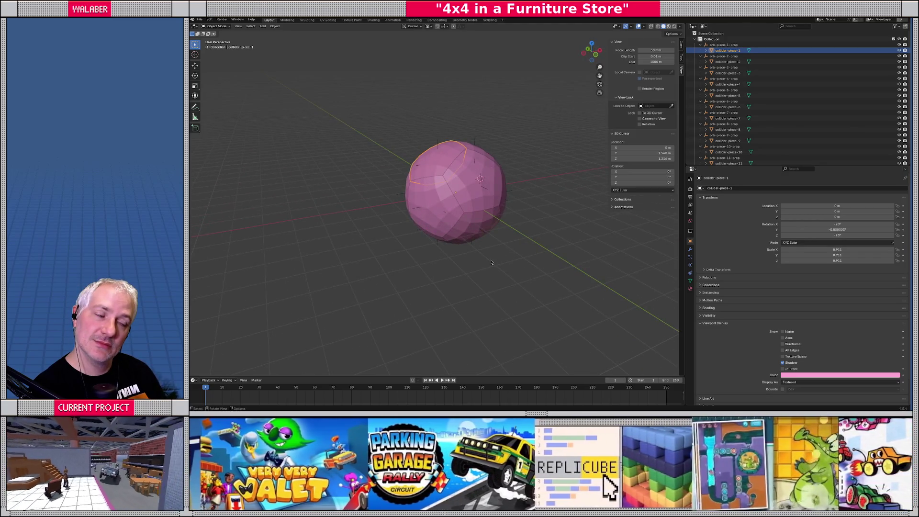
Snap the 3D cursor to the world origin.
{"action": "left_click_drag", "start_coordinate": [481, 255], "coordinate": [466, 244]}
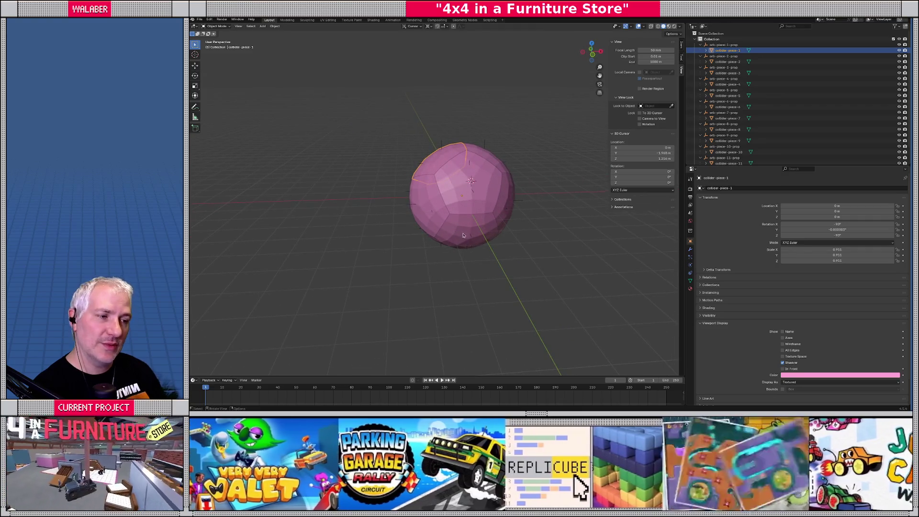
{"action": "left_click_drag", "start_coordinate": [464, 241], "coordinate": [456, 233]}
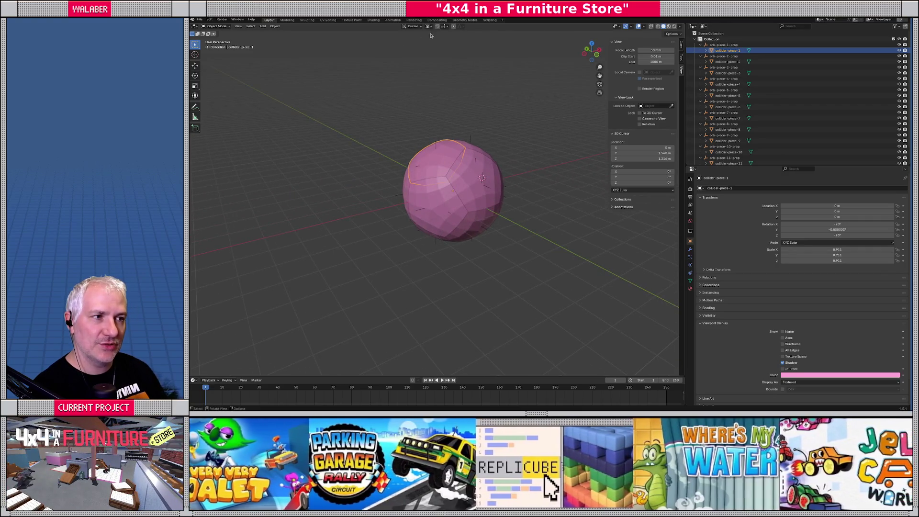
{"action": "key", "text": "shift+s"}
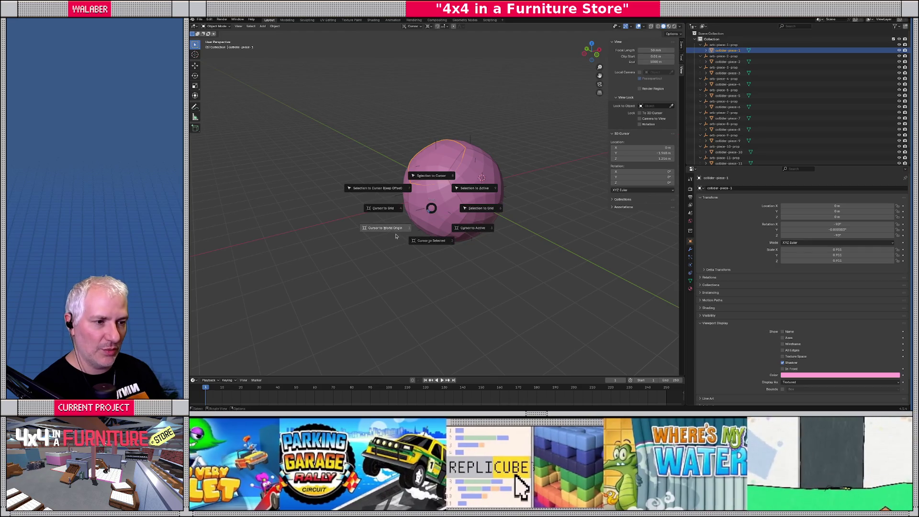
{"action": "left_click", "coordinate": [386, 228]}
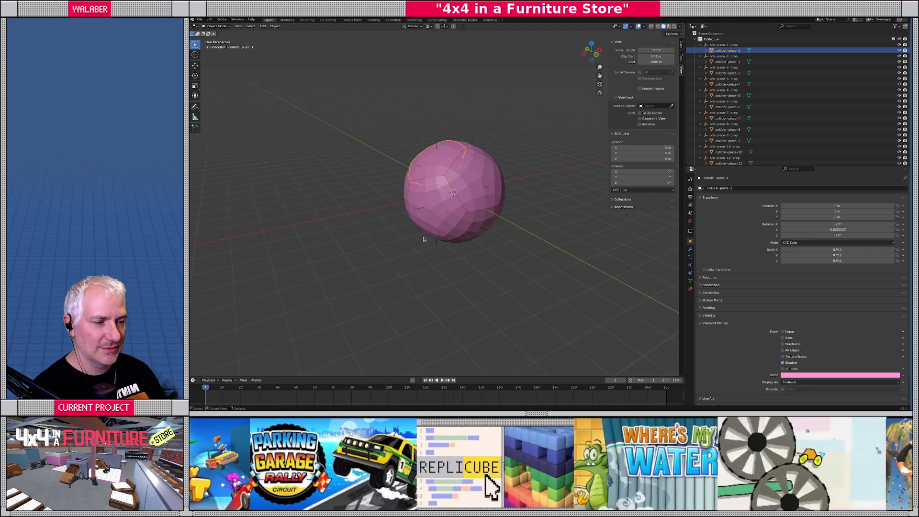
In Edit Mode, scale collider-piece-1's faces up by 1.166 from the front view.
{"action": "key", "text": "Tab"}
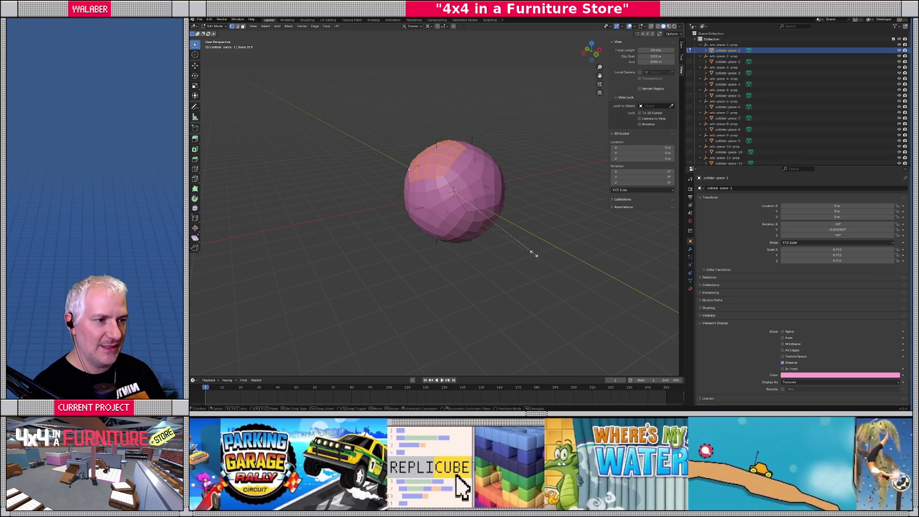
{"action": "left_click", "coordinate": [536, 256]}
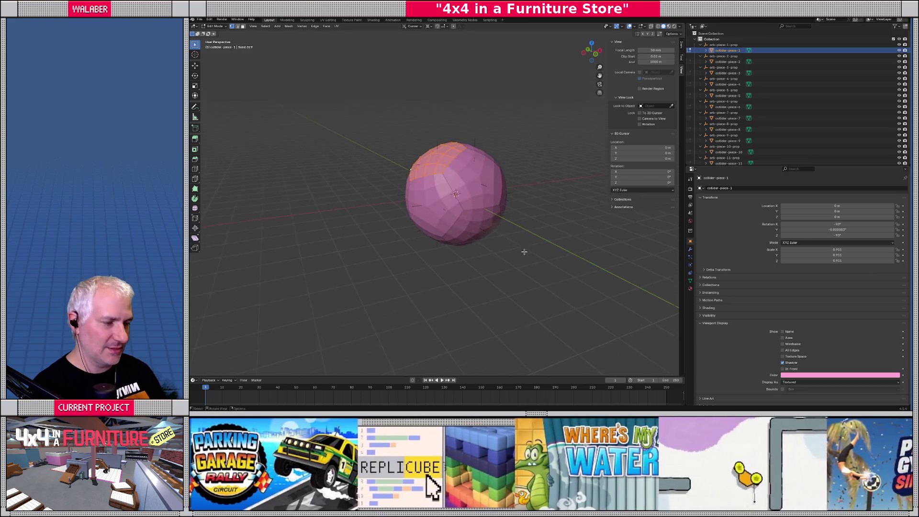
{"action": "key", "text": "KP_1"}
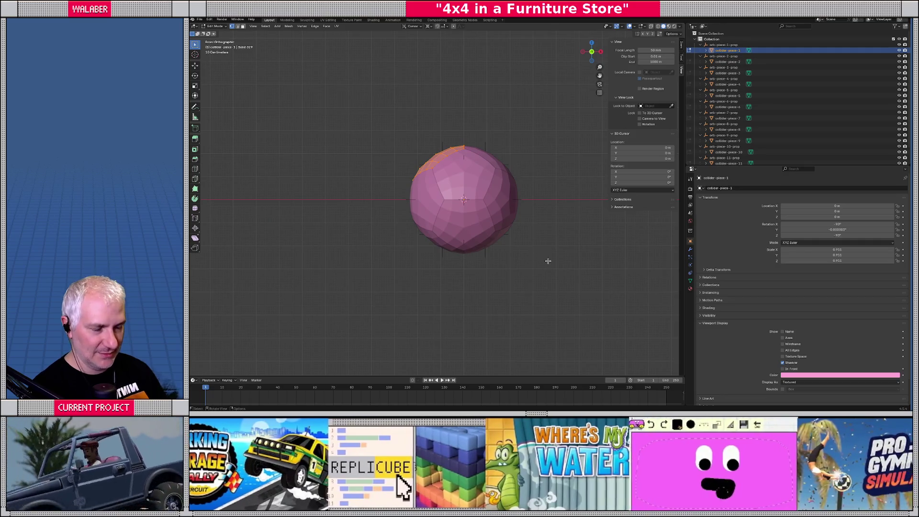
{"action": "key", "text": "s"}
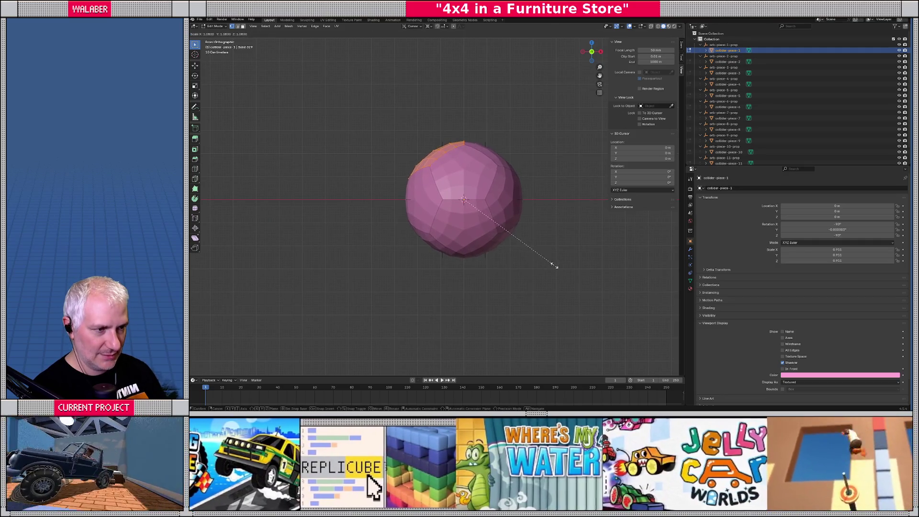
{"action": "left_click", "coordinate": [562, 270]}
{"action": "mouse_move", "coordinate": [430, 223]}
{"action": "left_mouse_down"}
{"action": "mouse_move", "coordinate": [403, 236]}
{"action": "mouse_move", "coordinate": [393, 199]}
{"action": "left_mouse_up"}
Return to Object Mode and select all collider pieces for applying transforms.
{"action": "key", "text": "Tab"}
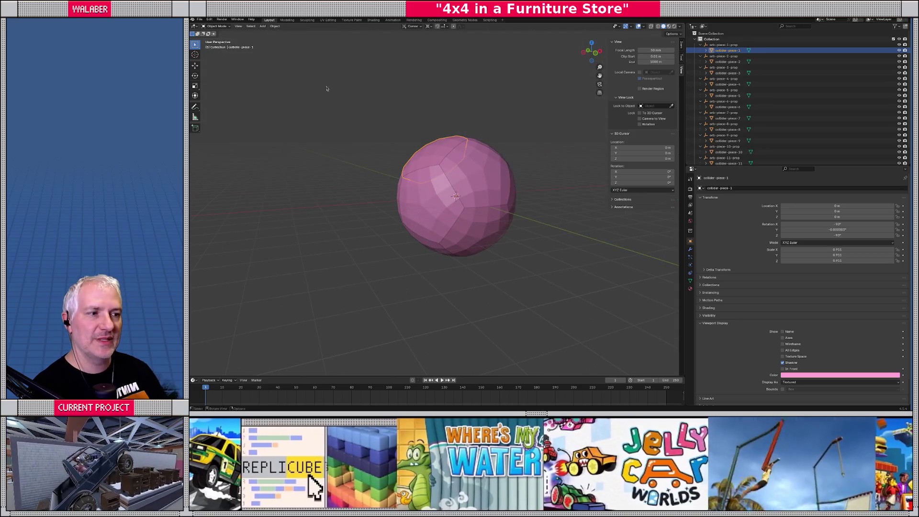
{"action": "key", "text": "a"}
{"action": "left_click", "coordinate": [272, 27]}
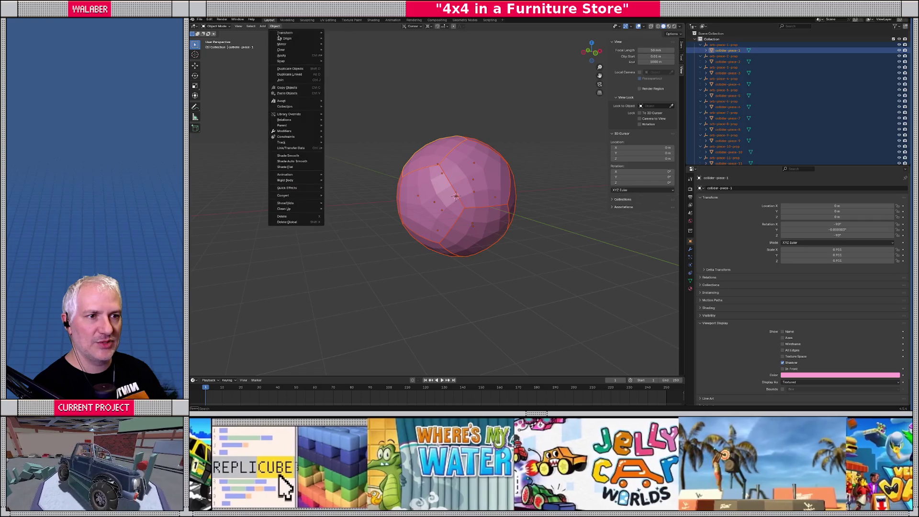
Apply scale to the current selection, then reselect starting with collider-piece-1.
{"action": "mouse_move", "coordinate": [291, 55]}
{"action": "left_click", "coordinate": [348, 68]}
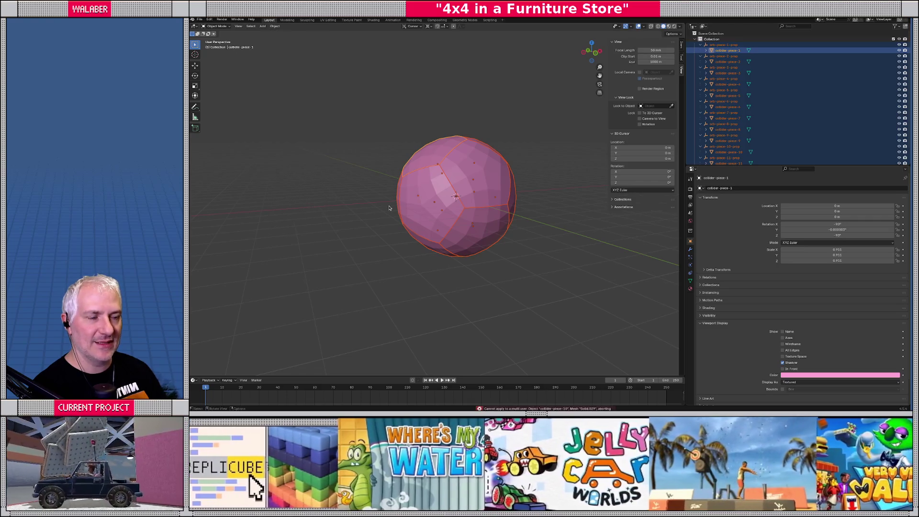
{"action": "left_click", "coordinate": [365, 133]}
{"action": "left_click", "coordinate": [415, 193]}
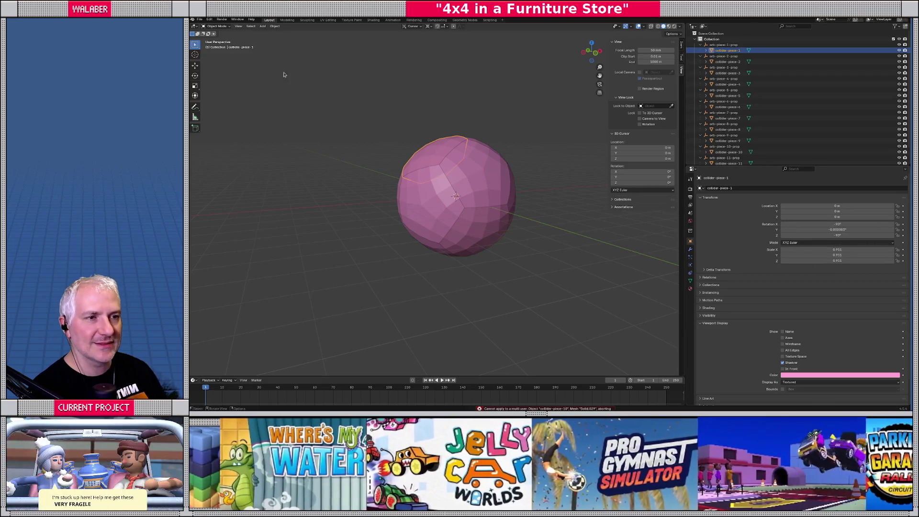
Add the other collider pieces, including 3, 9, 10 and 12, and enlarge the Outliner.
{"action": "left_click", "coordinate": [425, 207], "text": "shift"}
{"action": "left_click", "coordinate": [424, 207], "text": "shift"}
{"action": "left_click", "coordinate": [455, 204], "text": "shift"}
{"action": "left_click", "coordinate": [458, 201], "text": "shift"}
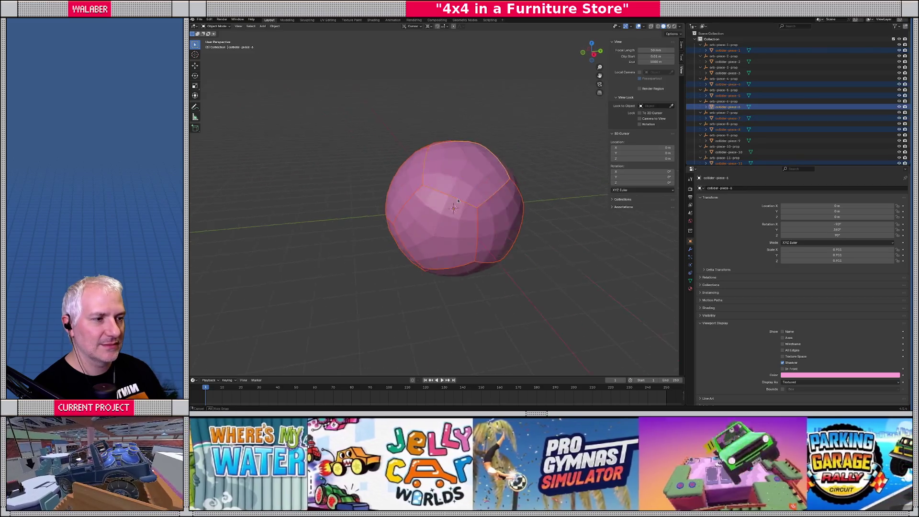
{"action": "left_click", "coordinate": [426, 211], "text": "shift"}
{"action": "left_click", "coordinate": [425, 210], "text": "shift"}
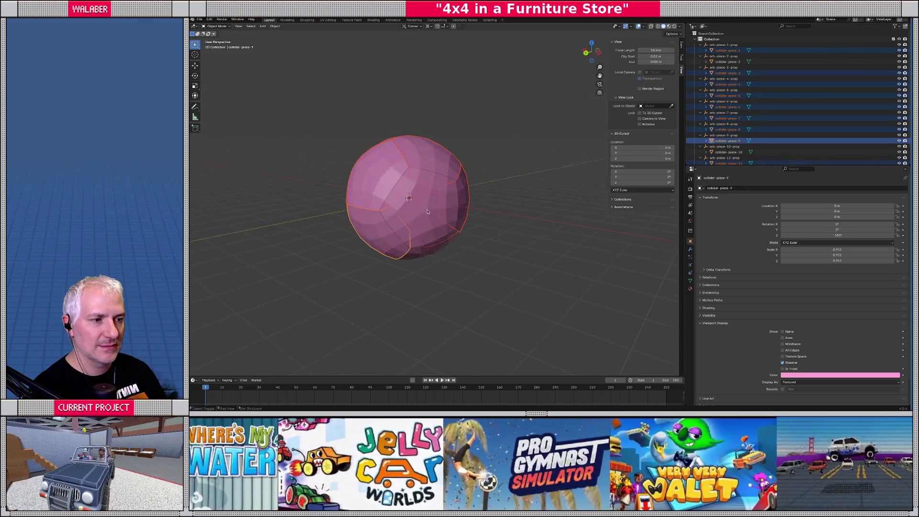
{"action": "left_click", "coordinate": [404, 228], "text": "shift"}
{"action": "left_click", "coordinate": [404, 228], "text": "shift"}
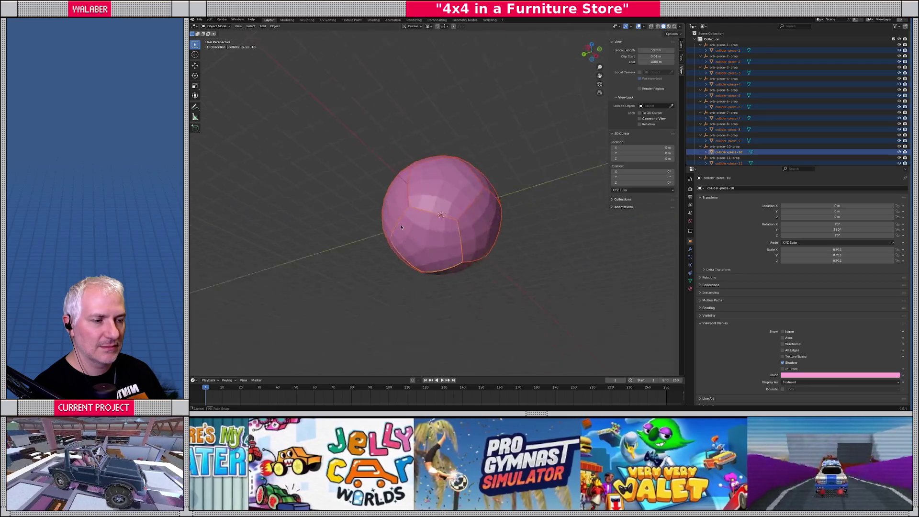
{"action": "left_click", "coordinate": [431, 215], "text": "shift"}
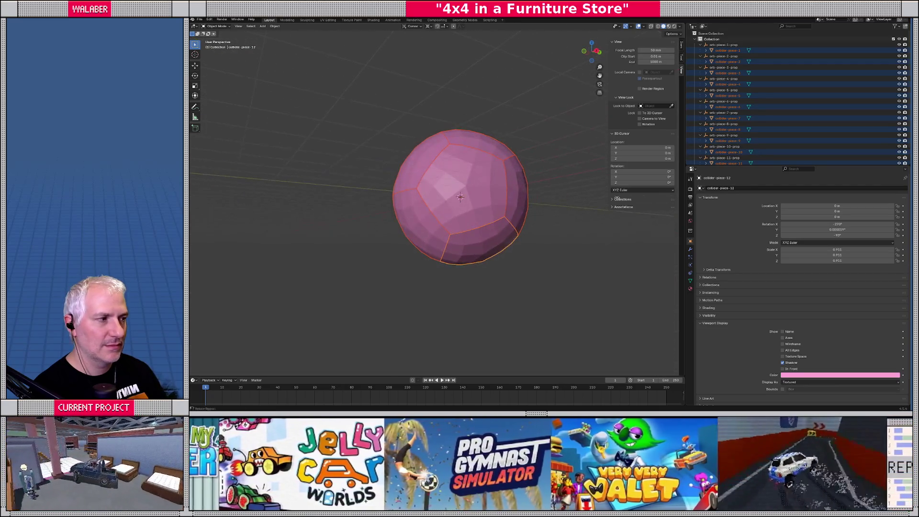
{"action": "scroll", "coordinate": [771, 143], "scroll_direction": "down", "scroll_amount": 2}
{"action": "left_click_drag", "start_coordinate": [767, 165], "coordinate": [767, 243]}
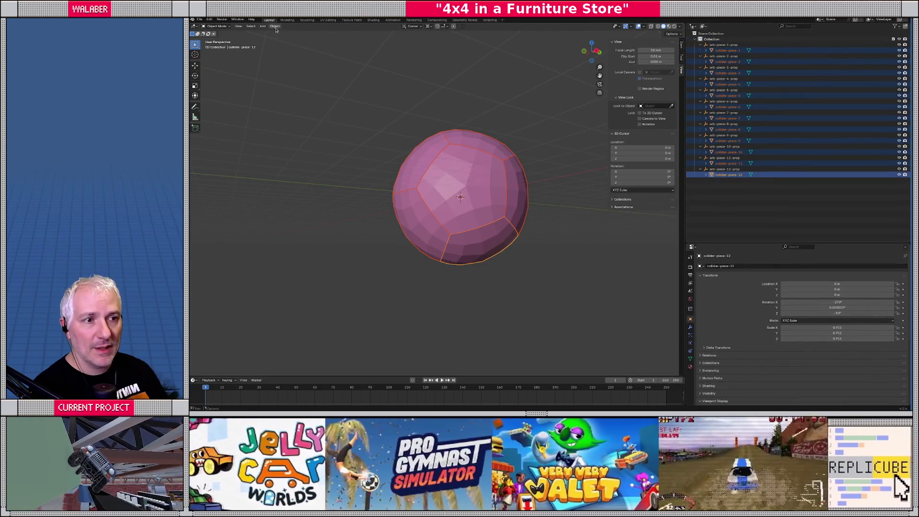
Apply Scale to the selected collider pieces and confirm collider-piece-7 reads 1.000.
{"action": "left_click", "coordinate": [276, 28]}
{"action": "mouse_move", "coordinate": [297, 55]}
{"action": "left_click", "coordinate": [348, 65]}
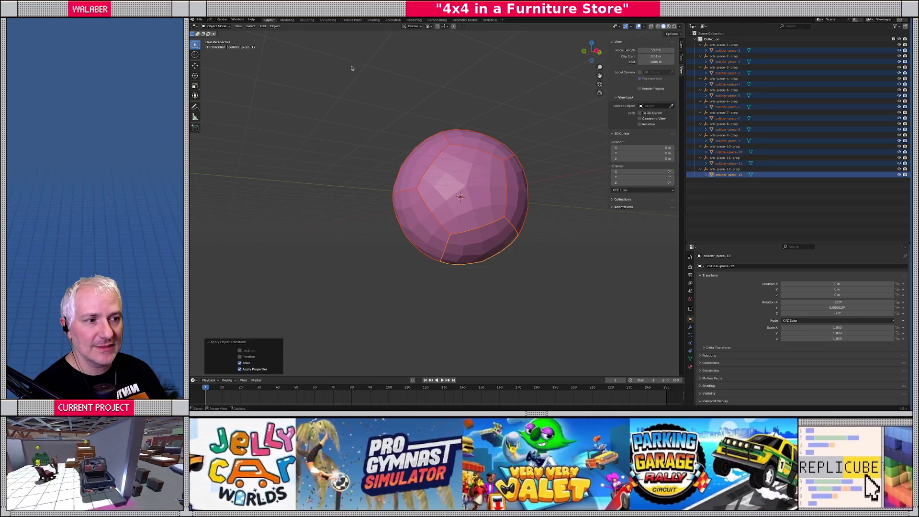
{"action": "left_click", "coordinate": [460, 201]}
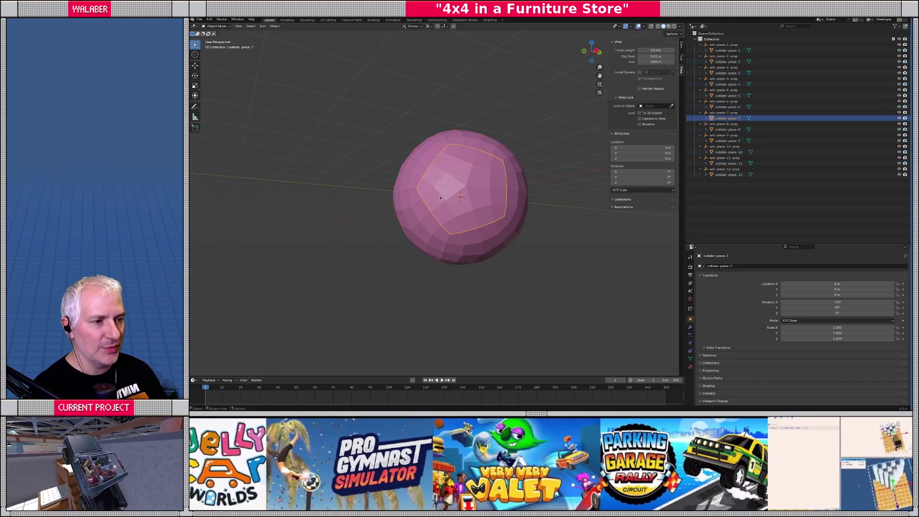
{"action": "left_click", "coordinate": [291, 71]}
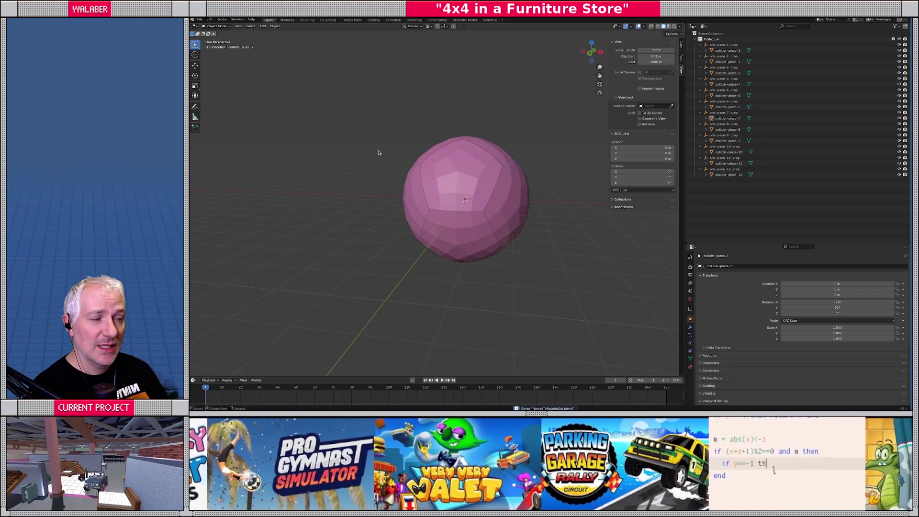
{"action": "left_click", "coordinate": [453, 204]}
{"action": "scroll", "coordinate": [453, 205], "scroll_direction": "up", "scroll_amount": 5}
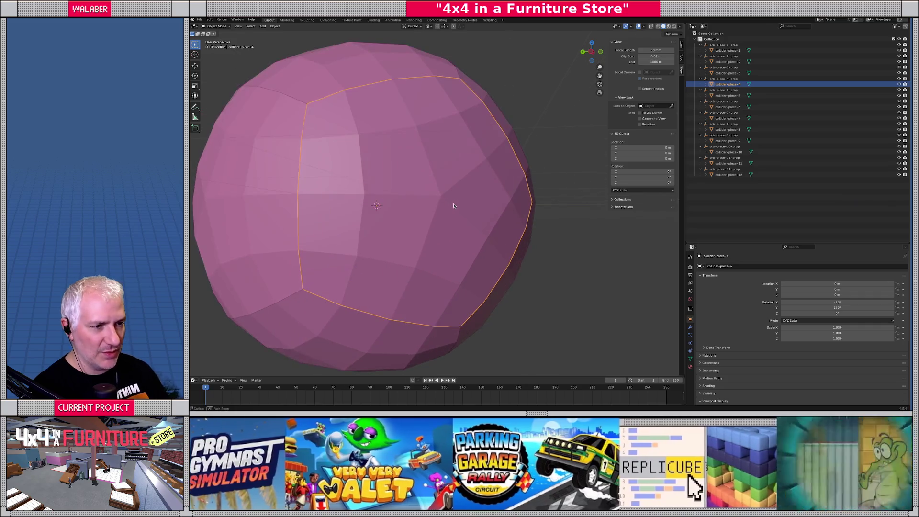
{"action": "scroll", "coordinate": [488, 207], "scroll_direction": "down", "scroll_amount": 3}
{"action": "mouse_move", "coordinate": [458, 191]}
{"action": "left_mouse_down"}
{"action": "mouse_move", "coordinate": [456, 155]}
{"action": "mouse_move", "coordinate": [489, 206]}
{"action": "left_mouse_up"}
{"action": "key", "text": "KP_Divide"}
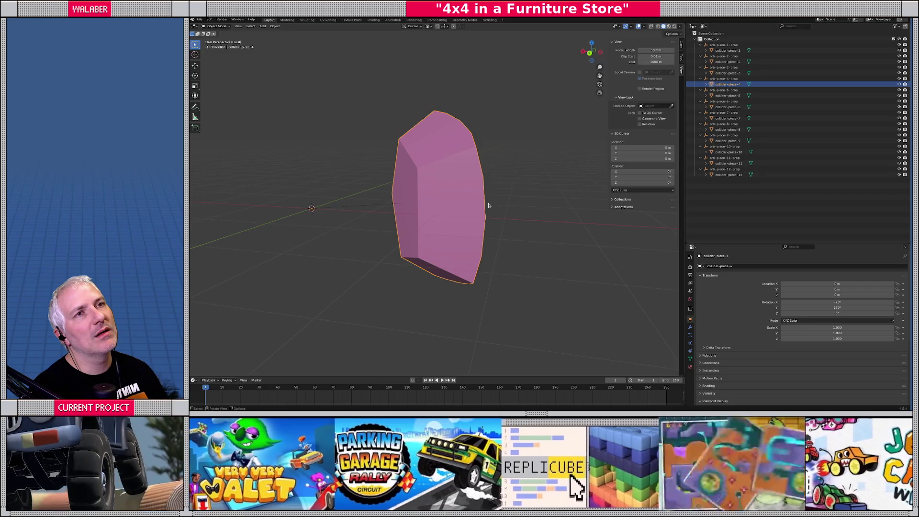
{"action": "key", "text": "Tab"}
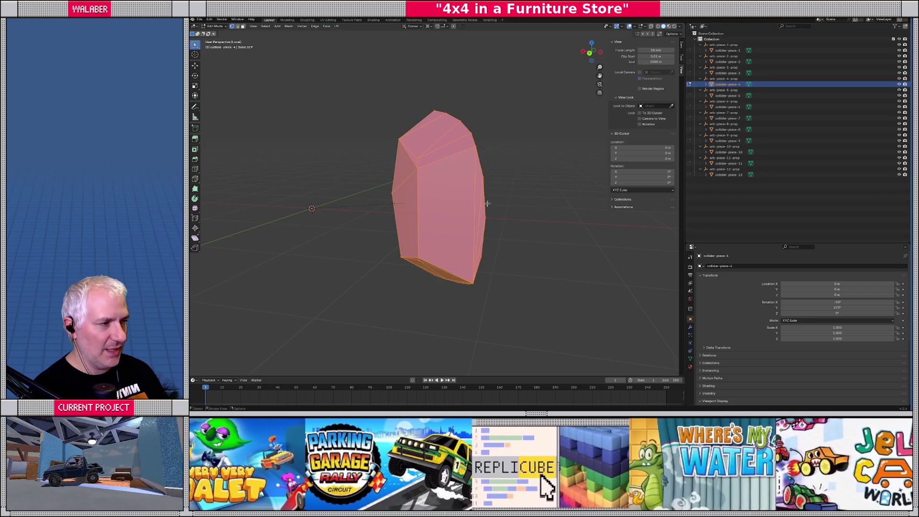
{"action": "key", "text": "Tab"}
{"action": "key", "text": "KP_Divide"}
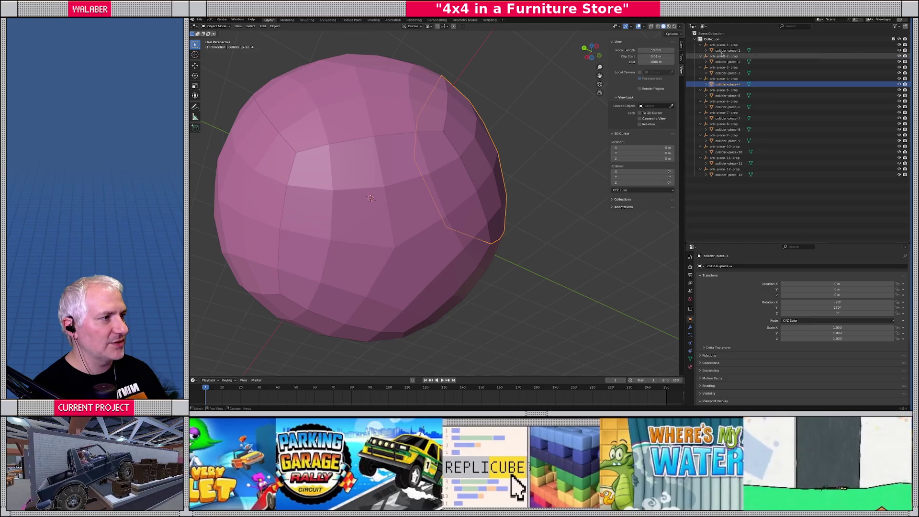
{"action": "left_click", "coordinate": [723, 45]}
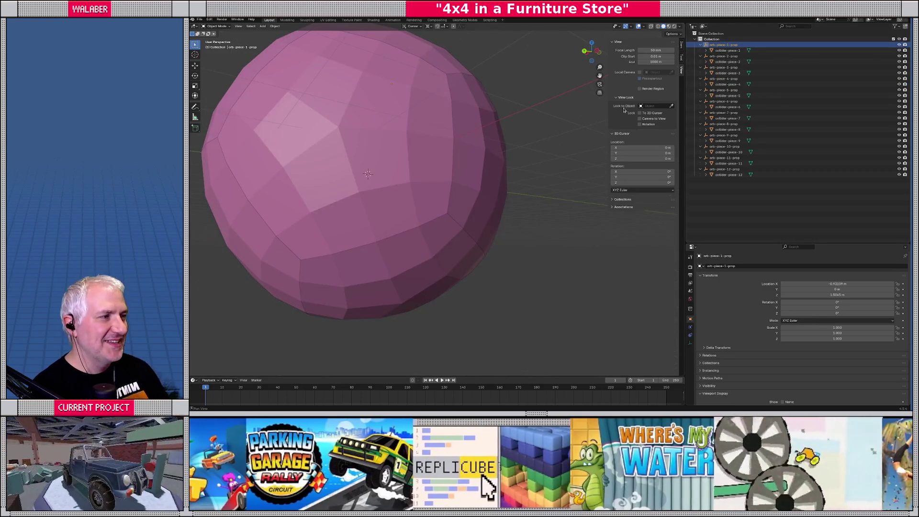
{"action": "scroll", "coordinate": [490, 123], "scroll_direction": "down", "scroll_amount": 5}
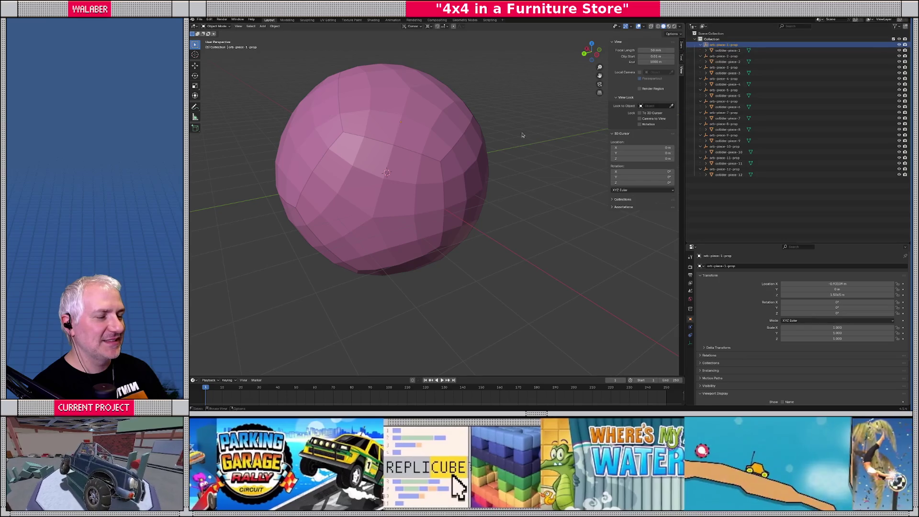
{"action": "key", "text": "s"}
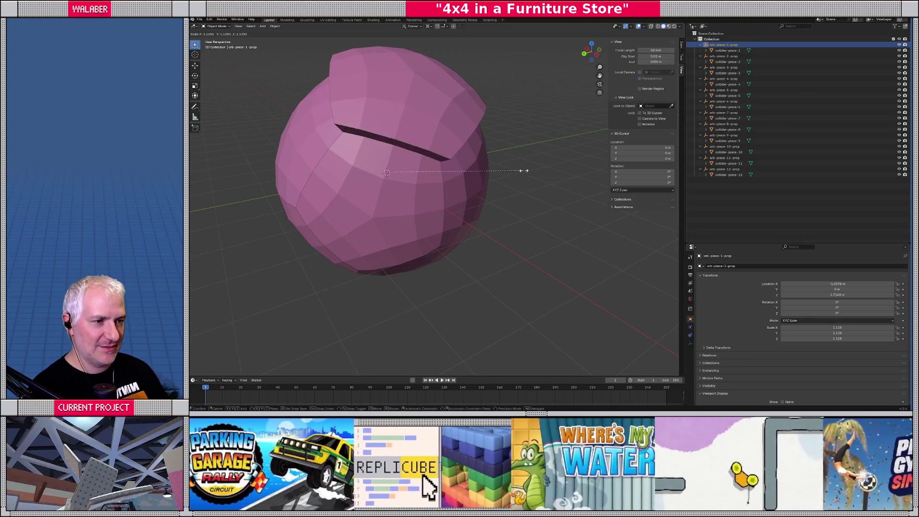
{"action": "key", "text": "Escape"}
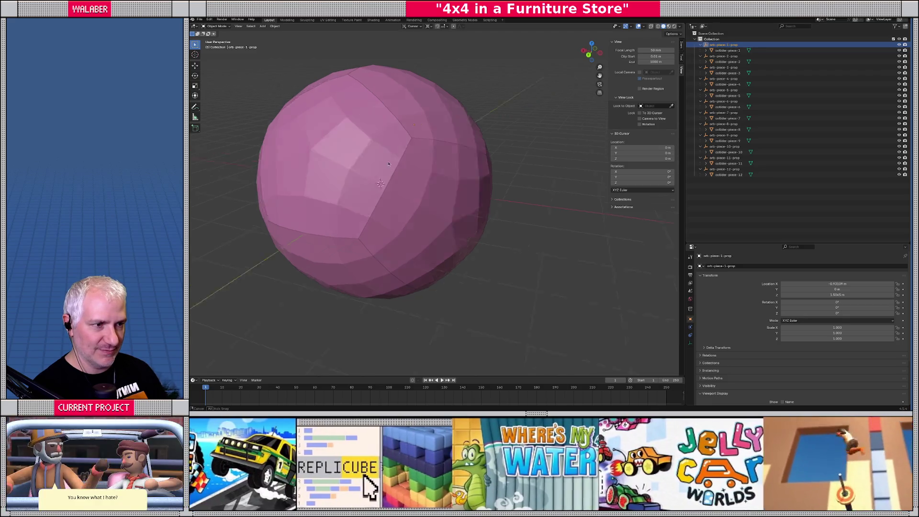
{"action": "scroll", "coordinate": [424, 225], "scroll_direction": "up", "scroll_amount": 5}
{"action": "scroll", "coordinate": [425, 225], "scroll_direction": "up", "scroll_amount": 8}
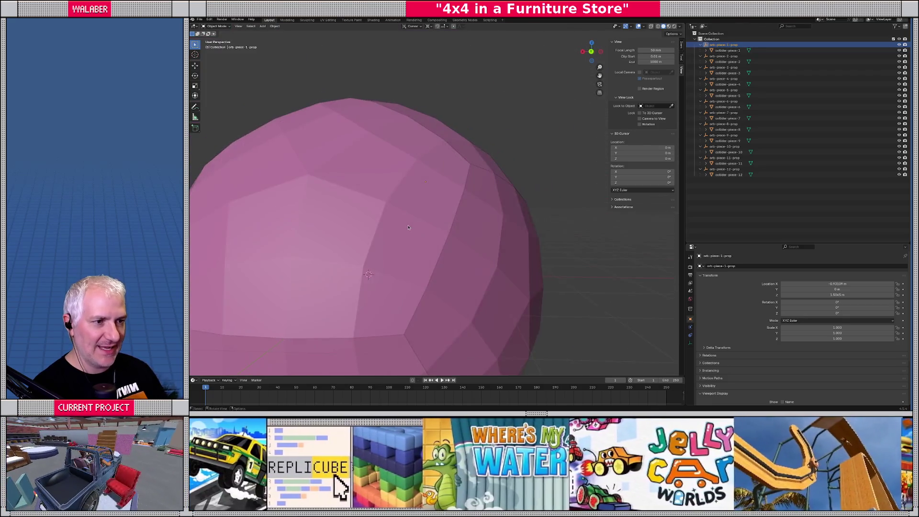
{"action": "scroll", "coordinate": [417, 230], "scroll_direction": "down", "scroll_amount": 6}
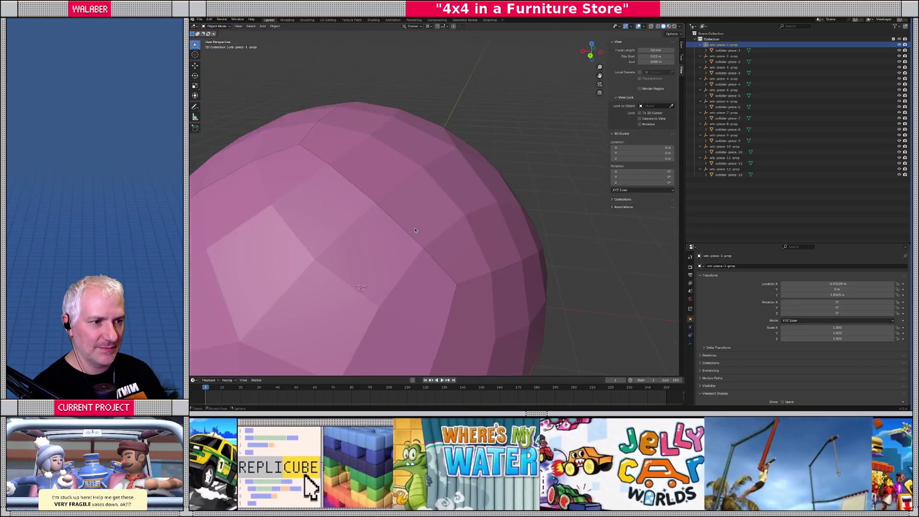
{"action": "scroll", "coordinate": [420, 200], "scroll_direction": "up", "scroll_amount": 6}
{"action": "scroll", "coordinate": [420, 201], "scroll_direction": "down", "scroll_amount": 7}
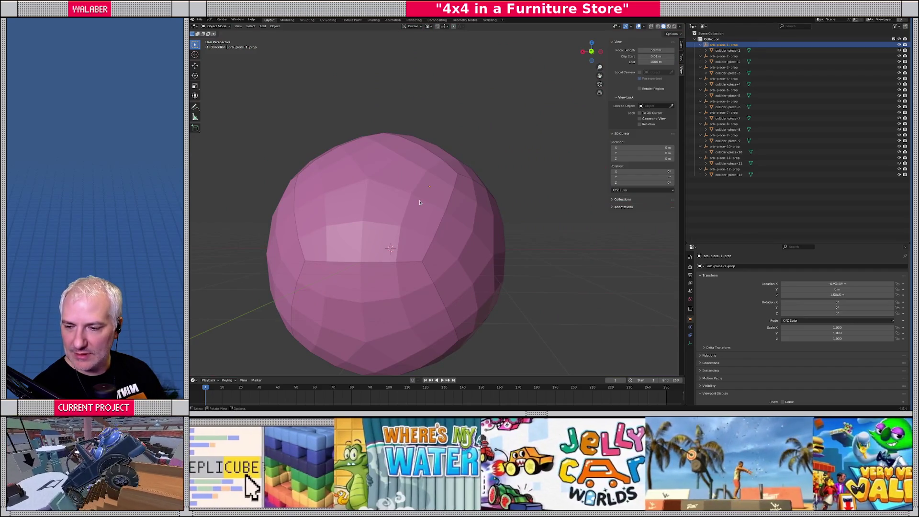
{"action": "scroll", "coordinate": [419, 203], "scroll_direction": "down", "scroll_amount": 3}
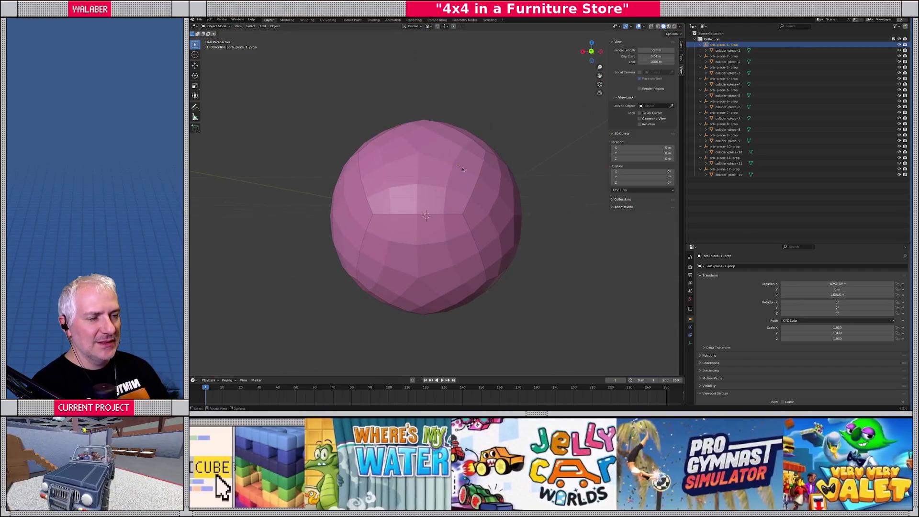
{"action": "left_click", "coordinate": [457, 167]}
{"action": "left_click", "coordinate": [723, 44]}
{"action": "mouse_move", "coordinate": [431, 182]}
{"action": "left_mouse_down"}
{"action": "mouse_move", "coordinate": [476, 179]}
{"action": "mouse_move", "coordinate": [451, 161]}
{"action": "left_mouse_up"}
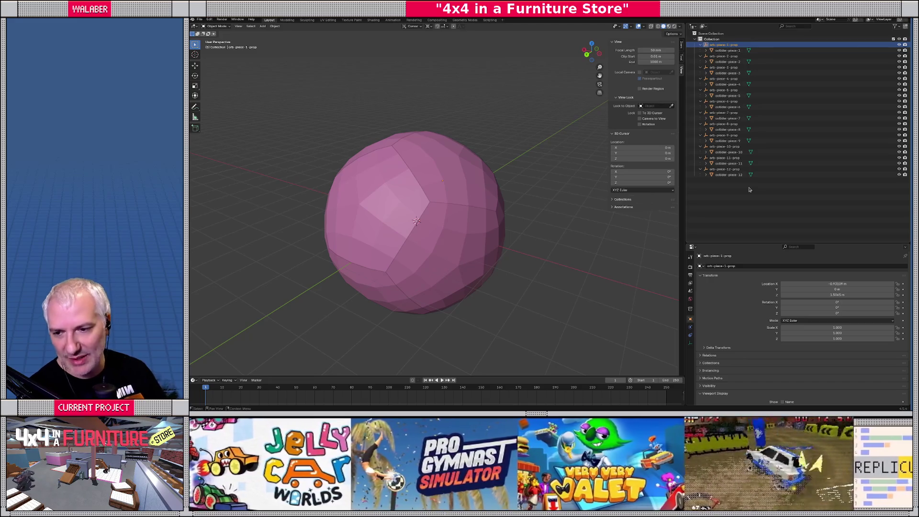
Hide nine collider pieces one by one to see inside the sphere.
{"action": "left_click", "coordinate": [455, 175]}
{"action": "key", "text": "h"}
{"action": "left_click", "coordinate": [378, 211]}
{"action": "key", "text": "h"}
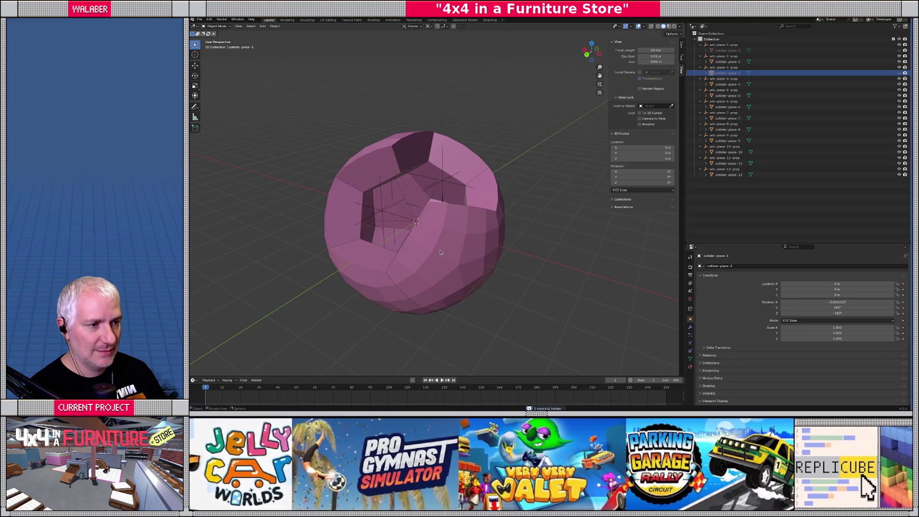
{"action": "left_click", "coordinate": [445, 268]}
{"action": "key", "text": "h"}
{"action": "left_click", "coordinate": [478, 246]}
{"action": "key", "text": "h"}
{"action": "left_click", "coordinate": [455, 287]}
{"action": "key", "text": "h"}
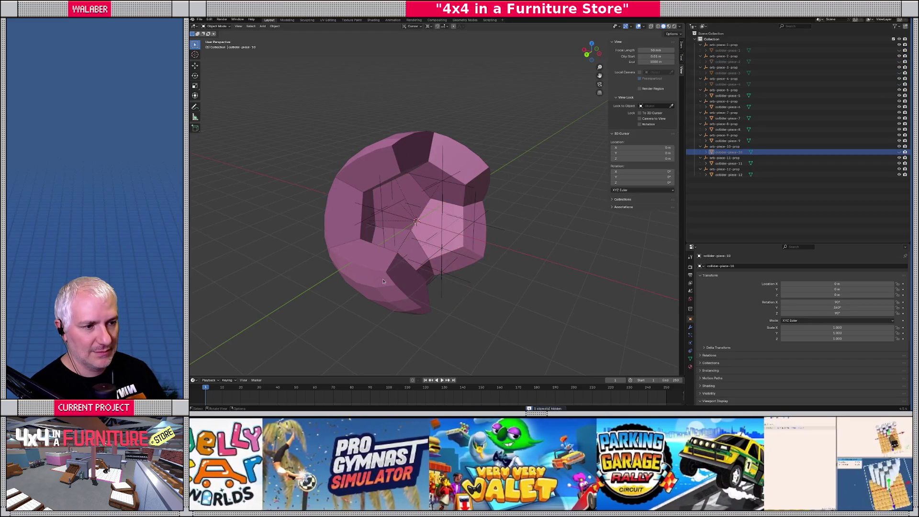
{"action": "left_click", "coordinate": [378, 283]}
{"action": "key", "text": "h"}
{"action": "left_click", "coordinate": [350, 221]}
{"action": "key", "text": "h"}
{"action": "left_click", "coordinate": [378, 169]}
{"action": "key", "text": "h"}
{"action": "left_click", "coordinate": [459, 165]}
{"action": "key", "text": "h"}
Inspect orb-piece-6-prop inside the sphere, then undo to restore the hidden pieces.
{"action": "left_click", "coordinate": [396, 230]}
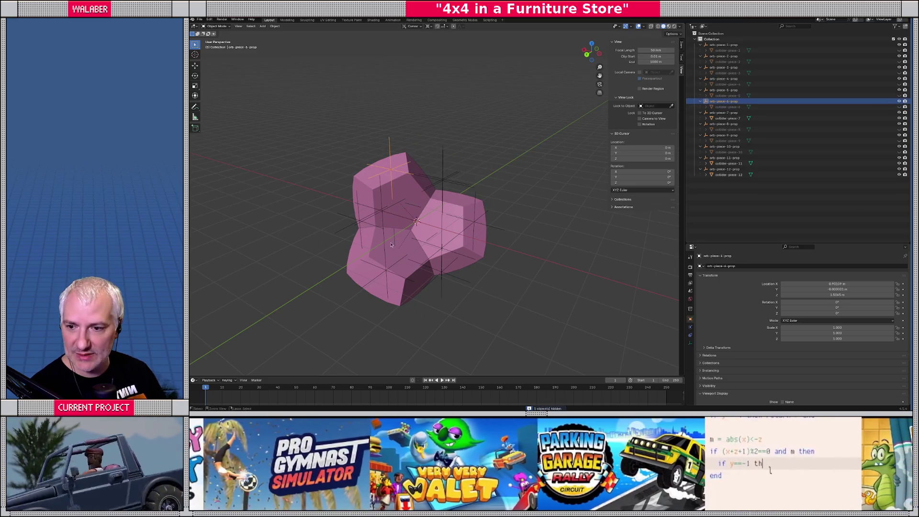
{"action": "left_click_drag", "start_coordinate": [404, 235], "coordinate": [484, 215]}
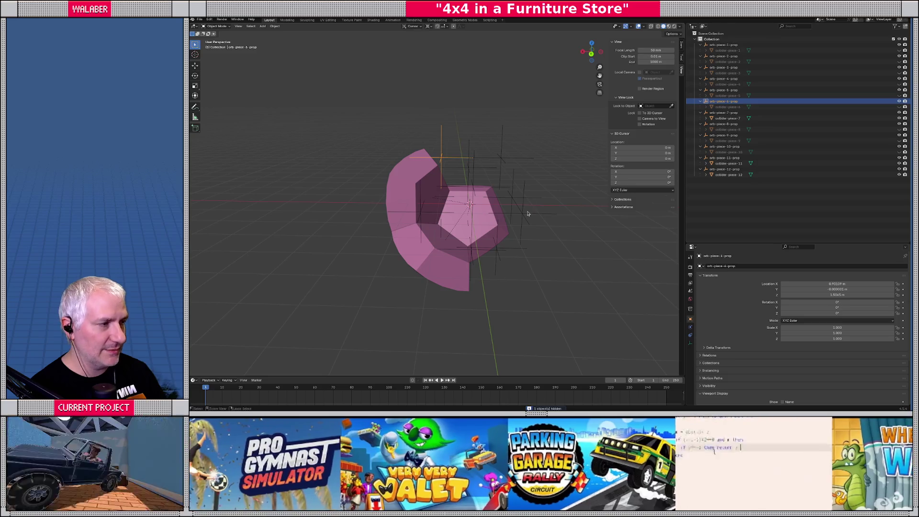
{"action": "key", "text": "ctrl+z"}
{"action": "key", "text": "ctrl+z"}
{"action": "key", "text": "ctrl+z"}
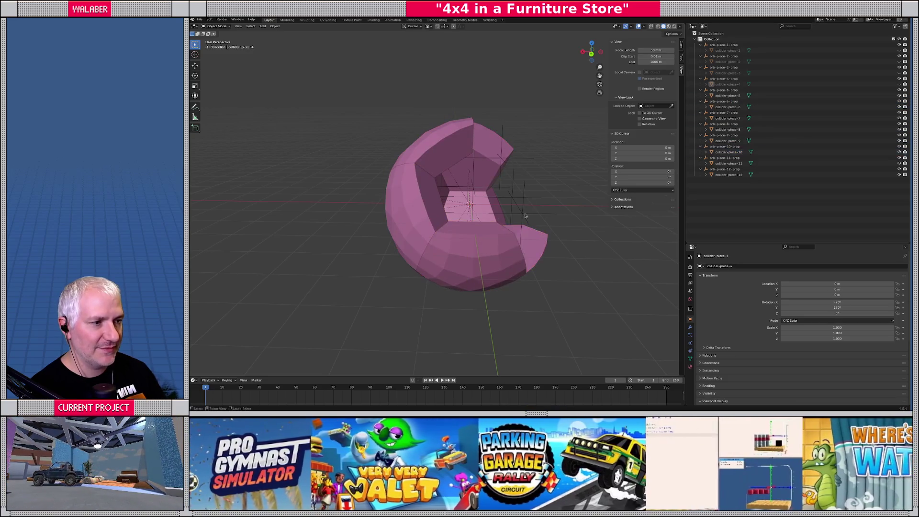
{"action": "key", "text": "ctrl+z"}
{"action": "key", "text": "ctrl+z"}
{"action": "key", "text": "ctrl+z"}
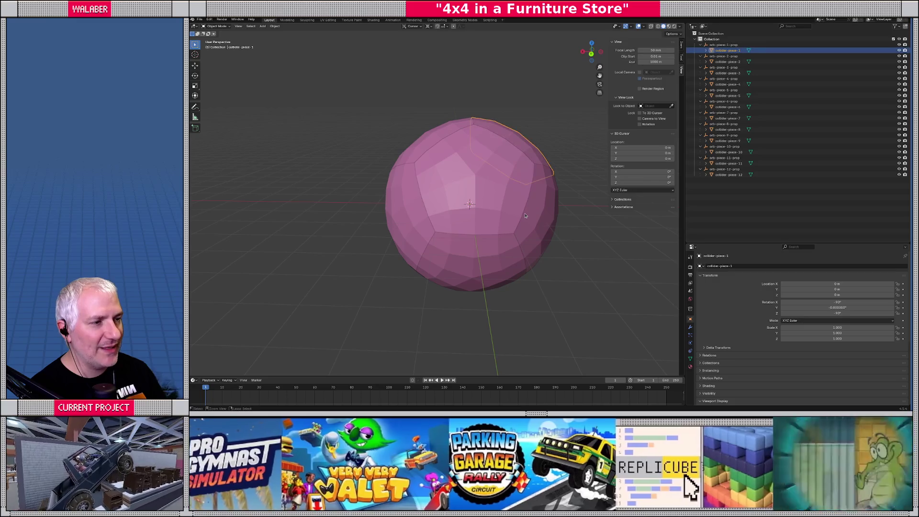
Select collider-piece-1 through 12 in the Outliner and drag them into Collection.
{"action": "left_click", "coordinate": [727, 61], "text": "ctrl"}
{"action": "left_click", "coordinate": [727, 73], "text": "ctrl"}
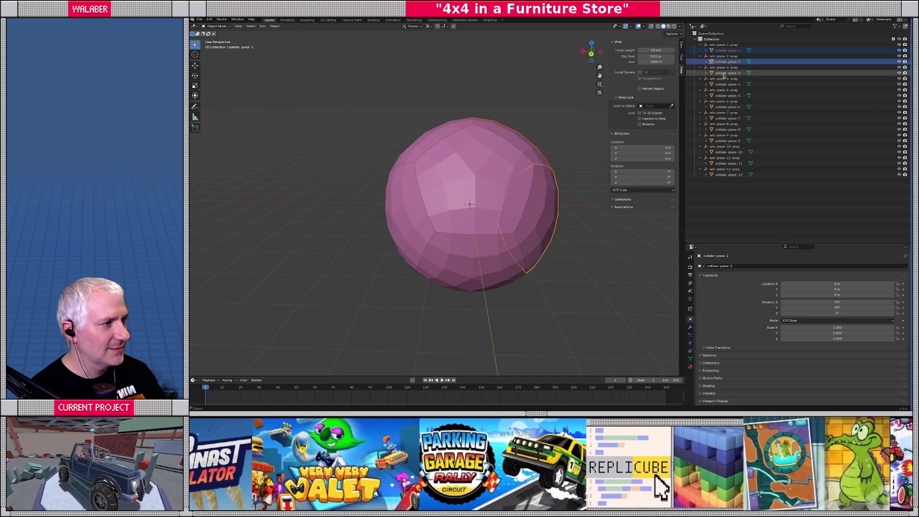
{"action": "left_click", "coordinate": [728, 84], "text": "ctrl"}
{"action": "left_click", "coordinate": [728, 95], "text": "ctrl"}
{"action": "left_click", "coordinate": [728, 107], "text": "ctrl"}
{"action": "left_click", "coordinate": [728, 118], "text": "ctrl"}
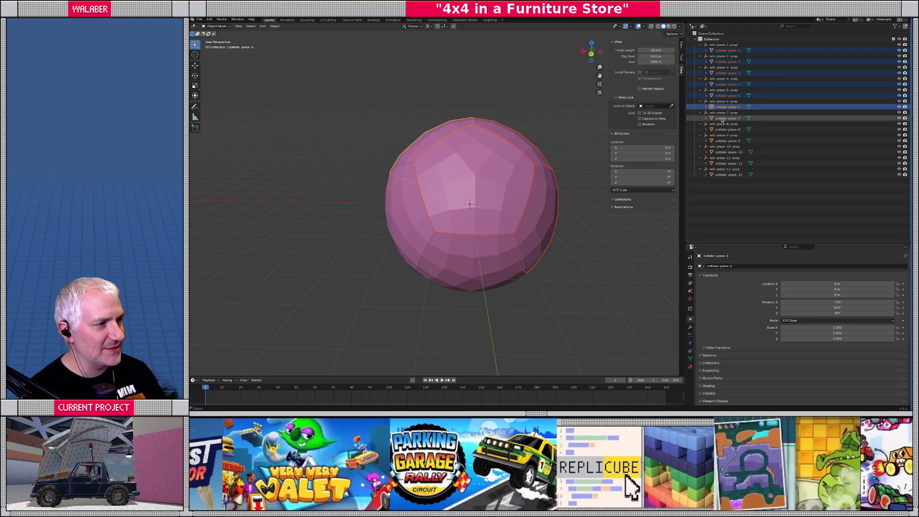
{"action": "left_click", "coordinate": [727, 129], "text": "ctrl"}
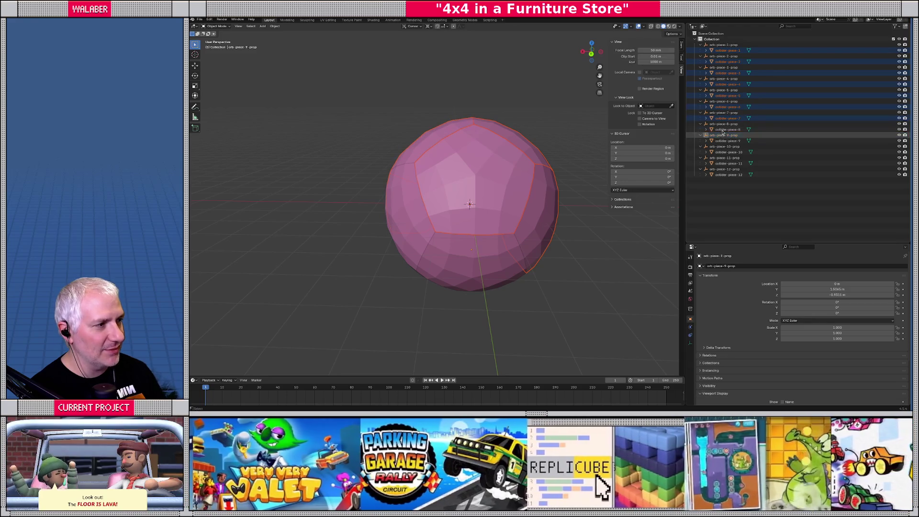
{"action": "key", "text": "shift+Down"}
{"action": "key", "text": "shift+Down"}
{"action": "key", "text": "shift+Down"}
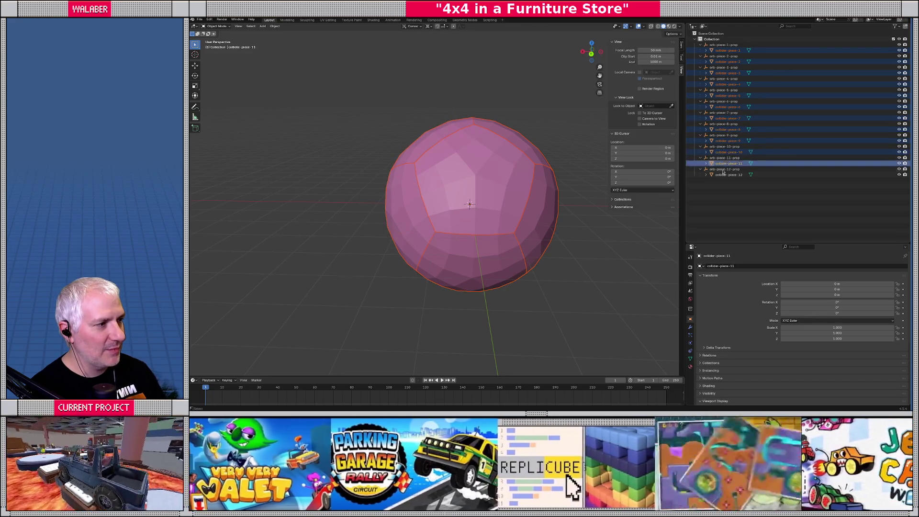
{"action": "left_click_drag", "start_coordinate": [720, 139], "coordinate": [712, 39]}
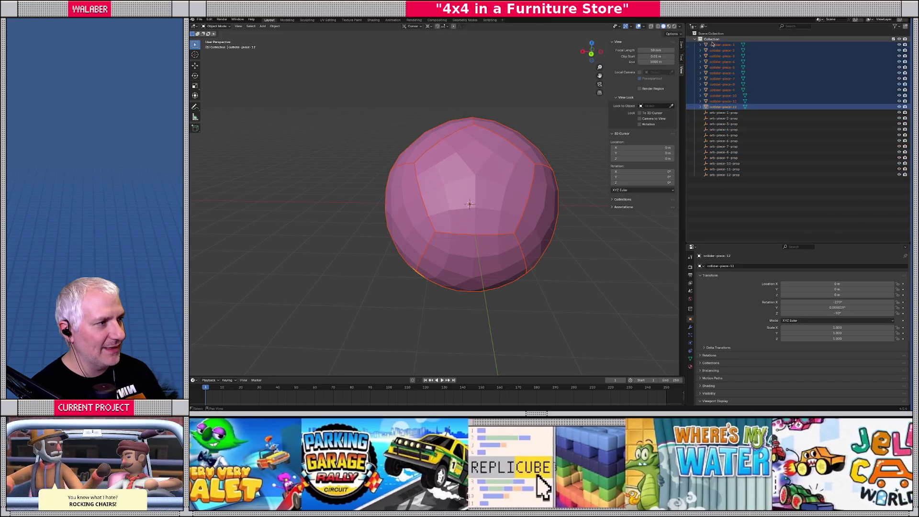
Select the twelve orb-piece props and set up a right-side wireframe view of the orb.
{"action": "left_click", "coordinate": [720, 113]}
{"action": "left_click", "coordinate": [725, 175], "text": "shift"}
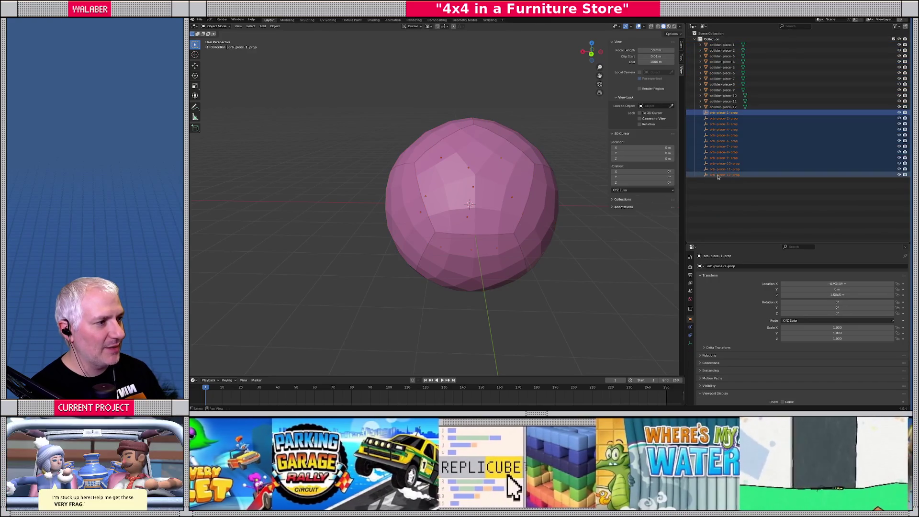
{"action": "key", "text": "KP_1"}
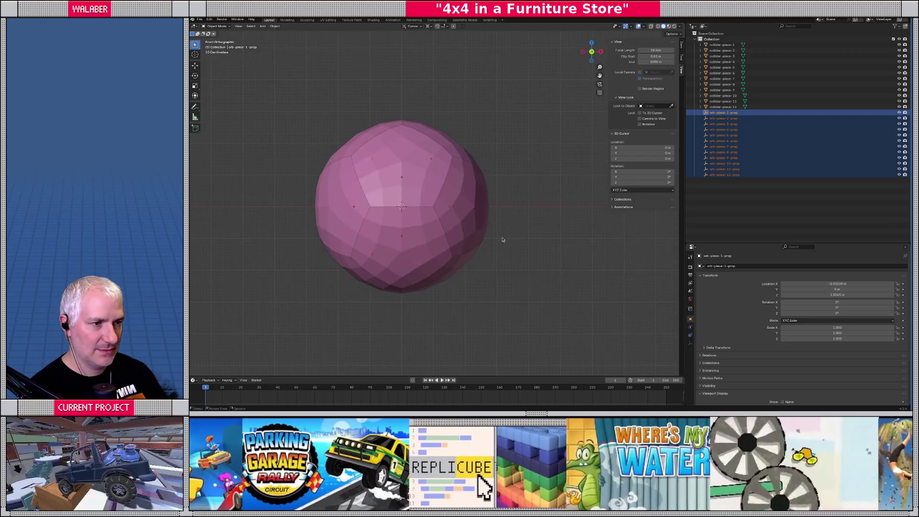
{"action": "key", "text": "s"}
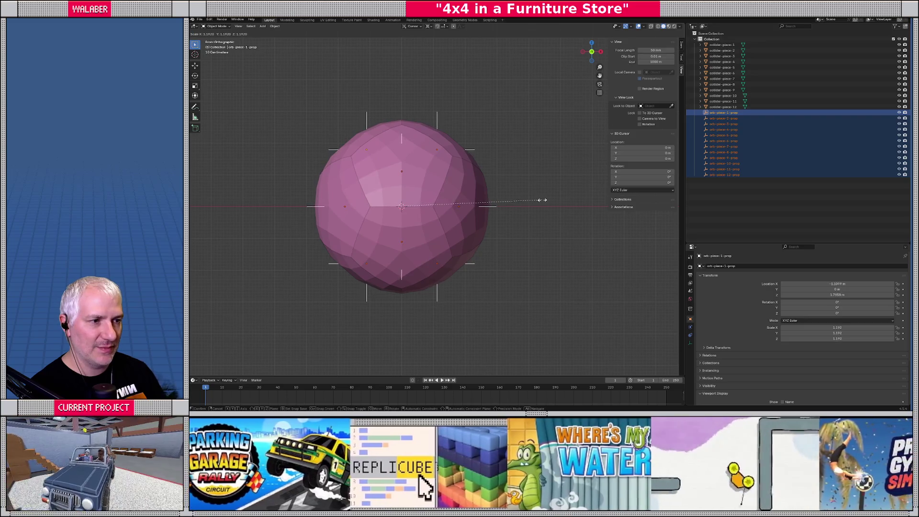
{"action": "key", "text": "Escape"}
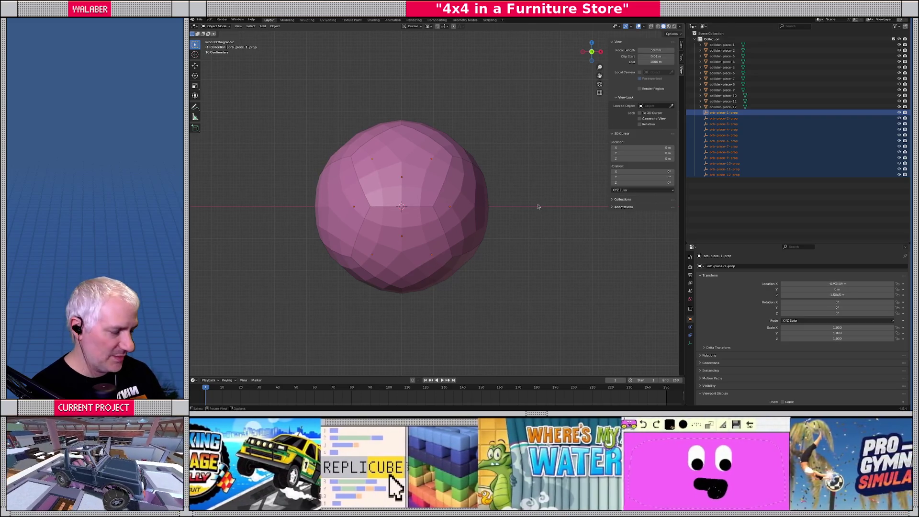
{"action": "key", "text": "KP_3"}
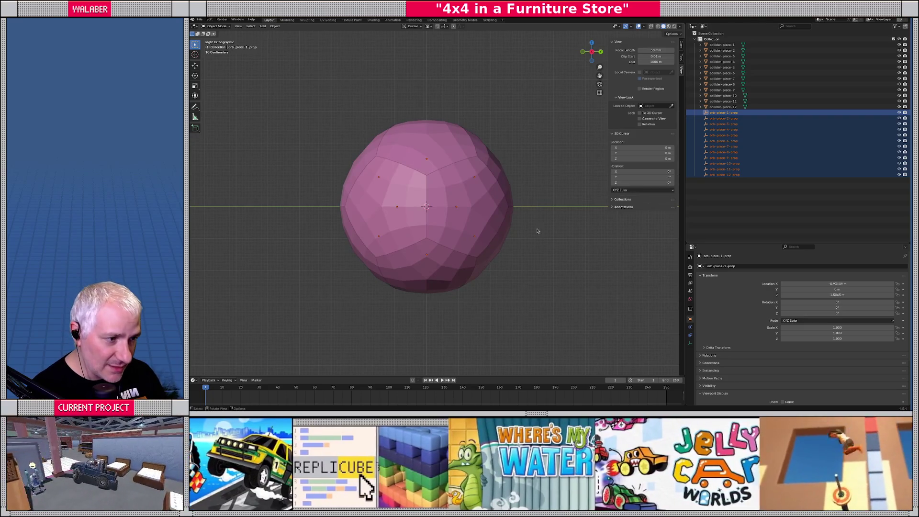
{"action": "key", "text": "shift+z"}
{"action": "key", "text": "shift+z"}
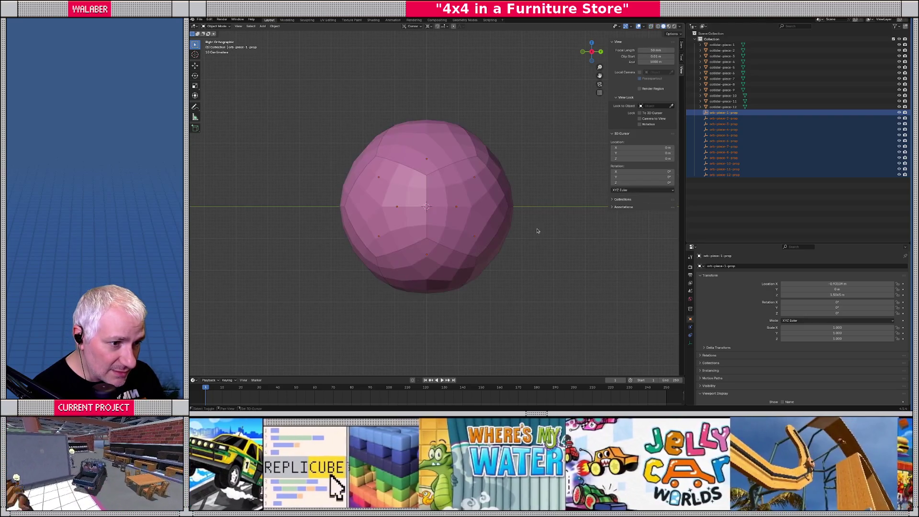
{"action": "mouse_move", "coordinate": [513, 225]}
{"action": "left_mouse_down"}
{"action": "mouse_move", "coordinate": [549, 231]}
{"action": "mouse_move", "coordinate": [556, 251]}
{"action": "mouse_move", "coordinate": [517, 197]}
{"action": "left_mouse_up"}
{"action": "key", "text": "KP_3"}
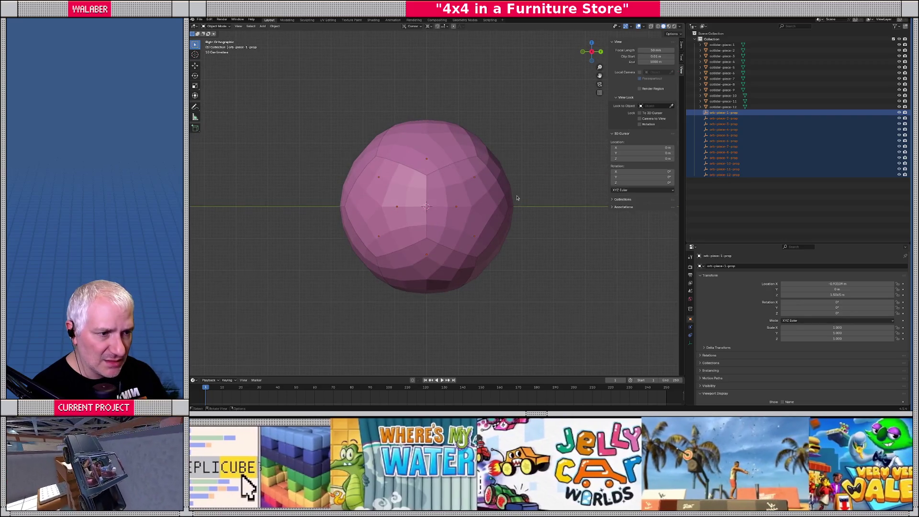
{"action": "key", "text": "shift+z"}
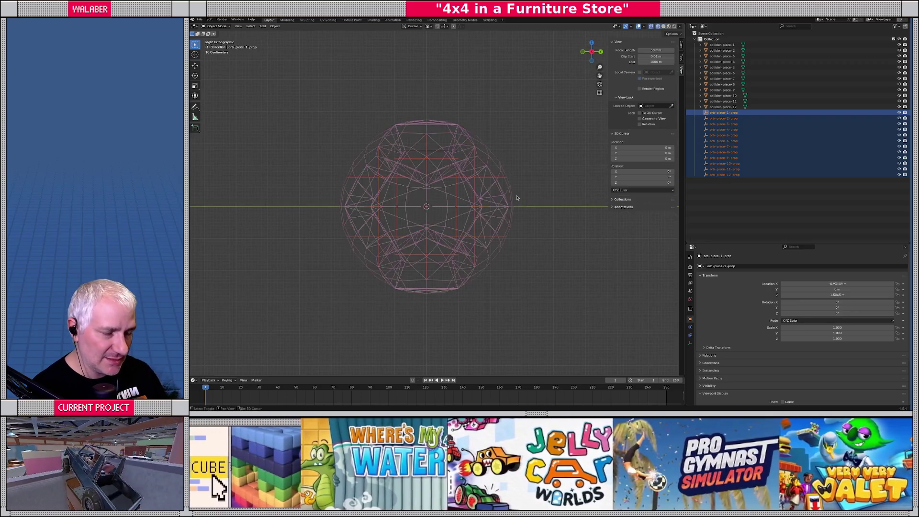
Scale the orb-piece props up by about 1.415, then down by 0.95.
{"action": "key", "text": "s"}
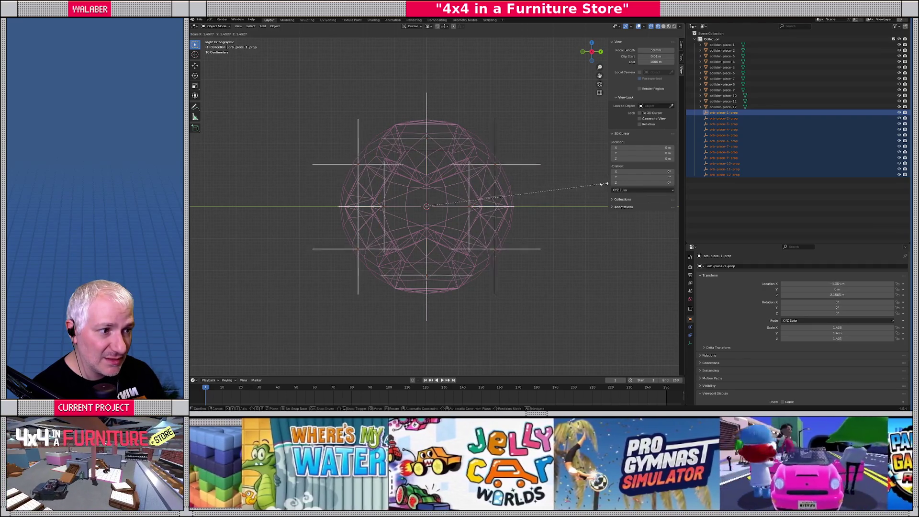
{"action": "left_click", "coordinate": [588, 185]}
{"action": "left_click_drag", "start_coordinate": [587, 186], "coordinate": [485, 189]}
{"action": "key", "text": "shift+z"}
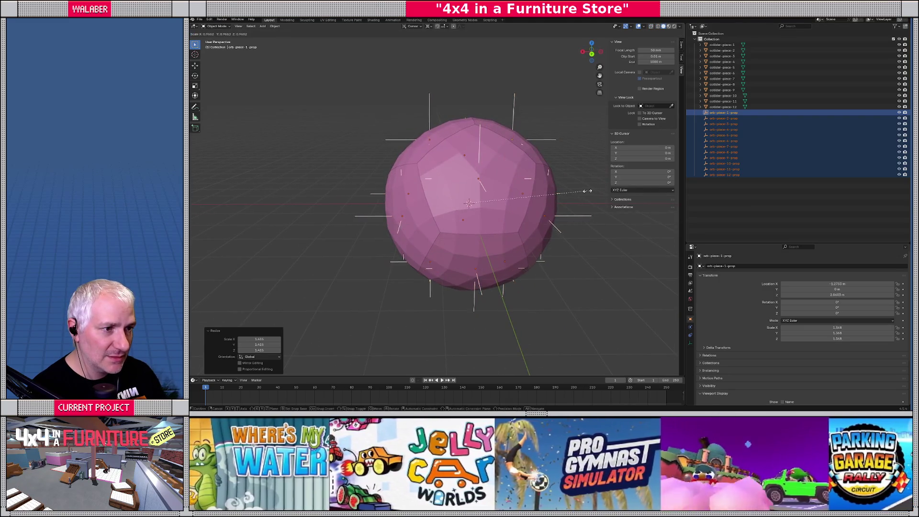
{"action": "left_click", "coordinate": [572, 194]}
{"action": "mouse_move", "coordinate": [572, 194]}
{"action": "left_mouse_down"}
{"action": "mouse_move", "coordinate": [544, 181]}
{"action": "mouse_move", "coordinate": [616, 164]}
{"action": "mouse_move", "coordinate": [631, 145]}
{"action": "mouse_move", "coordinate": [589, 182]}
{"action": "mouse_move", "coordinate": [555, 193]}
{"action": "left_mouse_up"}
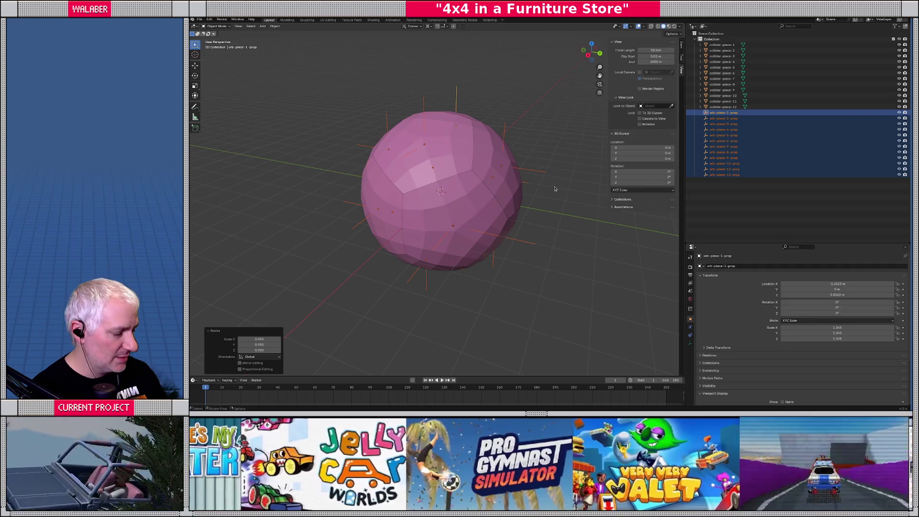
{"action": "key", "text": "KP_1"}
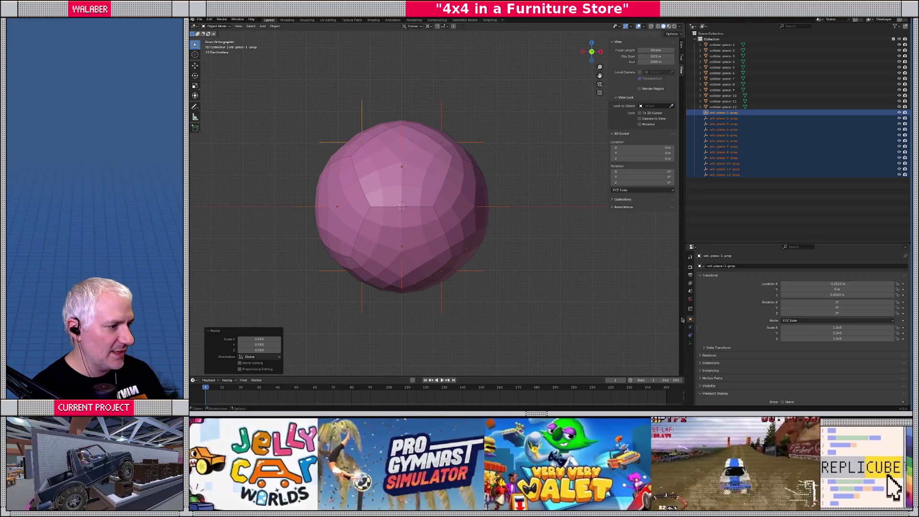
Apply the props' scale so it reads 1.000.
{"action": "left_click", "coordinate": [275, 26]}
{"action": "mouse_move", "coordinate": [286, 57]}
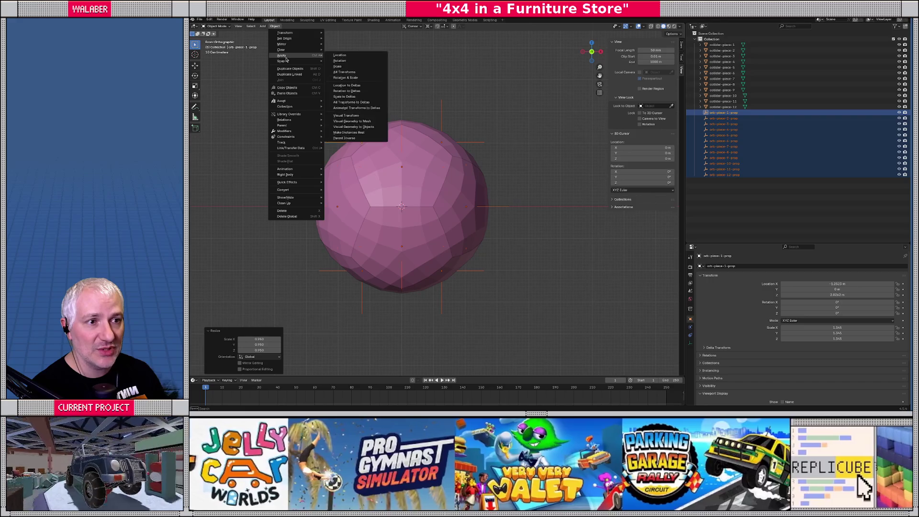
{"action": "left_click", "coordinate": [337, 67]}
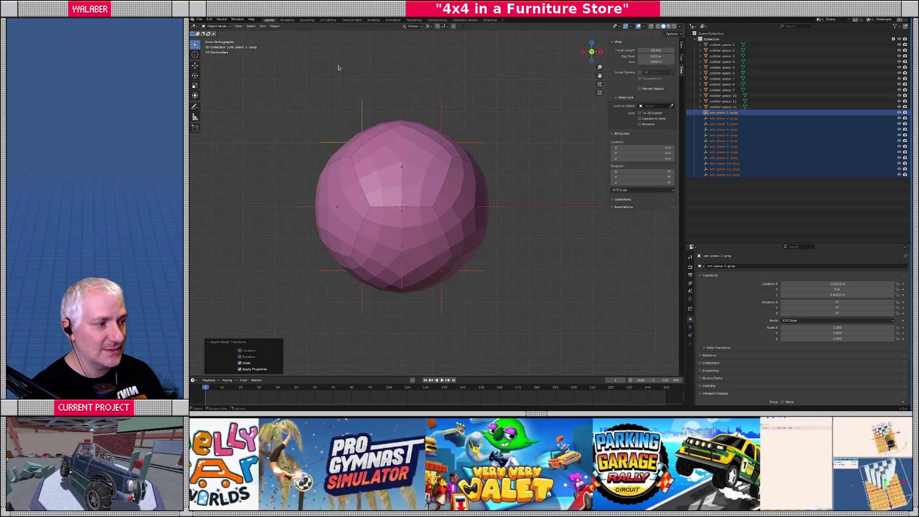
{"action": "left_click_drag", "start_coordinate": [511, 204], "coordinate": [485, 221]}
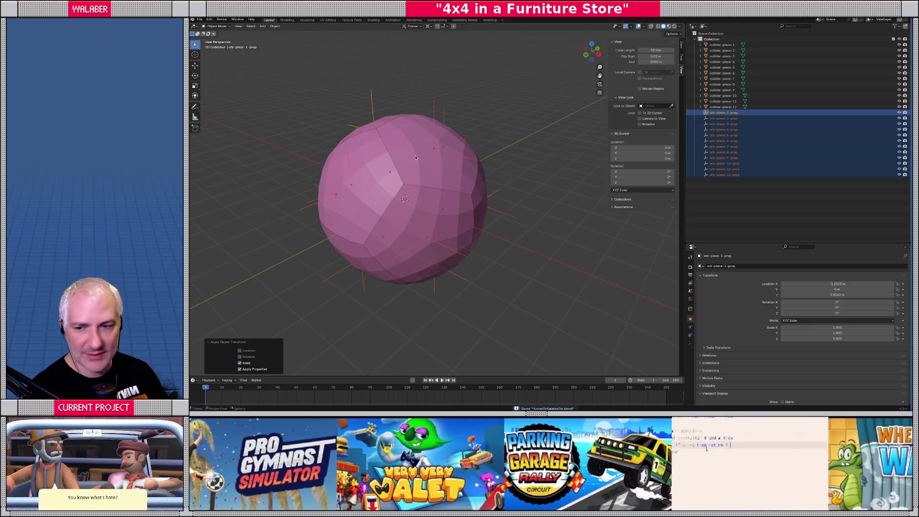
Parent collider-piece-1 through 5 under their matching orb-piece props, undoing one wrong drop.
{"action": "key", "text": "alt+a"}
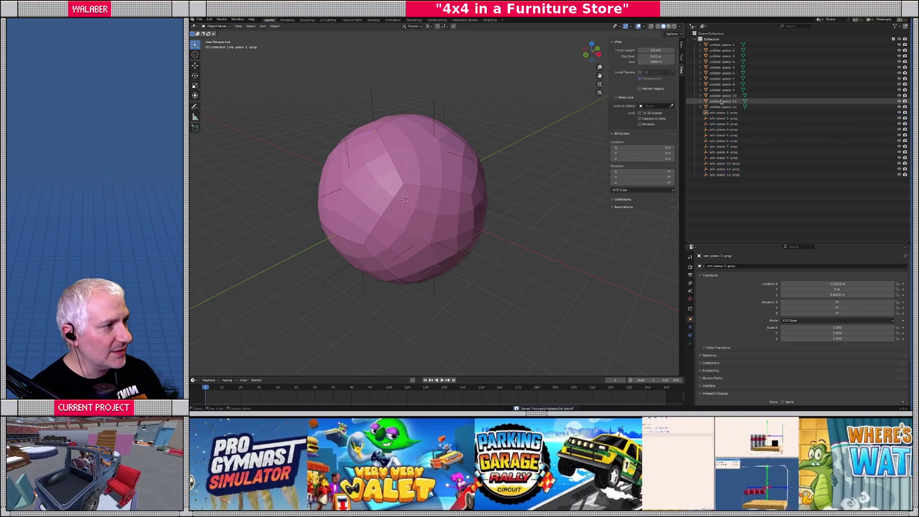
{"action": "mouse_move", "coordinate": [717, 116]}
{"action": "left_mouse_down"}
{"action": "mouse_move", "coordinate": [718, 44]}
{"action": "mouse_move", "coordinate": [718, 108]}
{"action": "left_mouse_up"}
{"action": "key", "text": "ctrl+z"}
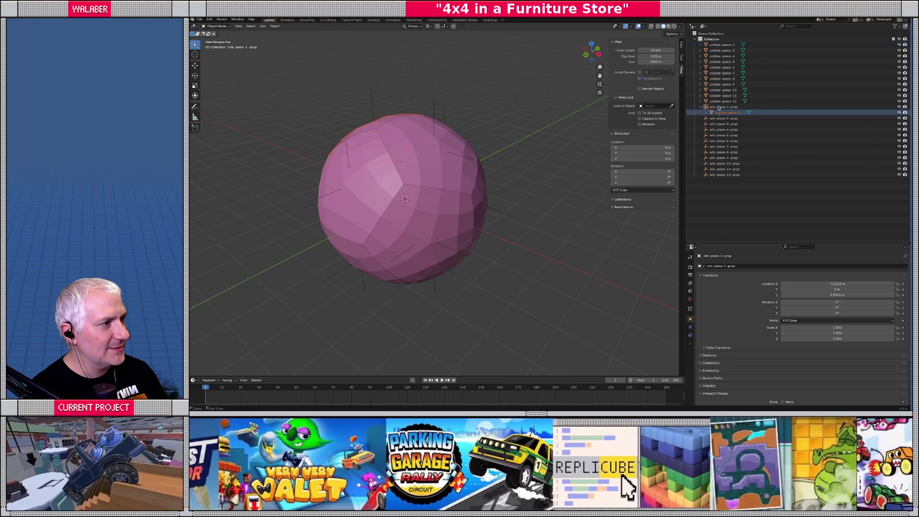
{"action": "left_click_drag", "start_coordinate": [722, 44], "coordinate": [721, 119]}
{"action": "mouse_move", "coordinate": [722, 45]}
{"action": "left_mouse_down"}
{"action": "mouse_move", "coordinate": [723, 124]}
{"action": "mouse_move", "coordinate": [723, 57]}
{"action": "mouse_move", "coordinate": [724, 70]}
{"action": "left_mouse_up"}
{"action": "left_click_drag", "start_coordinate": [728, 127], "coordinate": [728, 128]}
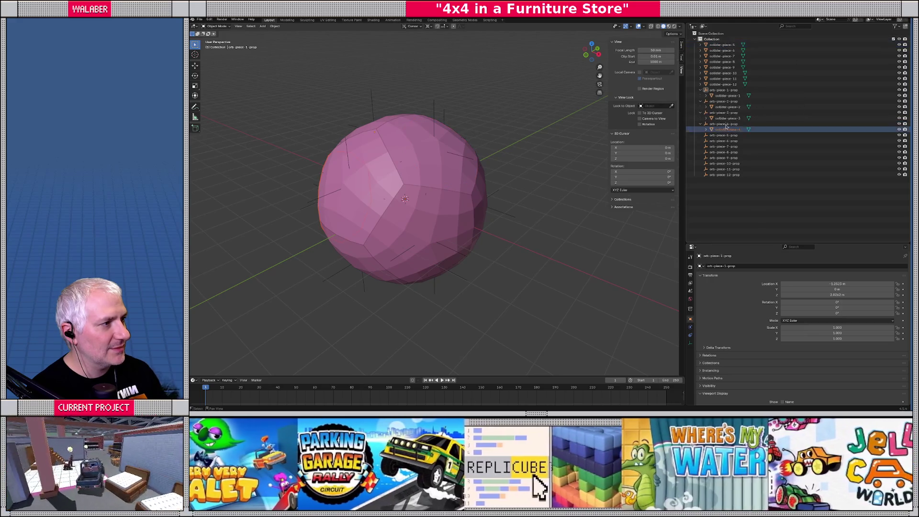
{"action": "left_click_drag", "start_coordinate": [722, 45], "coordinate": [722, 135]}
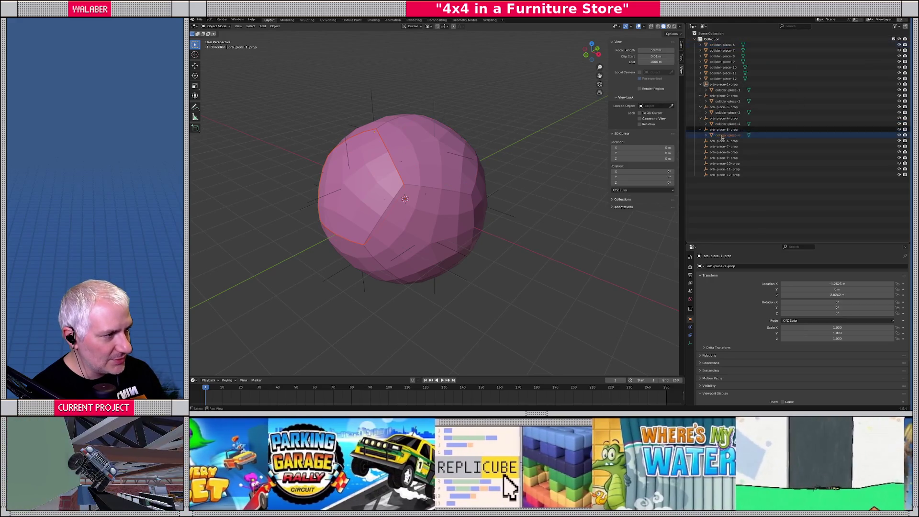
{"action": "left_click_drag", "start_coordinate": [722, 44], "coordinate": [722, 139]}
Parent collider-piece-7, 8, 9 and 10 under their matching orb-piece props.
{"action": "left_click_drag", "start_coordinate": [720, 45], "coordinate": [722, 146]}
{"action": "left_click_drag", "start_coordinate": [721, 45], "coordinate": [722, 152]}
{"action": "left_click_drag", "start_coordinate": [722, 45], "coordinate": [726, 159]}
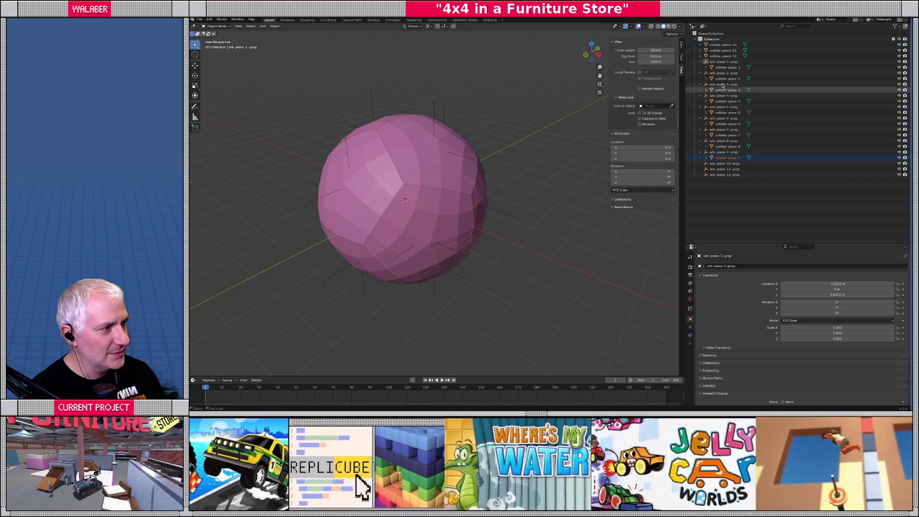
{"action": "left_click_drag", "start_coordinate": [722, 45], "coordinate": [721, 164]}
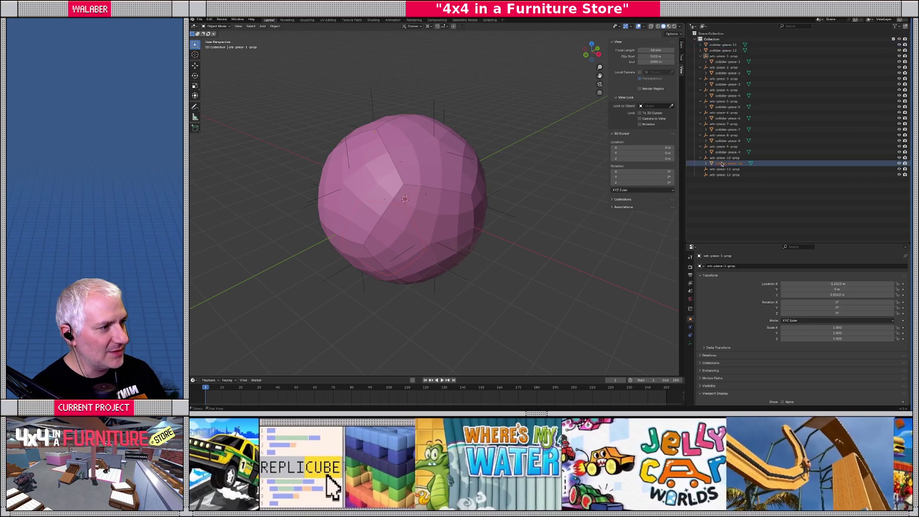
{"action": "left_click_drag", "start_coordinate": [722, 45], "coordinate": [725, 175]}
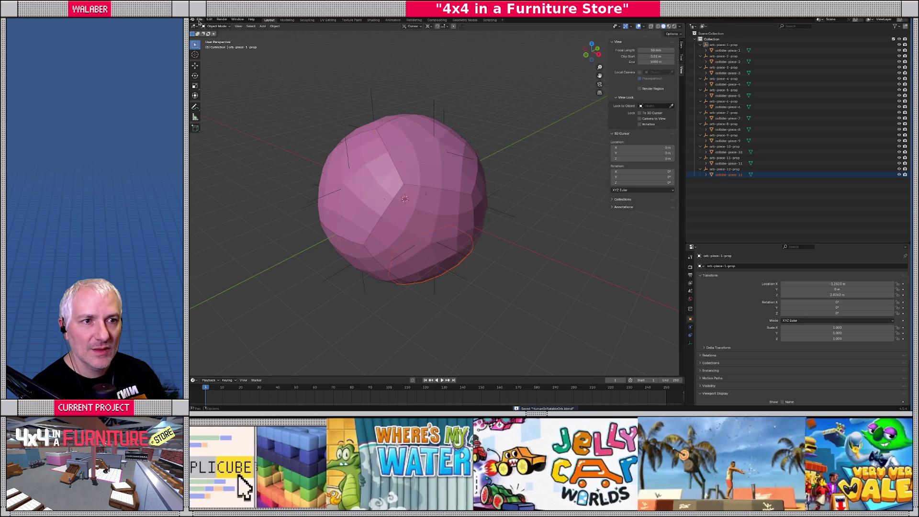
Export the orb as glTF 2.0 to HumanInflatableOrb.glb and switch to Godot.
{"action": "left_click", "coordinate": [199, 20]}
{"action": "mouse_move", "coordinate": [225, 105]}
{"action": "left_click", "coordinate": [285, 160]}
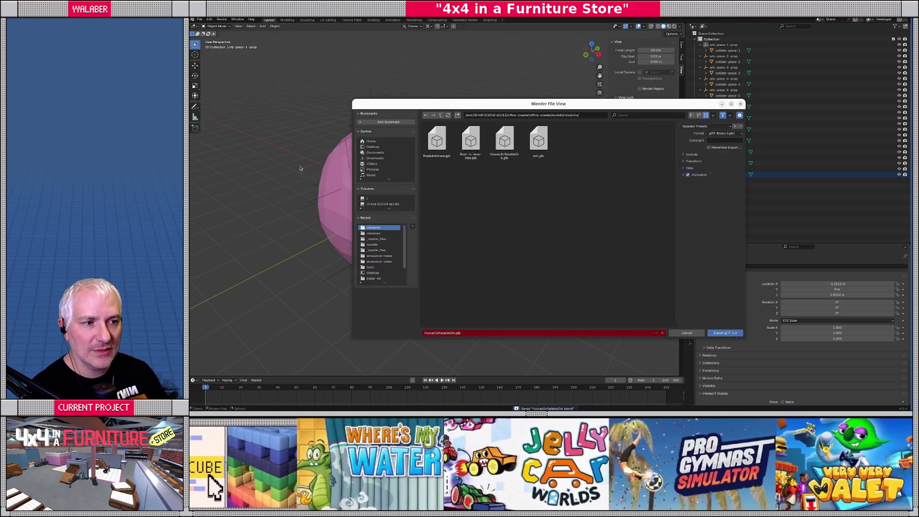
{"action": "left_click", "coordinate": [728, 334]}
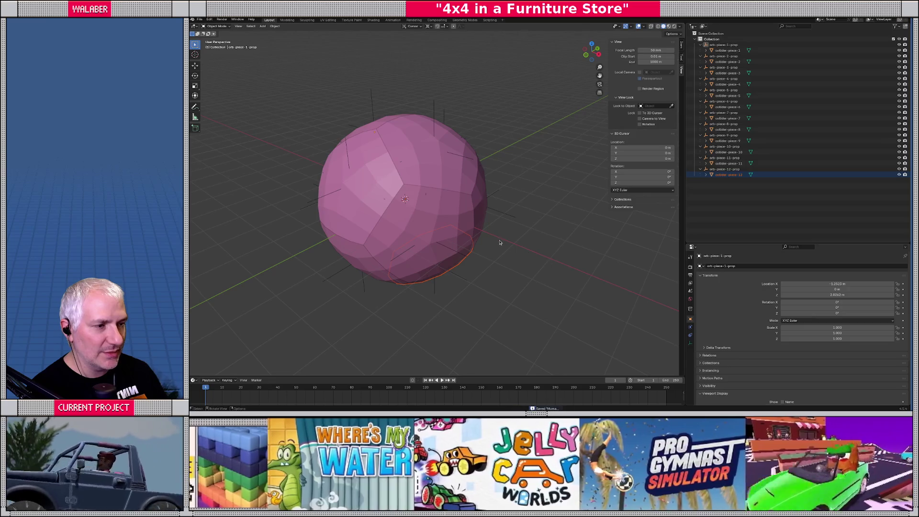
{"action": "key", "text": "alt+Tab"}
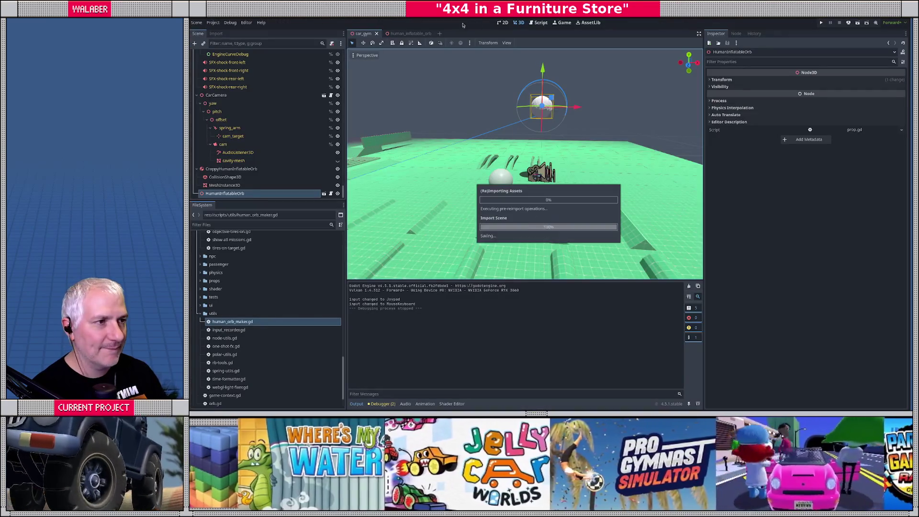
Open the human_inflatable_orb scene and its orb maker script.
{"action": "left_click", "coordinate": [410, 34]}
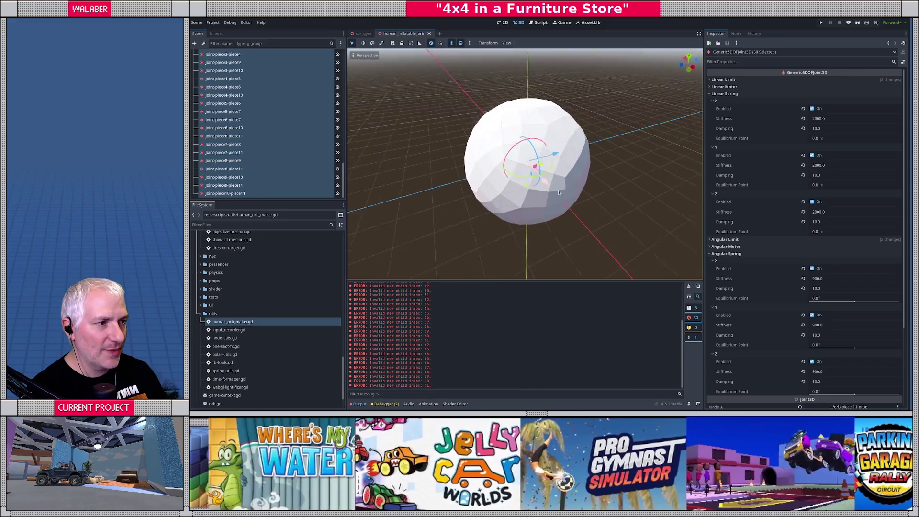
{"action": "scroll", "coordinate": [257, 149], "scroll_direction": "up", "scroll_amount": 5}
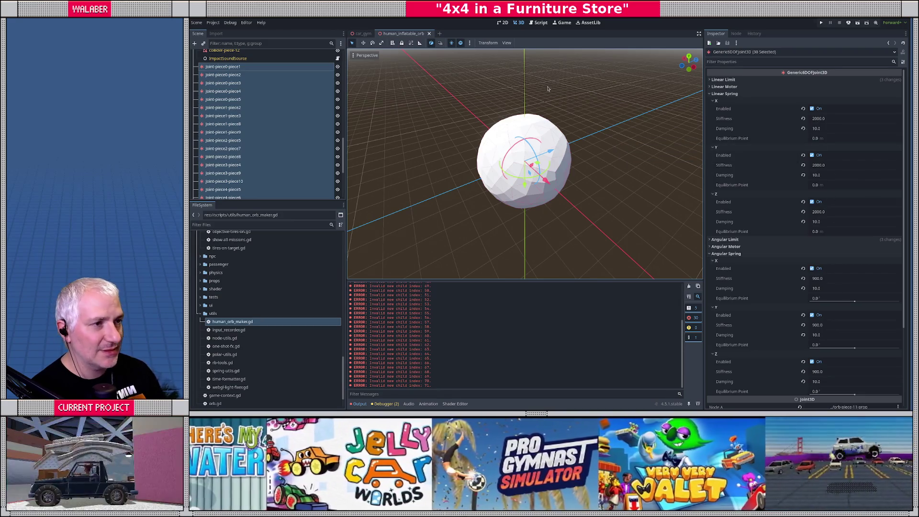
{"action": "left_click", "coordinate": [541, 23]}
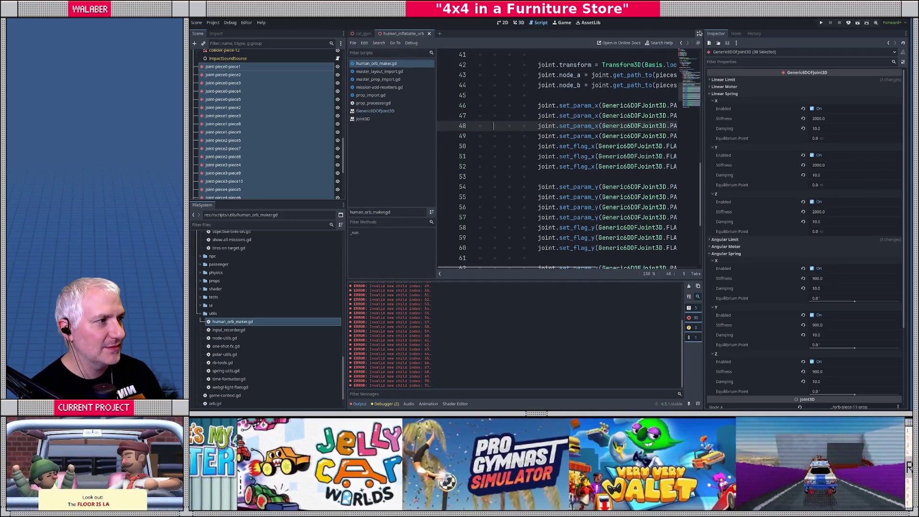
{"action": "left_click", "coordinate": [699, 34]}
{"action": "scroll", "coordinate": [570, 136], "scroll_direction": "up", "scroll_amount": 12}
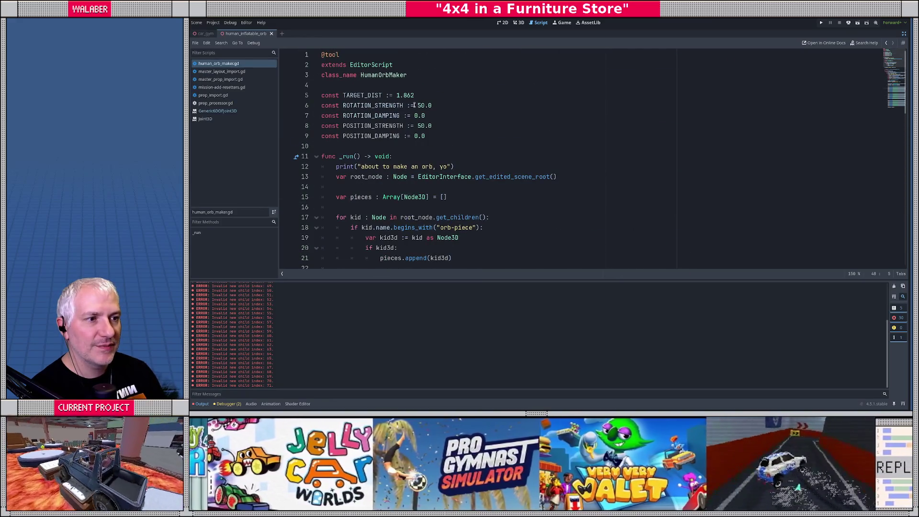
Set POSITION_STRENGTH 2000.0, ROTATION_STRENGTH 900.0, ROTATION_DAMPING 10.0 and POSITION_DAMPING 20.0.
{"action": "left_click", "coordinate": [417, 126]}
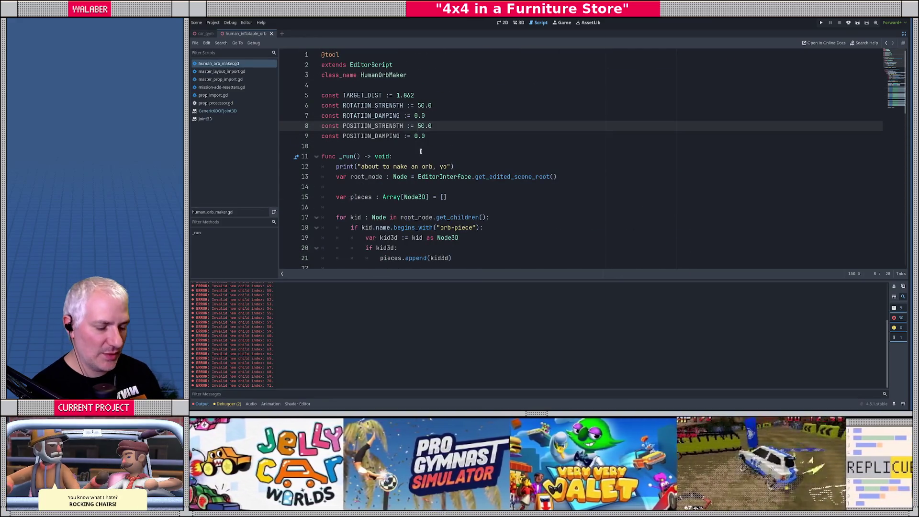
{"action": "type", "text": "20."}
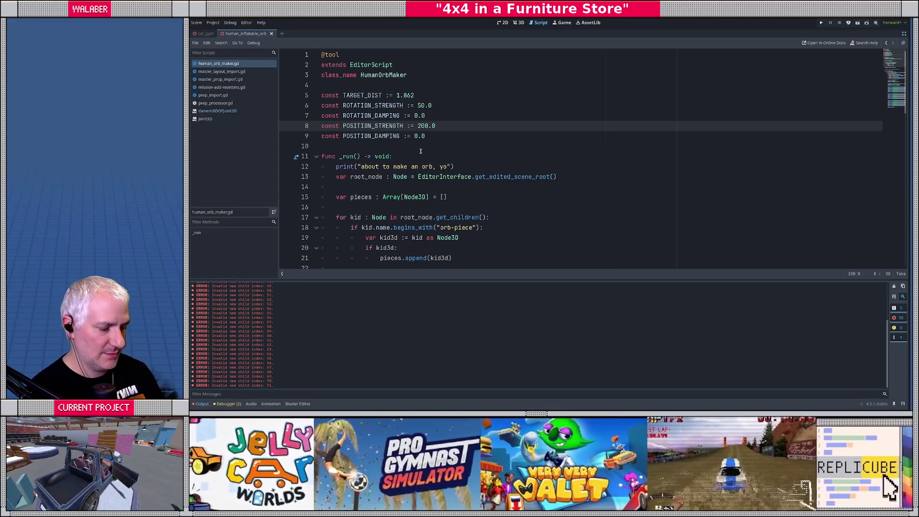
{"action": "type", "text": "0"}
{"action": "key", "text": "Down"}
{"action": "type", "text": "2"}
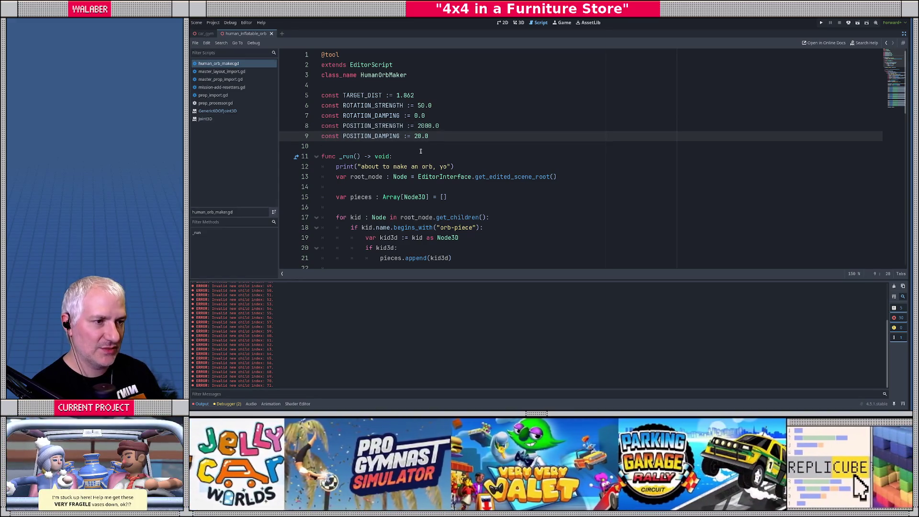
{"action": "key", "text": "Up"}
{"action": "key", "text": "Up"}
{"action": "key", "text": "Up"}
{"action": "key", "text": "Delete"}
{"action": "type", "text": "90"}
{"action": "key", "text": "Down"}
{"action": "key", "text": "Left"}
{"action": "key", "text": "Left"}
{"action": "type", "text": "1"}
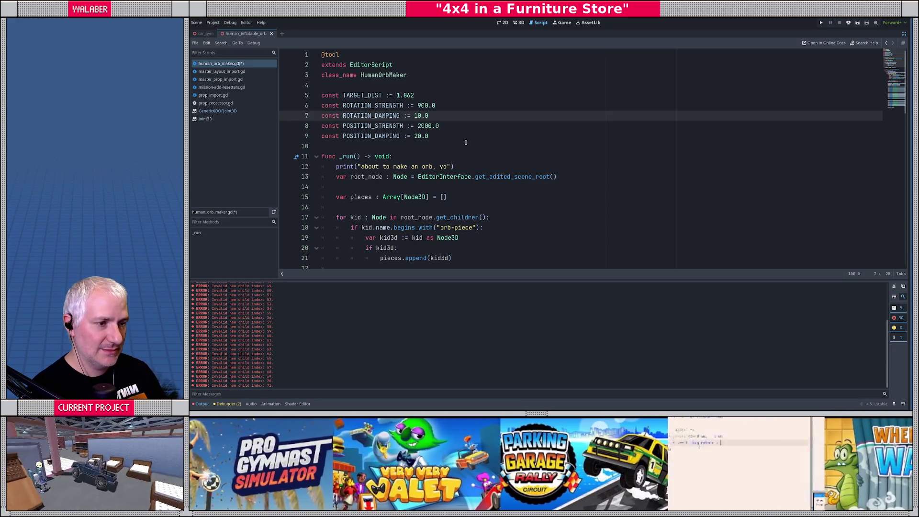
Save human_orb_maker.gd and bring back the scene, file and inspector panels.
{"action": "key", "text": "ctrl+s"}
{"action": "left_click", "coordinate": [904, 34]}
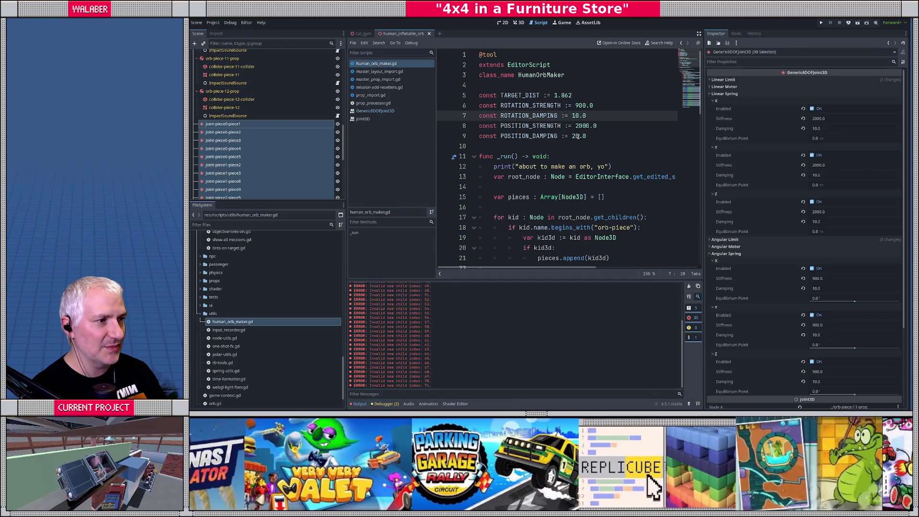
{"action": "left_click", "coordinate": [601, 138]}
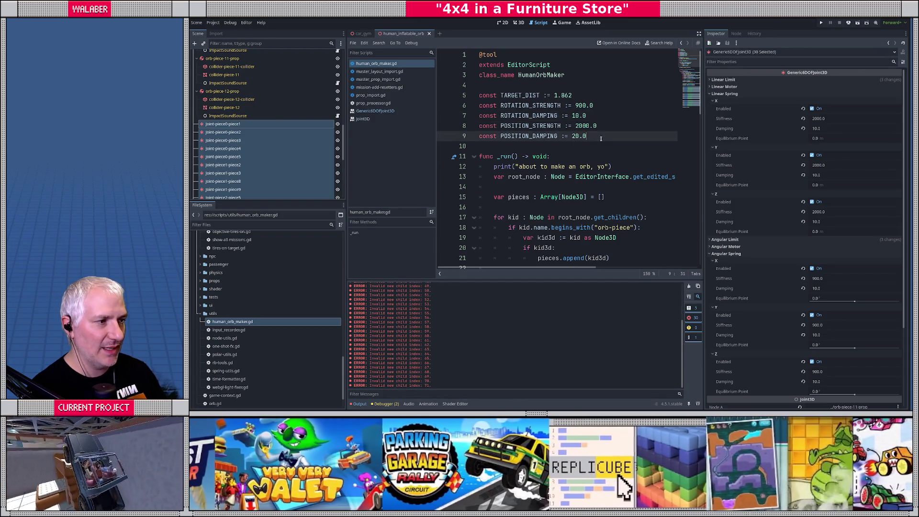
Add a line after line 51 setting the X axis FLAG_ENABLE_LINEAR_SPRING to true.
{"action": "left_click", "coordinate": [699, 34]}
{"action": "scroll", "coordinate": [455, 158], "scroll_direction": "down", "scroll_amount": 10}
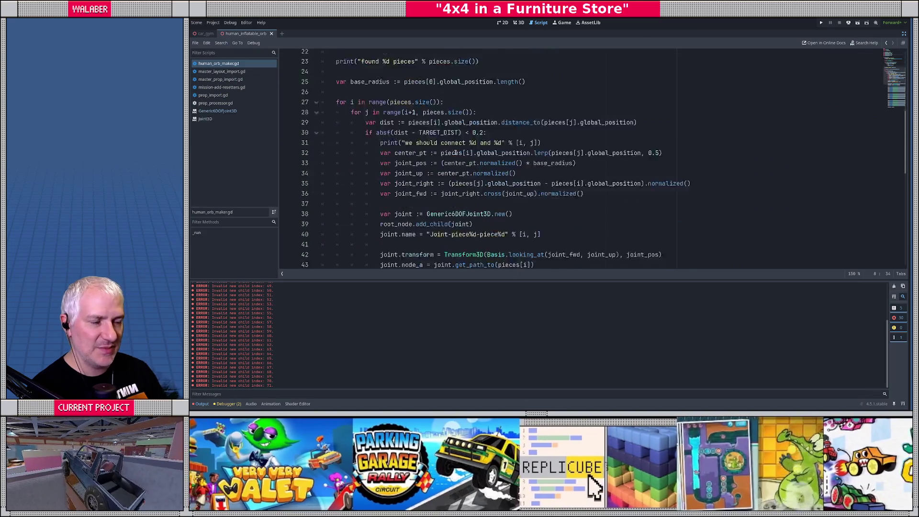
{"action": "scroll", "coordinate": [443, 177], "scroll_direction": "down", "scroll_amount": 1}
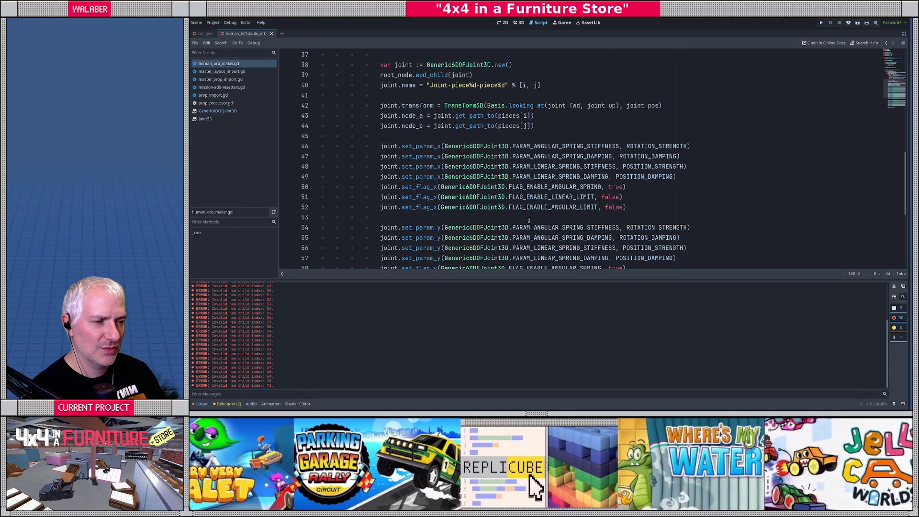
{"action": "left_click", "coordinate": [637, 200]}
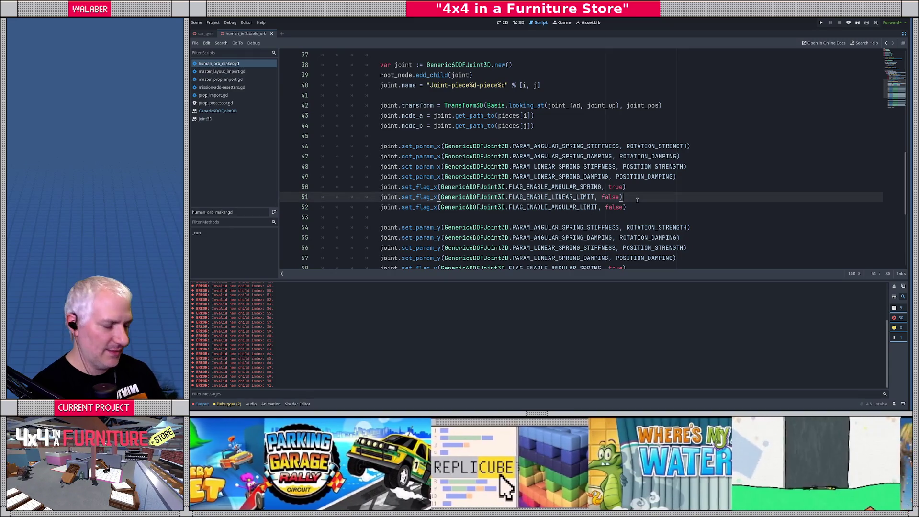
{"action": "key", "text": "ctrl+shift+d"}
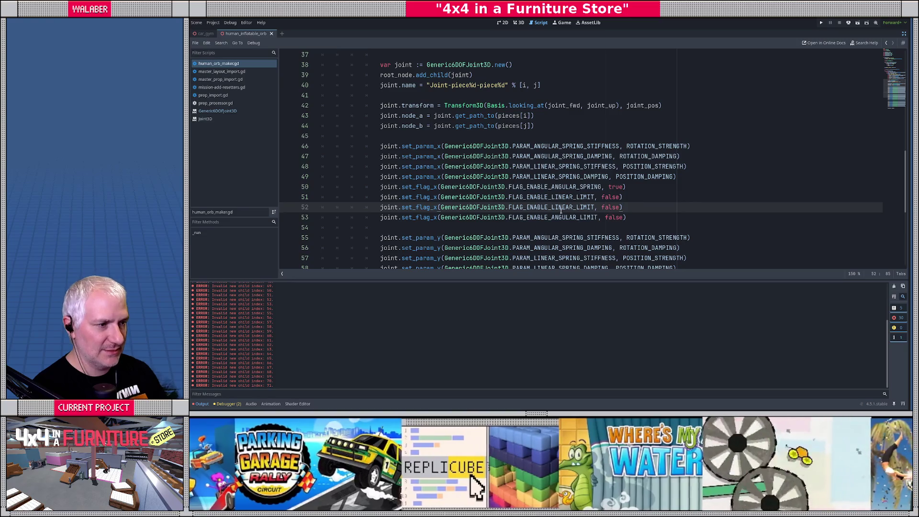
{"action": "double_click", "coordinate": [553, 207]}
{"action": "type", "text": "FLAG_EN"}
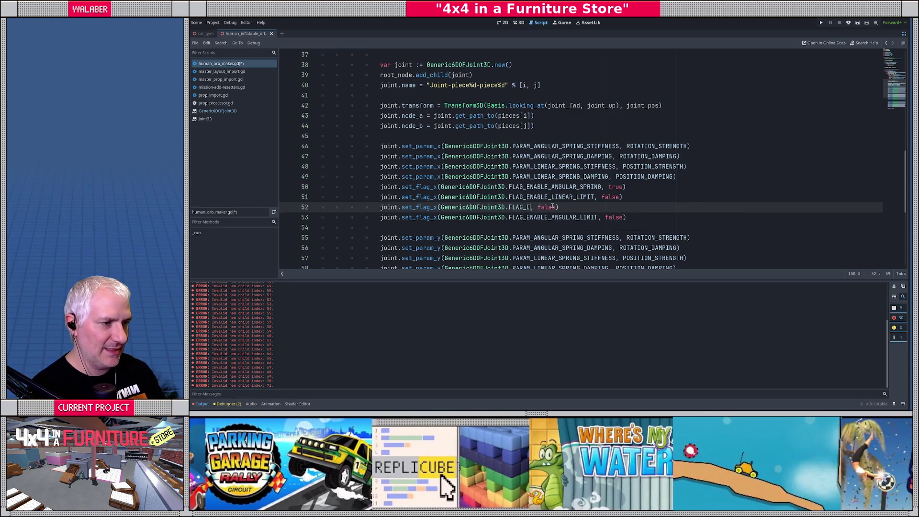
{"action": "key", "text": "Down"}
{"action": "key", "text": "Down"}
{"action": "key", "text": "Down"}
{"action": "key", "text": "Return"}
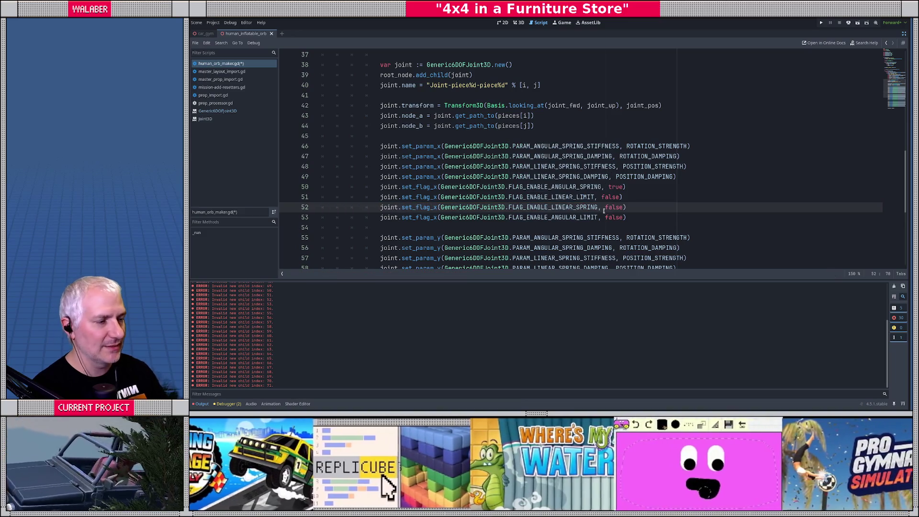
{"action": "double_click", "coordinate": [613, 206]}
{"action": "type", "text": "true"}
Copy the linear spring line into the y-axis and z-axis flag blocks.
{"action": "key", "text": "End"}
{"action": "key", "text": "shift+Home"}
{"action": "key", "text": "ctrl+c"}
{"action": "scroll", "coordinate": [612, 206], "scroll_direction": "down", "scroll_amount": 2}
{"action": "left_click", "coordinate": [640, 229]}
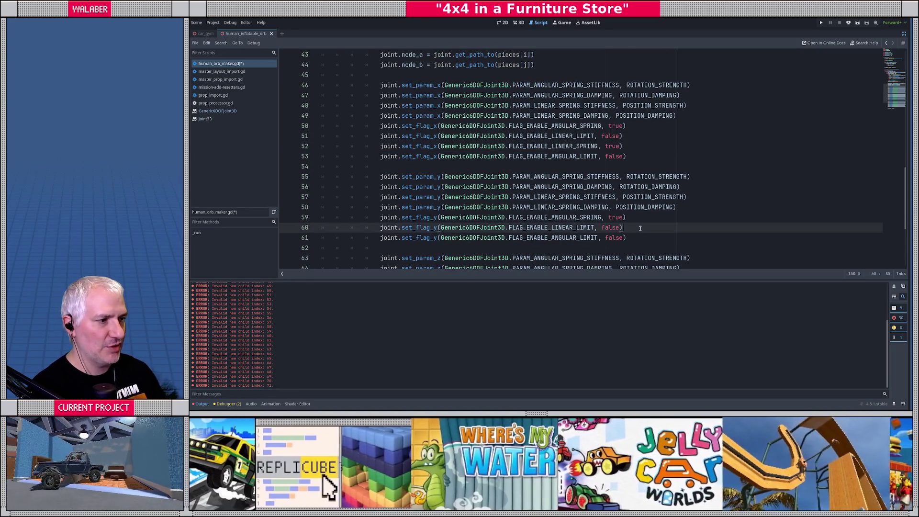
{"action": "key", "text": "Down"}
{"action": "key", "text": "End"}
{"action": "key", "text": "shift+Home"}
{"action": "key", "text": "ctrl+v"}
{"action": "scroll", "coordinate": [640, 229], "scroll_direction": "down", "scroll_amount": 3}
{"action": "left_click", "coordinate": [642, 230]}
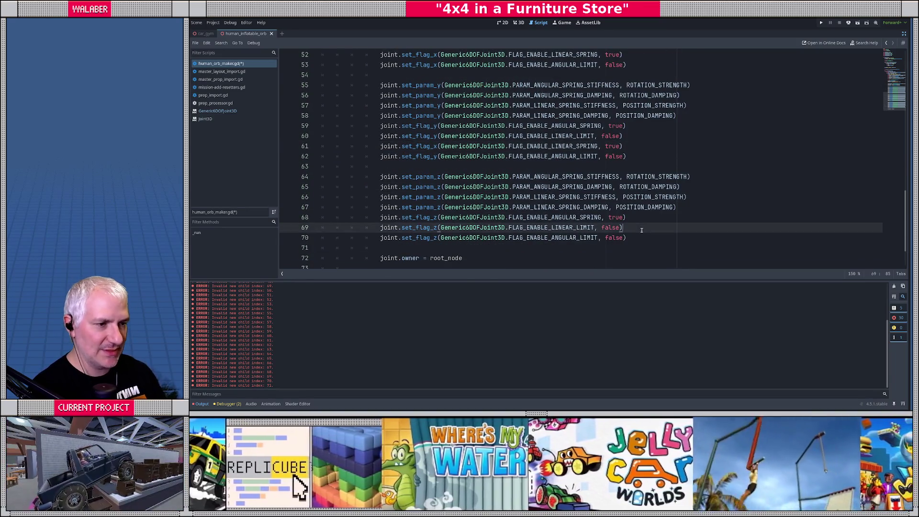
{"action": "key", "text": "Return"}
{"action": "key", "text": "ctrl+v"}
Change line 70's axis letter to z and save the script.
{"action": "left_click", "coordinate": [437, 146]}
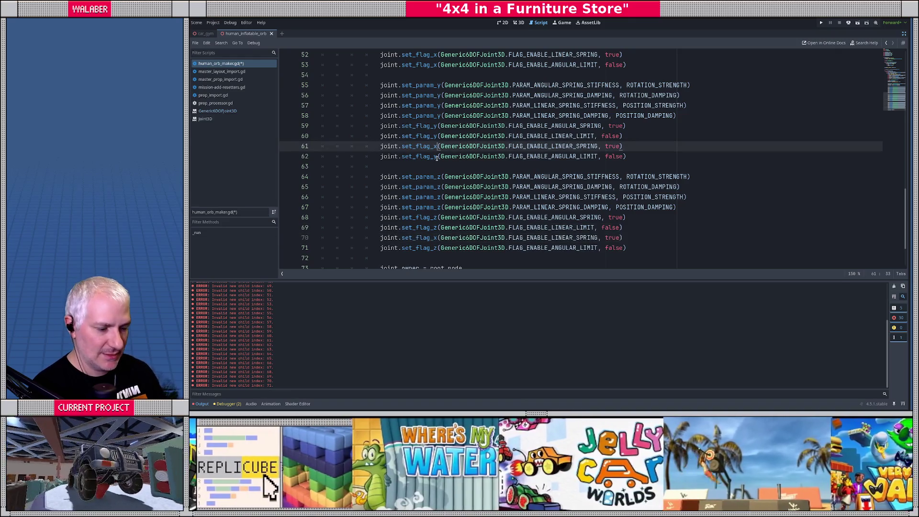
{"action": "key", "text": "Down"}
{"action": "key", "text": "Down"}
{"action": "key", "text": "Down"}
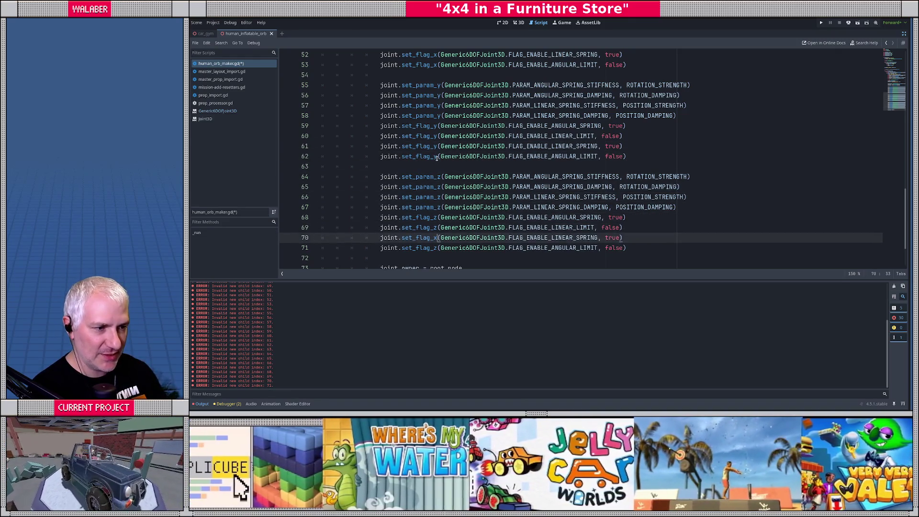
{"action": "key", "text": "BackSpace"}
{"action": "type", "text": "z"}
{"action": "key", "text": "ctrl+s"}
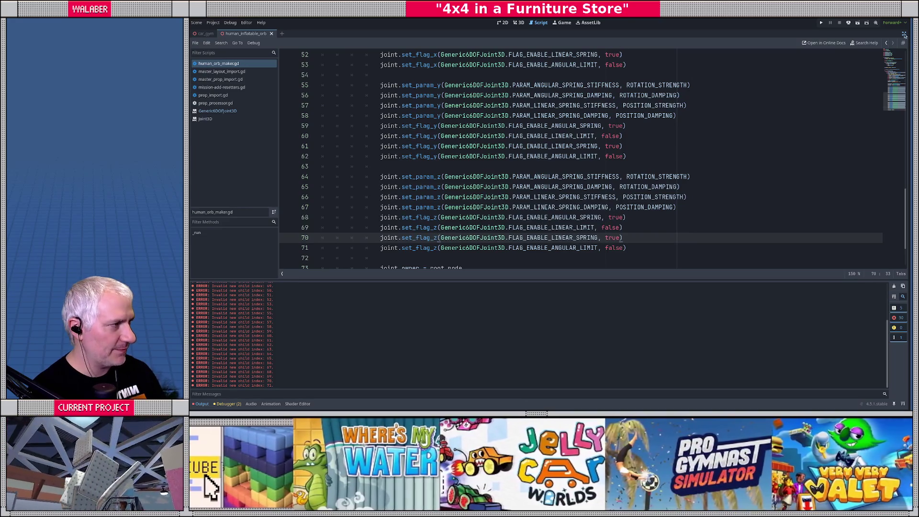
Restore the scene panels and select every joint node, starting from joint-piece0-piece1.
{"action": "left_click", "coordinate": [905, 34]}
{"action": "left_click", "coordinate": [239, 124]}
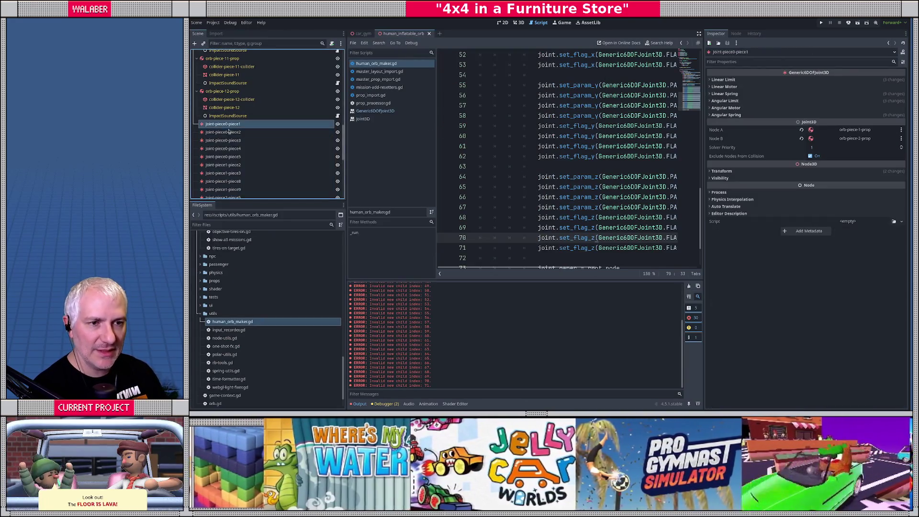
{"action": "scroll", "coordinate": [225, 182], "scroll_direction": "down", "scroll_amount": 10}
{"action": "left_click", "coordinate": [223, 194], "text": "shift"}
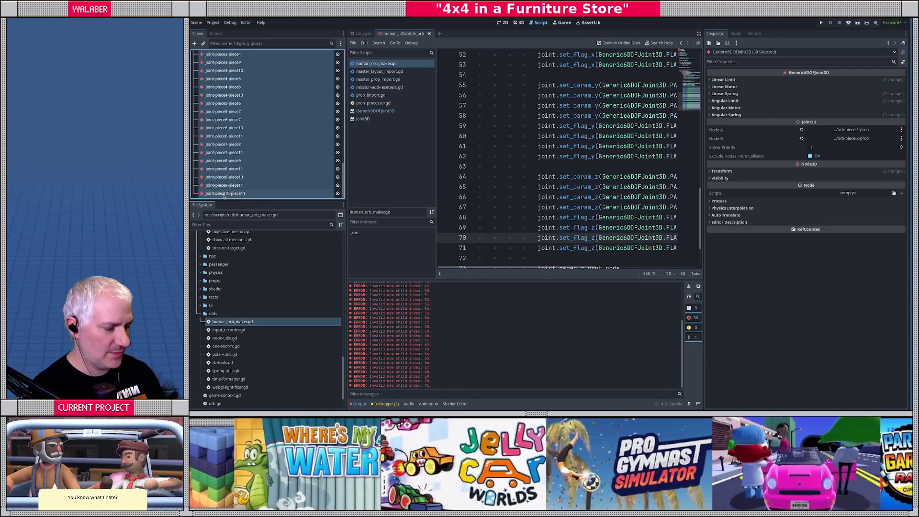
Delete the selected joint nodes and collapse the orb piece nodes in the scene tree.
{"action": "key", "text": "Delete"}
{"action": "key", "text": "Return"}
{"action": "scroll", "coordinate": [249, 67], "scroll_direction": "up", "scroll_amount": 10}
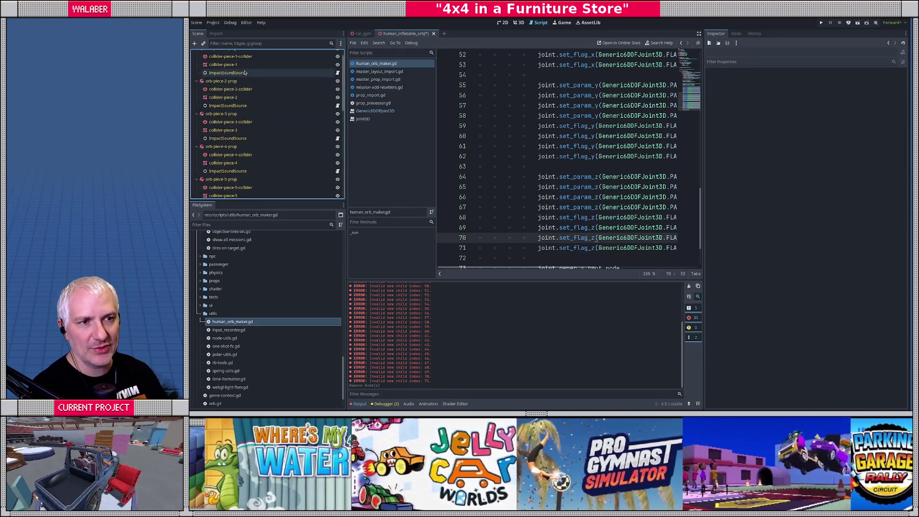
{"action": "left_click", "coordinate": [241, 62]}
{"action": "key", "text": "Left"}
{"action": "key", "text": "Down"}
{"action": "key", "text": "Left"}
{"action": "key", "text": "Down"}
{"action": "key", "text": "Left"}
{"action": "key", "text": "Down"}
{"action": "key", "text": "Left"}
{"action": "key", "text": "Down"}
{"action": "key", "text": "Left"}
{"action": "key", "text": "Down"}
{"action": "key", "text": "Left"}
{"action": "key", "text": "Down"}
{"action": "key", "text": "Left"}
{"action": "key", "text": "Down"}
{"action": "key", "text": "Left"}
{"action": "key", "text": "Down"}
{"action": "key", "text": "Left"}
{"action": "key", "text": "Down"}
{"action": "key", "text": "Left"}
{"action": "key", "text": "Down"}
{"action": "key", "text": "Left"}
{"action": "key", "text": "Down"}
{"action": "key", "text": "Left"}
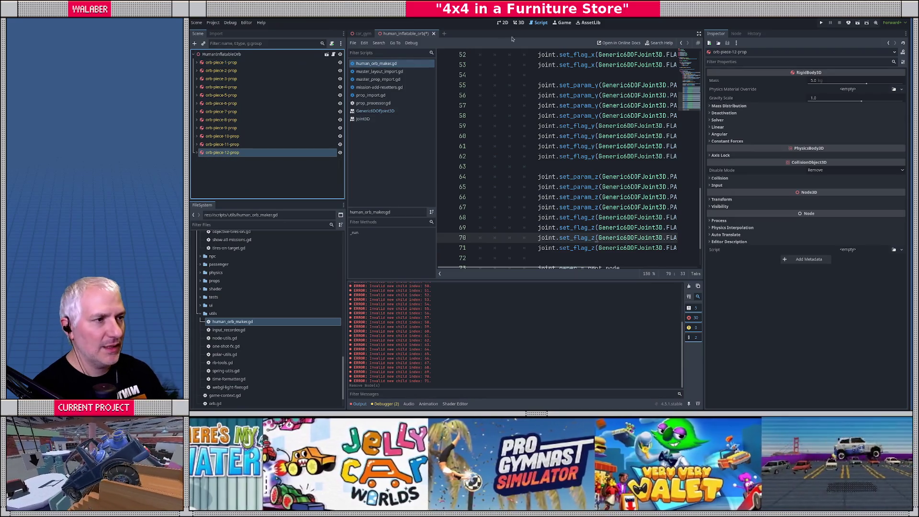
Run Human Orb Maker from the Command Palette in the 3D view to rebuild the joints.
{"action": "left_click", "coordinate": [518, 23]}
{"action": "key", "text": "ctrl+shift+p"}
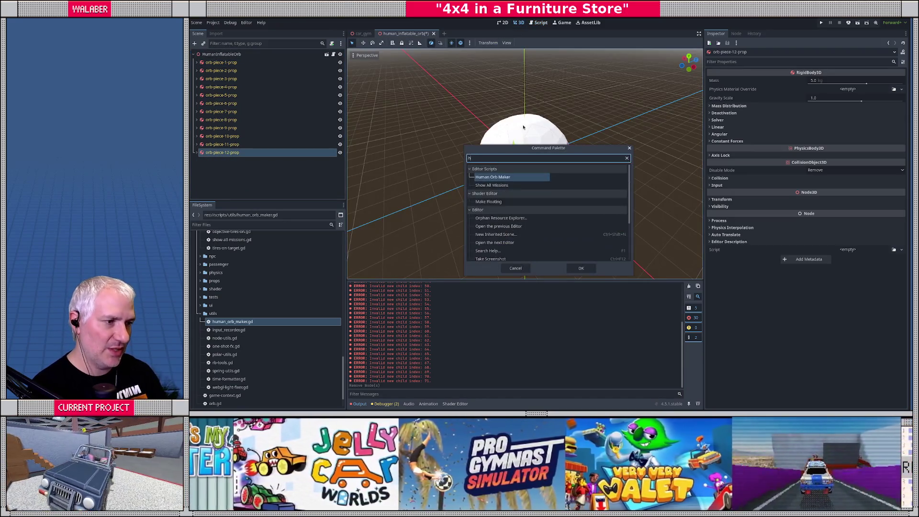
{"action": "type", "text": "hu"}
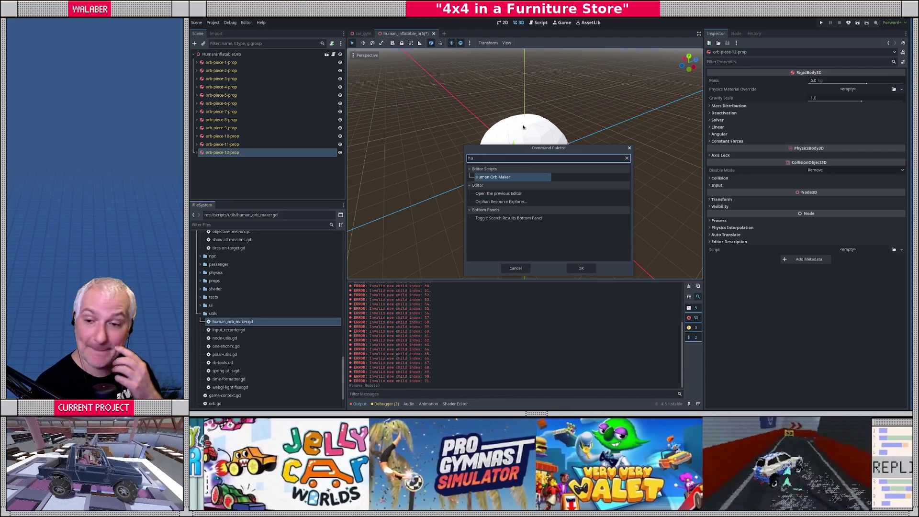
{"action": "key", "text": "Return"}
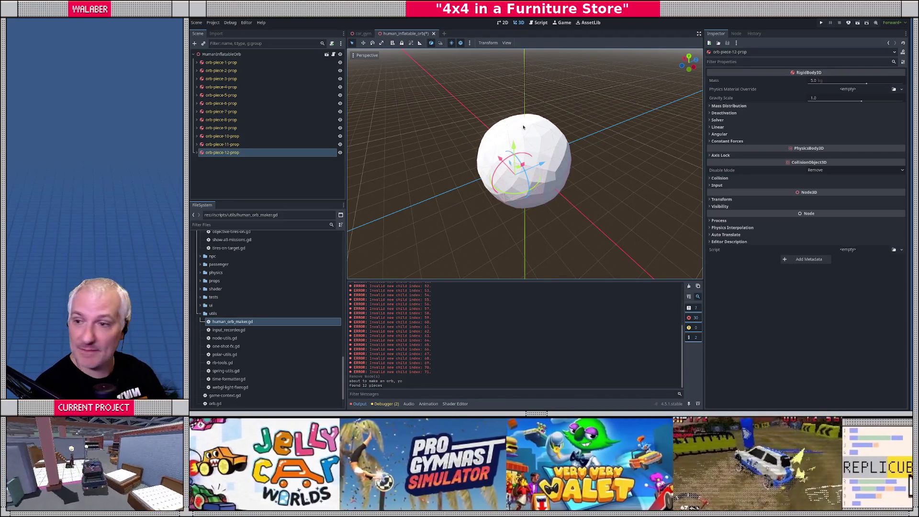
{"action": "key", "text": "alt+Tab"}
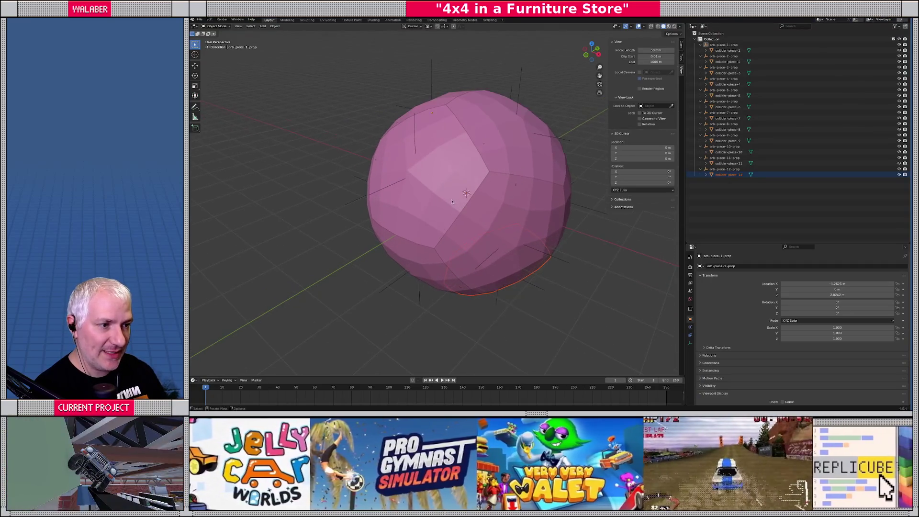
Hide collider-piece-5 and -7 and measure from the orb centre out to a piece.
{"action": "left_click", "coordinate": [479, 213]}
{"action": "key", "text": "h"}
{"action": "left_click", "coordinate": [481, 215]}
{"action": "key", "text": "h"}
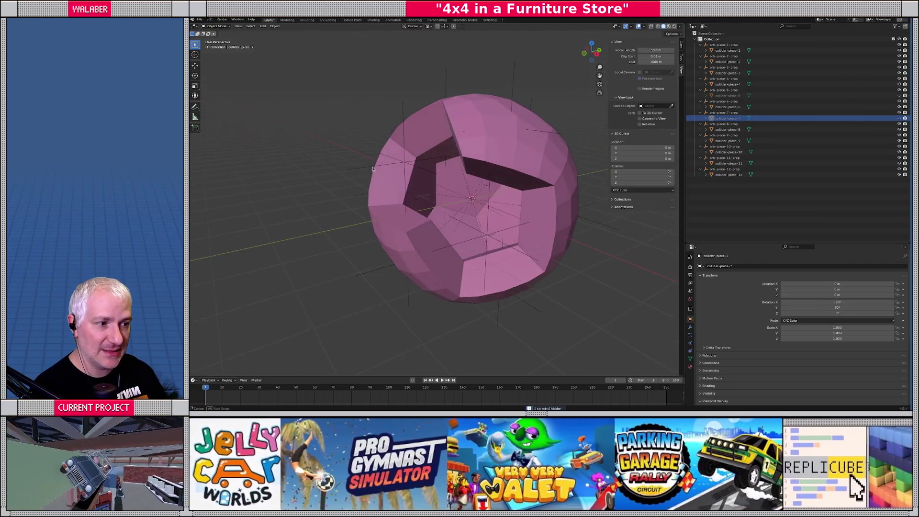
{"action": "left_click", "coordinate": [195, 116]}
{"action": "left_click_drag", "start_coordinate": [471, 198], "coordinate": [390, 171]}
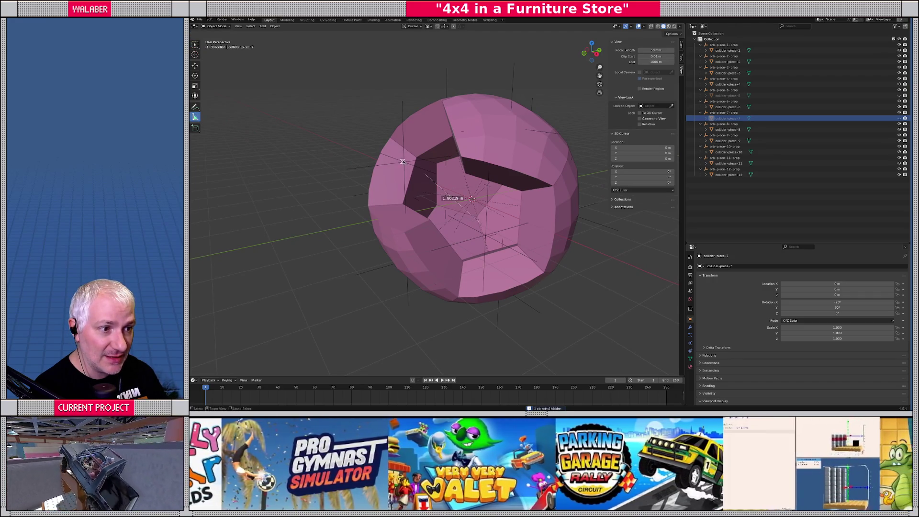
Measure a 1.22523 m distance on the orb, then look into its opening.
{"action": "left_click_drag", "start_coordinate": [407, 167], "coordinate": [410, 177]}
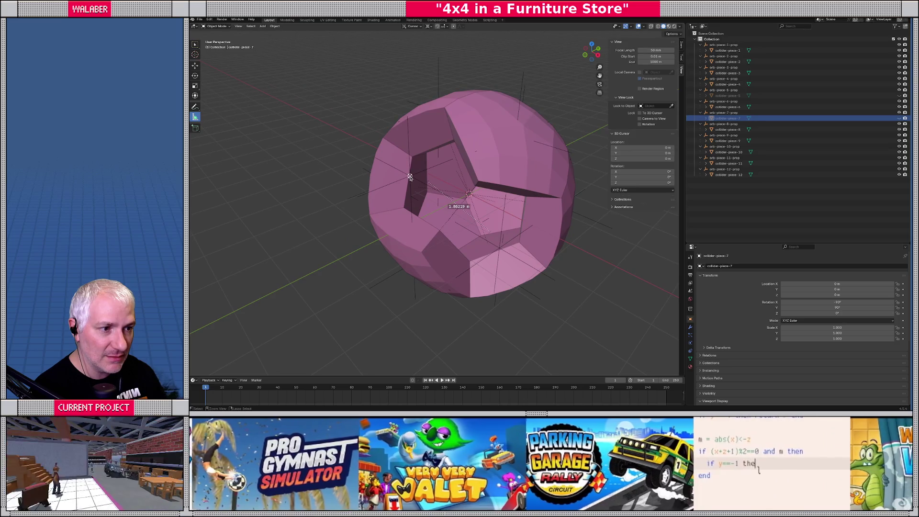
{"action": "left_click", "coordinate": [410, 177]}
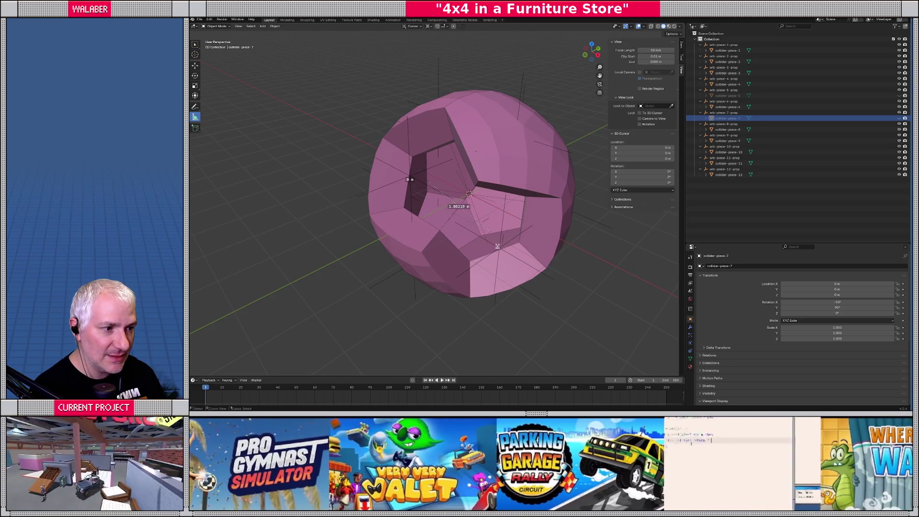
{"action": "left_click", "coordinate": [499, 248]}
{"action": "mouse_move", "coordinate": [463, 249]}
{"action": "left_mouse_down"}
{"action": "mouse_move", "coordinate": [433, 182]}
{"action": "mouse_move", "coordinate": [330, 150]}
{"action": "mouse_move", "coordinate": [351, 194]}
{"action": "left_mouse_up"}
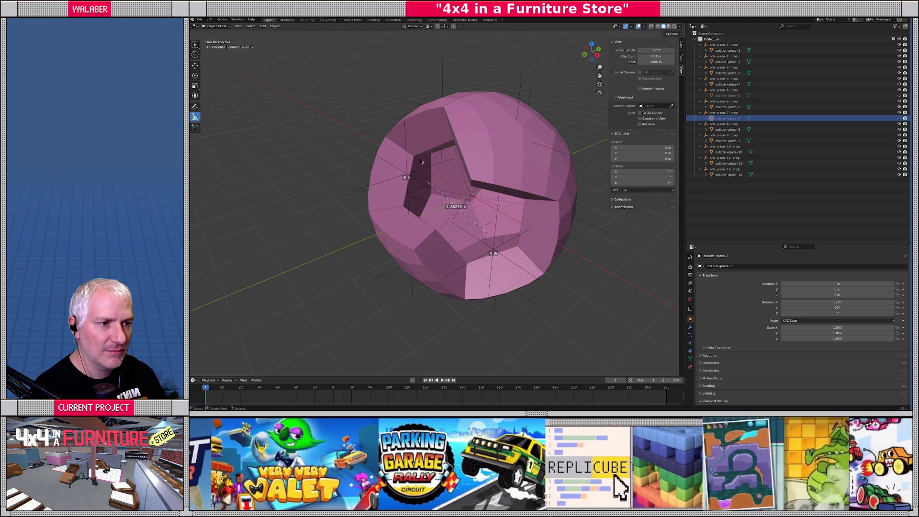
{"action": "left_click_drag", "start_coordinate": [481, 113], "coordinate": [512, 144]}
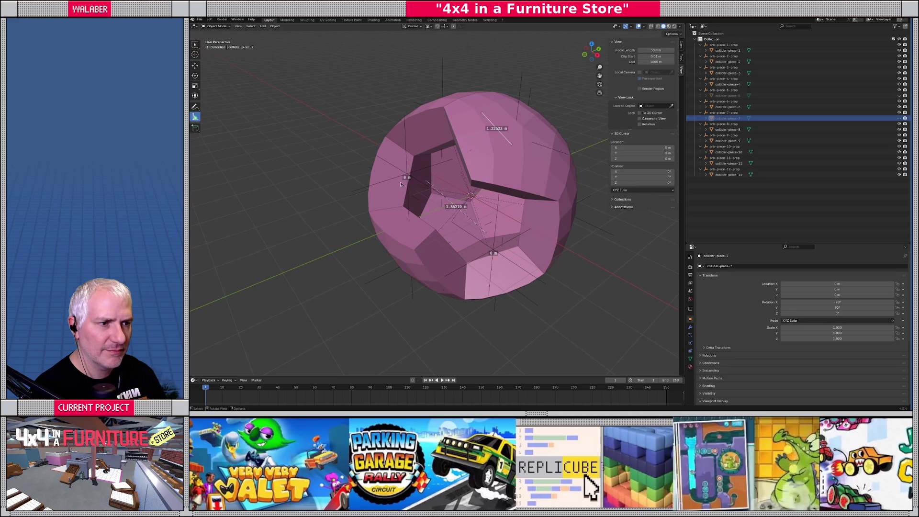
{"action": "left_click_drag", "start_coordinate": [410, 178], "coordinate": [418, 187]}
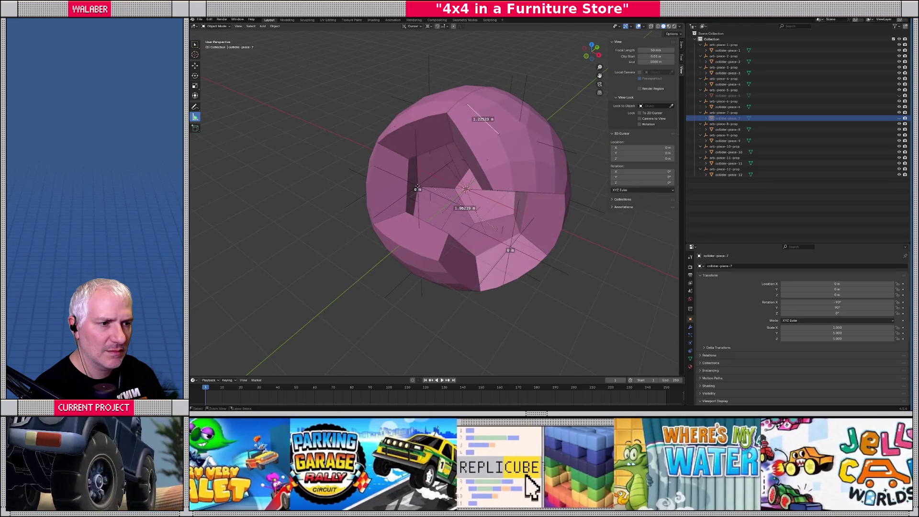
{"action": "left_click_drag", "start_coordinate": [431, 186], "coordinate": [311, 163]}
{"action": "scroll", "coordinate": [311, 164], "scroll_direction": "up", "scroll_amount": 5}
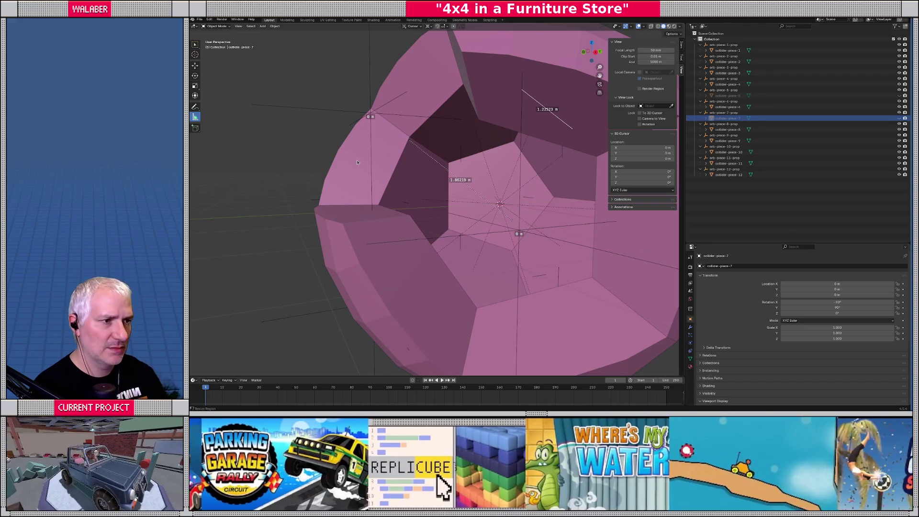
{"action": "mouse_move", "coordinate": [358, 162]}
{"action": "left_mouse_down"}
{"action": "mouse_move", "coordinate": [379, 142]}
{"action": "mouse_move", "coordinate": [398, 179]}
{"action": "left_mouse_up"}
Hide collider-piece-4 and collider-piece-6 to open up the orb.
{"action": "left_click", "coordinate": [397, 179]}
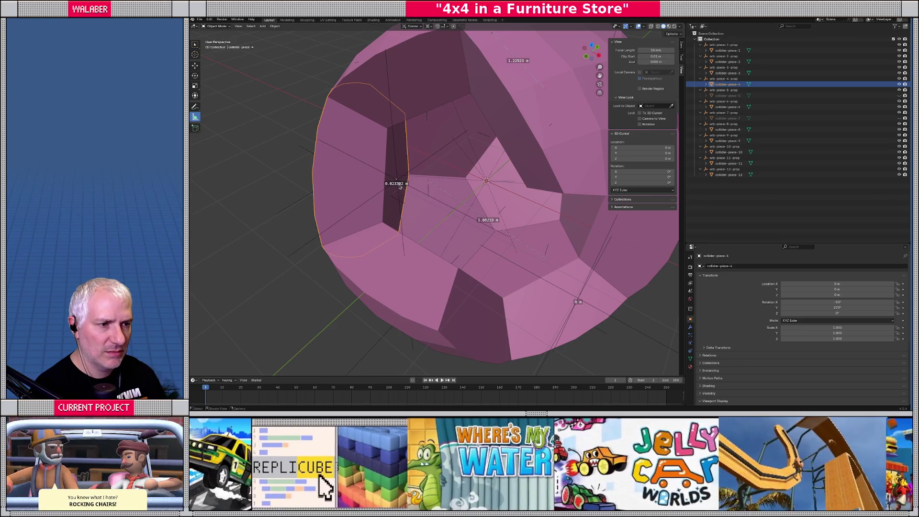
{"action": "scroll", "coordinate": [386, 183], "scroll_direction": "down", "scroll_amount": 4}
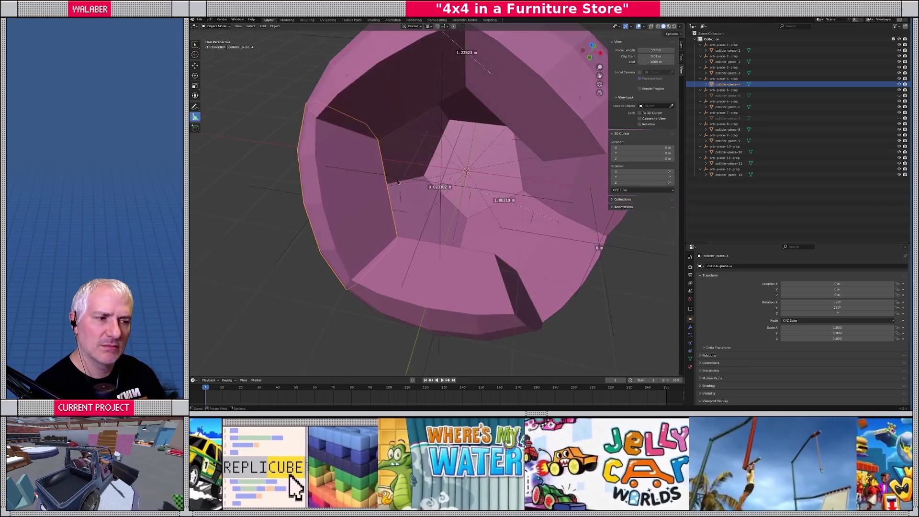
{"action": "left_click_drag", "start_coordinate": [397, 185], "coordinate": [375, 189]}
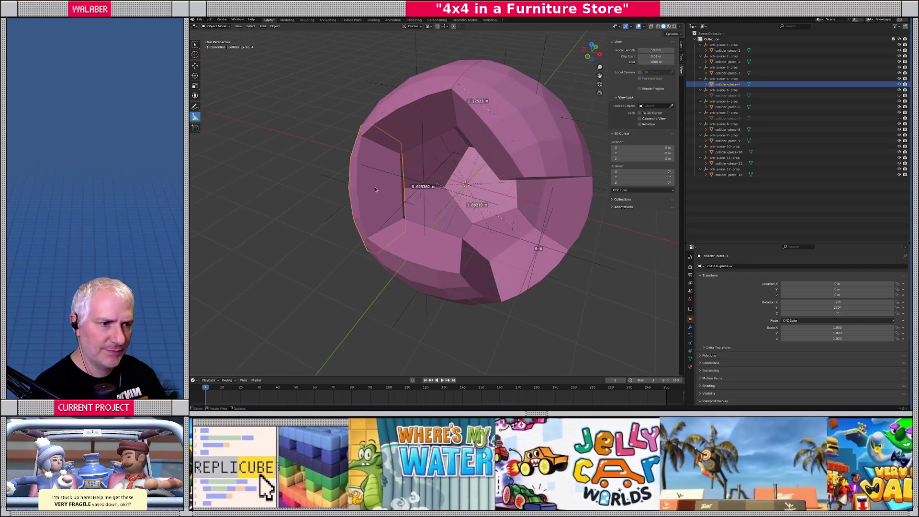
{"action": "key", "text": "h"}
{"action": "left_click", "coordinate": [519, 146]}
{"action": "key", "text": "h"}
Measure across the orb interior, reading 2.50457 m, then return to the Godot orb-maker script.
{"action": "left_click", "coordinate": [430, 205]}
{"action": "mouse_move", "coordinate": [431, 206]}
{"action": "left_mouse_down"}
{"action": "mouse_move", "coordinate": [395, 212]}
{"action": "mouse_move", "coordinate": [471, 235]}
{"action": "left_mouse_up"}
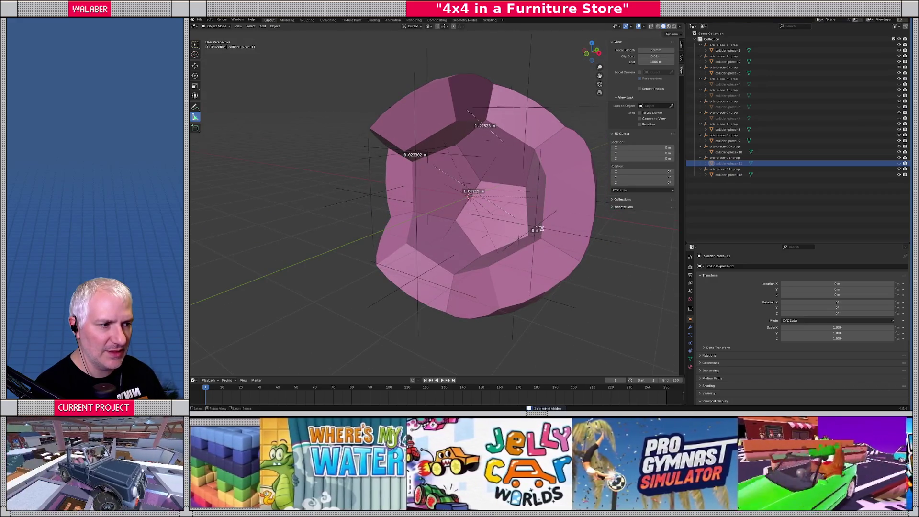
{"action": "mouse_move", "coordinate": [542, 229]}
{"action": "left_mouse_down"}
{"action": "mouse_move", "coordinate": [511, 197]}
{"action": "mouse_move", "coordinate": [568, 185]}
{"action": "mouse_move", "coordinate": [425, 247]}
{"action": "left_mouse_up"}
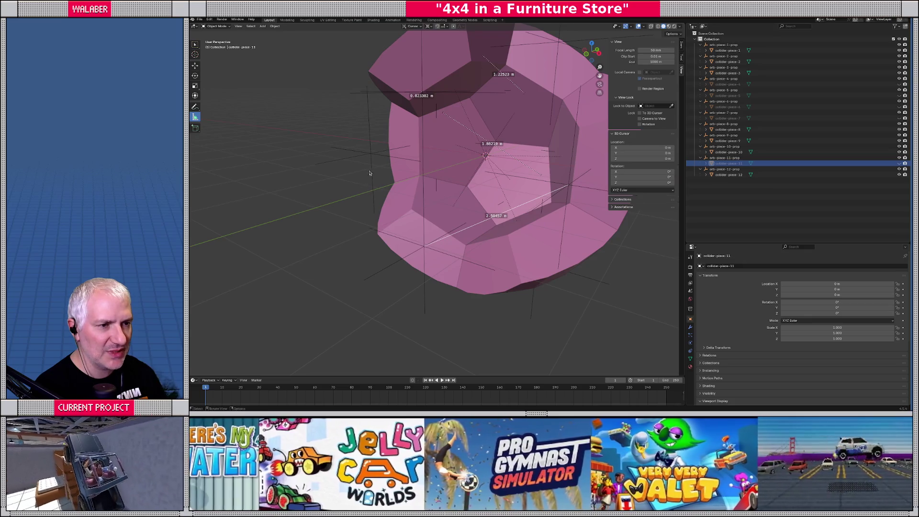
{"action": "scroll", "coordinate": [359, 166], "scroll_direction": "up", "scroll_amount": 2}
{"action": "scroll", "coordinate": [351, 158], "scroll_direction": "up", "scroll_amount": 1}
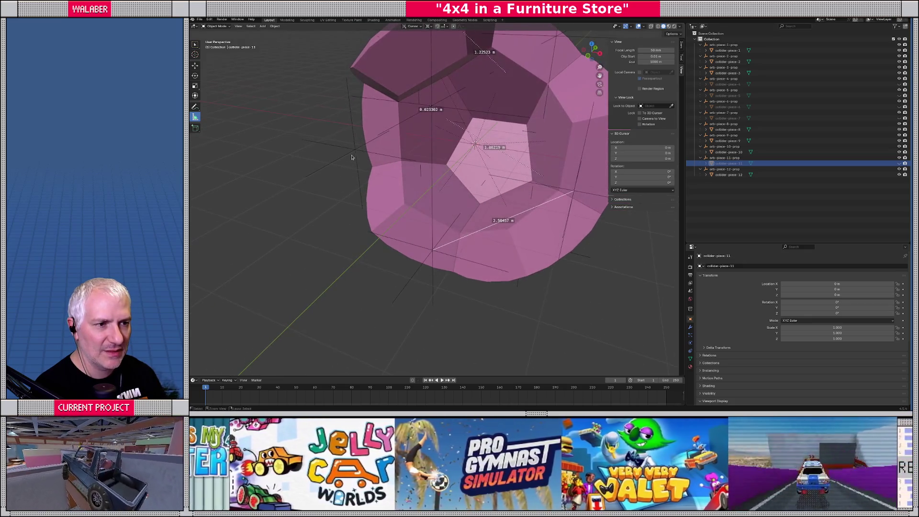
{"action": "left_click_drag", "start_coordinate": [356, 151], "coordinate": [432, 249]}
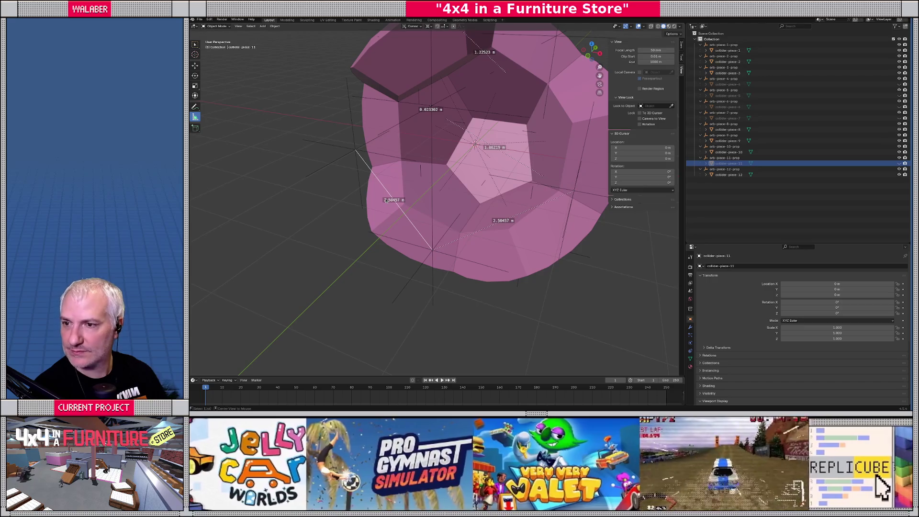
{"action": "key", "text": "alt+Tab"}
{"action": "left_click", "coordinate": [540, 23]}
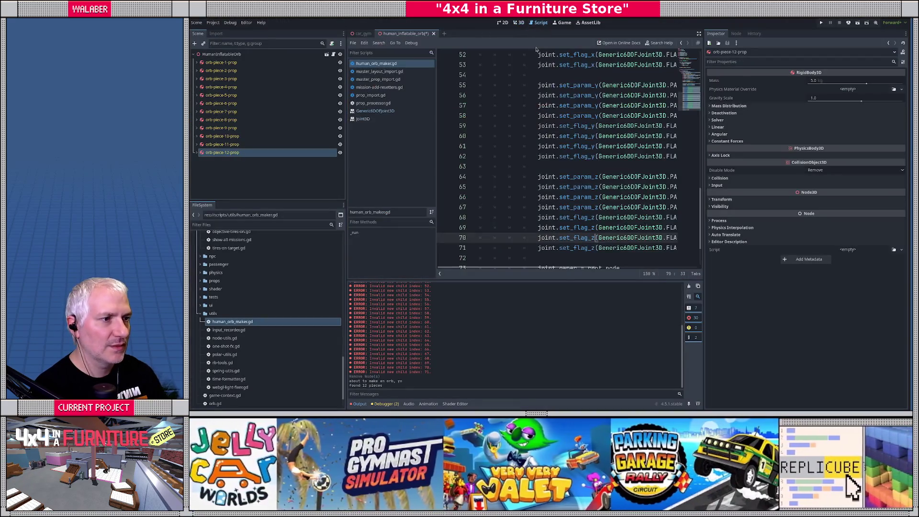
Change the script's target distance from 1.862 to 2.0 and save.
{"action": "scroll", "coordinate": [556, 158], "scroll_direction": "up", "scroll_amount": 15}
{"action": "left_click", "coordinate": [554, 96]}
{"action": "left_click_drag", "start_coordinate": [554, 96], "coordinate": [603, 94]}
{"action": "type", "text": "2.0"}
{"action": "key", "text": "ctrl+s"}
Rerun the orb script to regenerate the joints, then launch the car_gym scene.
{"action": "left_click", "coordinate": [518, 23]}
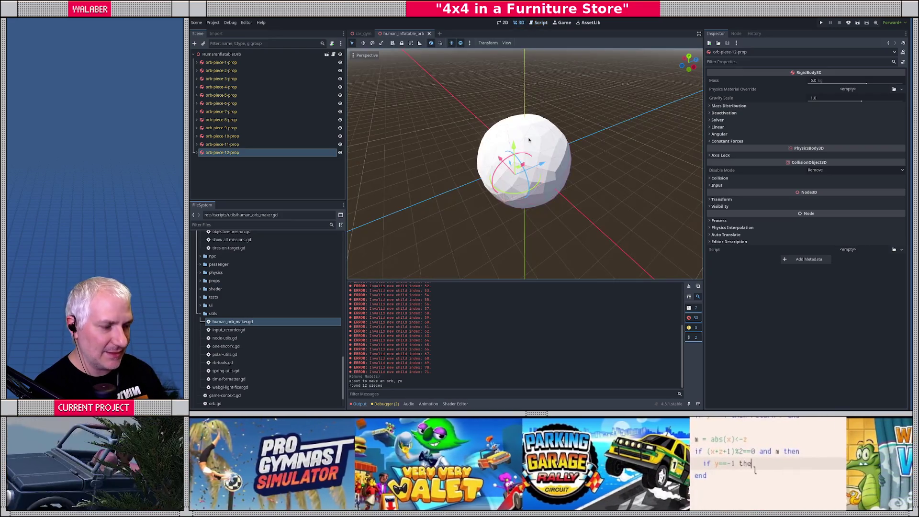
{"action": "key", "text": "ctrl+shift+p"}
{"action": "type", "text": "run"}
{"action": "key", "text": "Return"}
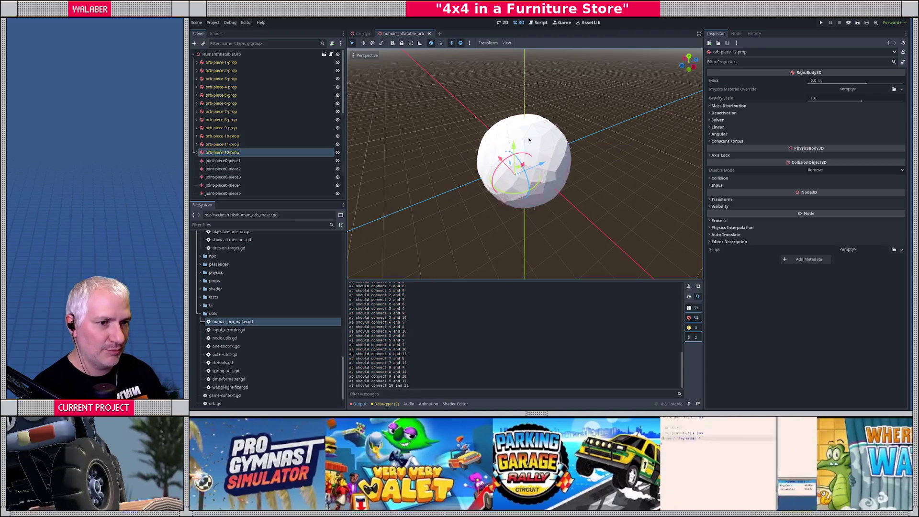
{"action": "left_click", "coordinate": [362, 34]}
{"action": "key", "text": "F6"}
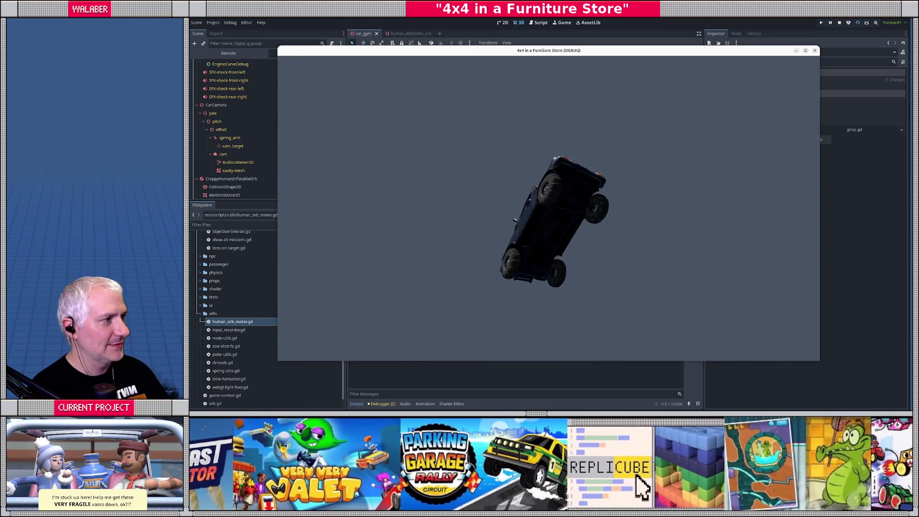
Stop the running car_gym game from the editor toolbar.
{"action": "left_click", "coordinate": [839, 23]}
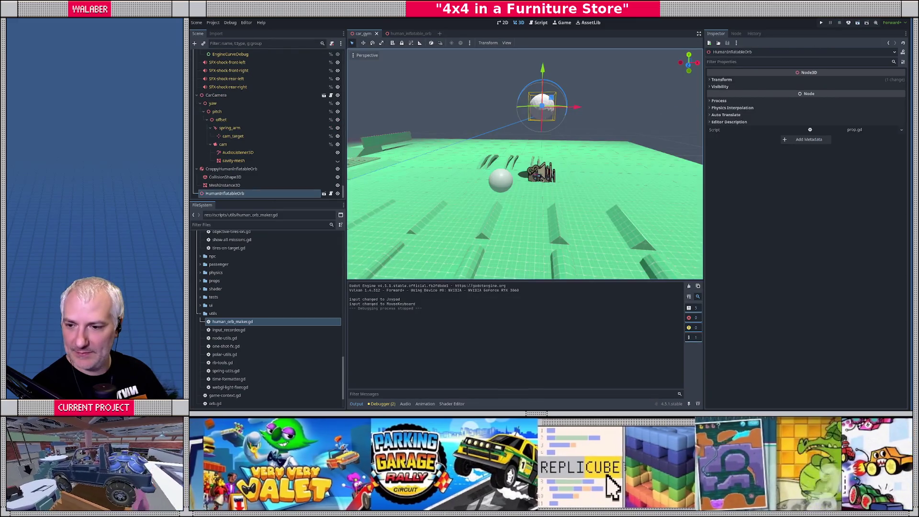
{"action": "scroll", "coordinate": [530, 191], "scroll_direction": "up", "scroll_amount": 3}
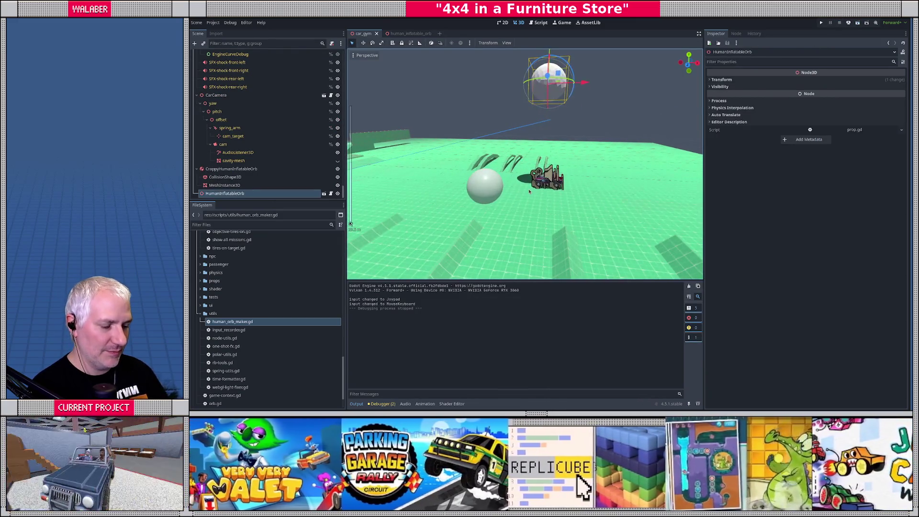
{"action": "key", "text": "F6"}
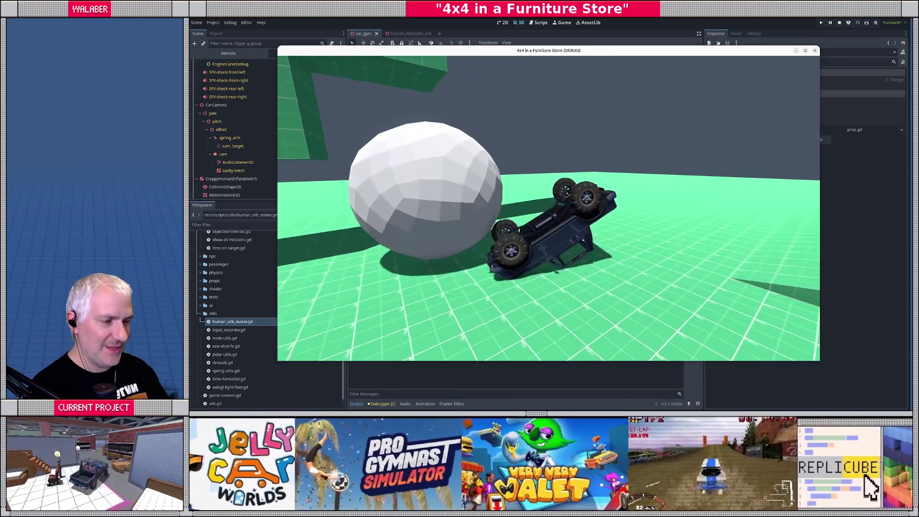
{"action": "key", "text": "F8"}
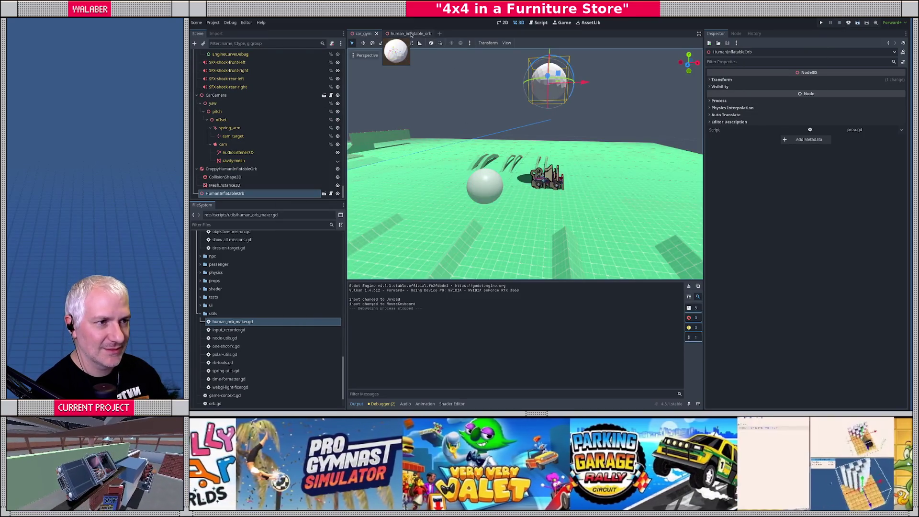
Select all 30 joints, joint-piece0-piece1 through joint-piece10-piece11, in the human_inflatable_orb scene.
{"action": "left_click", "coordinate": [411, 34]}
{"action": "scroll", "coordinate": [217, 127], "scroll_direction": "down", "scroll_amount": 3}
{"action": "scroll", "coordinate": [217, 126], "scroll_direction": "up", "scroll_amount": 3}
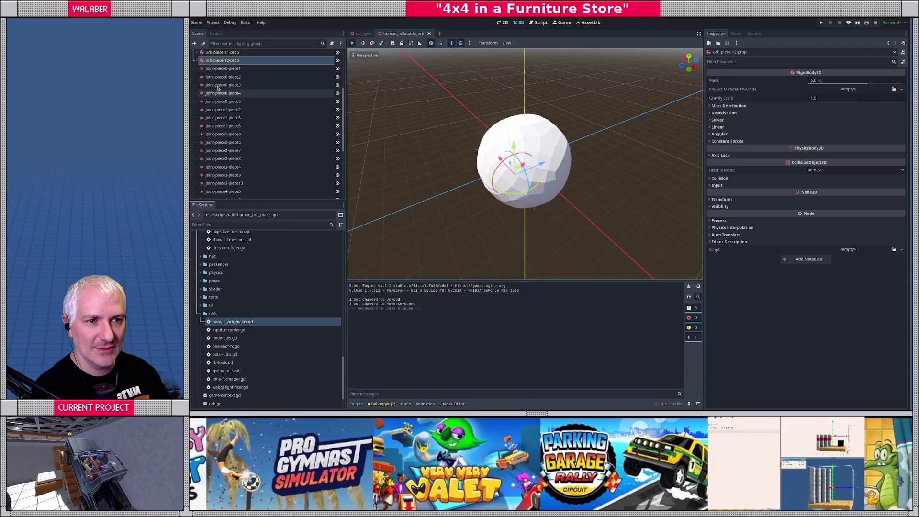
{"action": "left_click", "coordinate": [218, 77]}
{"action": "scroll", "coordinate": [218, 170], "scroll_direction": "down", "scroll_amount": 5}
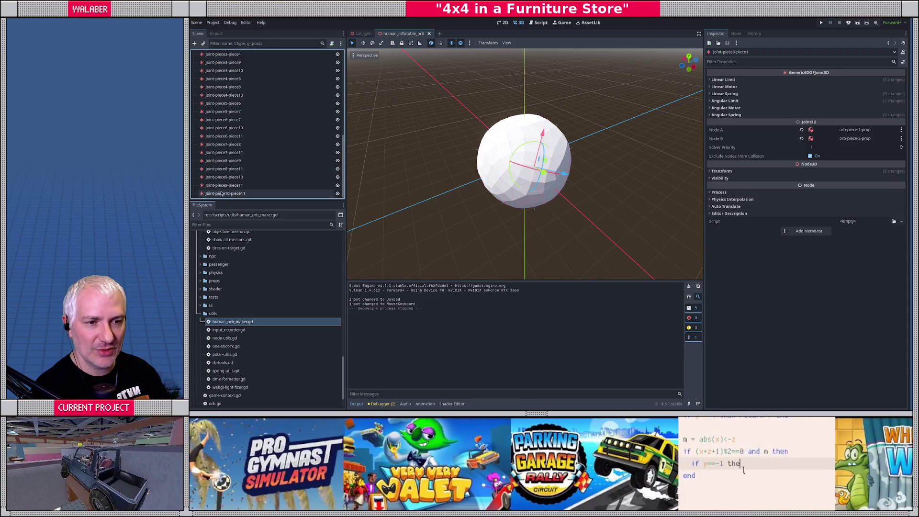
{"action": "left_click", "coordinate": [225, 193], "text": "shift"}
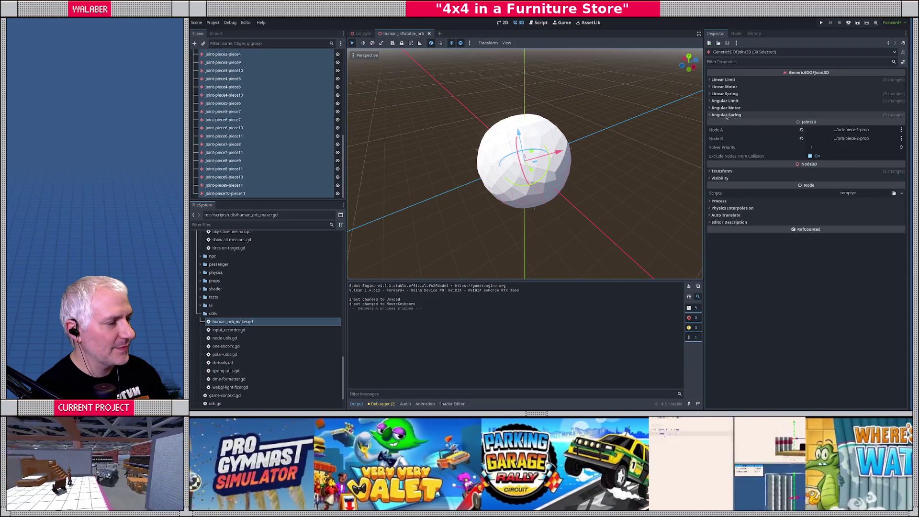
Set angular spring stiffness to 1500 on X, Y and Z with damping 0.
{"action": "left_click", "coordinate": [724, 115]}
{"action": "left_click", "coordinate": [729, 139]}
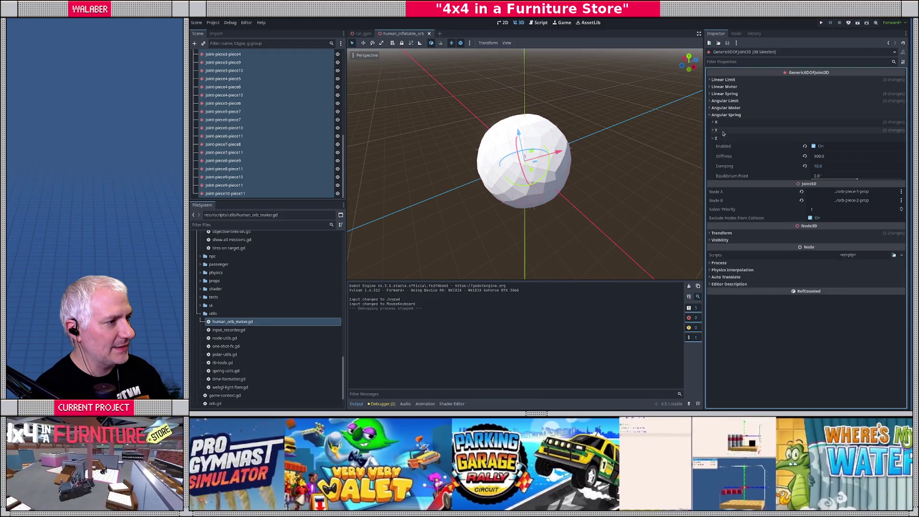
{"action": "left_click", "coordinate": [727, 130]}
{"action": "left_click", "coordinate": [726, 123]}
{"action": "left_click", "coordinate": [835, 141]}
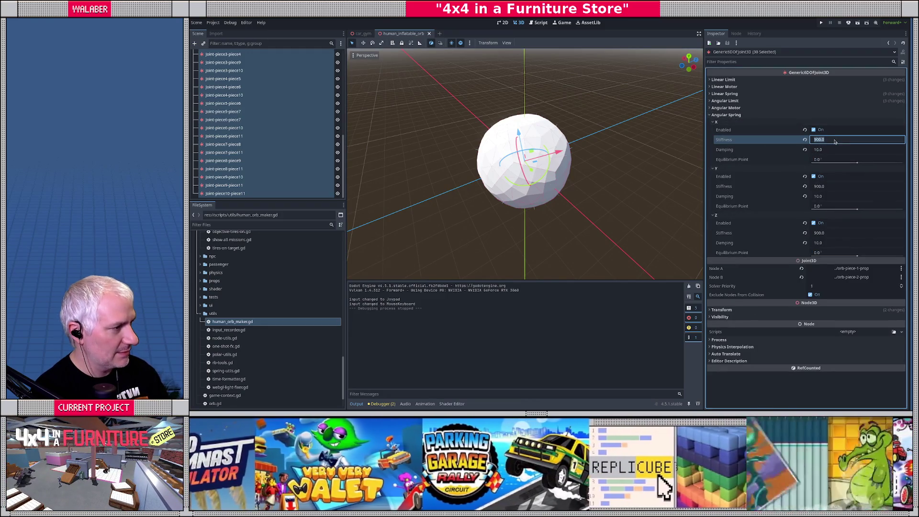
{"action": "key", "text": "Tab"}
{"action": "key", "text": "Tab"}
{"action": "key", "text": "Tab"}
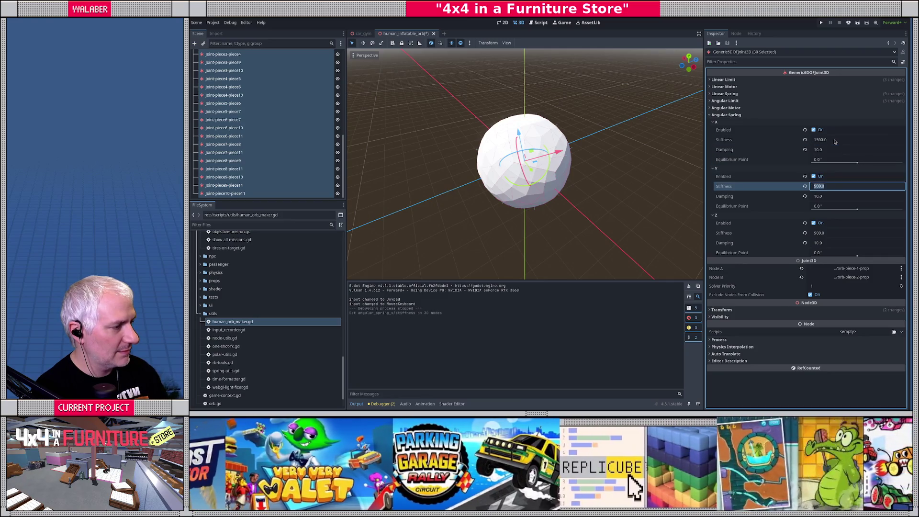
{"action": "type", "text": "150"}
{"action": "key", "text": "Tab"}
{"action": "key", "text": "Tab"}
{"action": "key", "text": "Tab"}
{"action": "type", "text": "1500"}
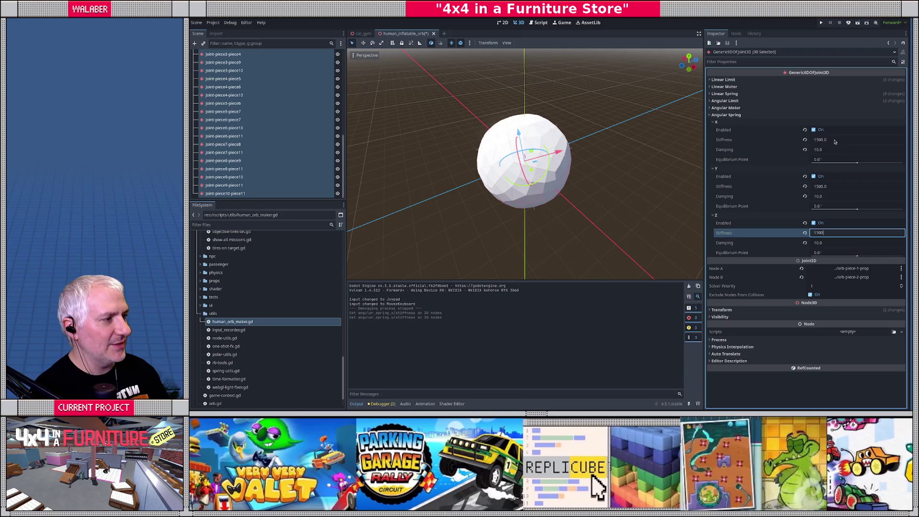
{"action": "key", "text": "Tab"}
{"action": "left_click", "coordinate": [842, 150]}
{"action": "type", "text": "0"}
{"action": "key", "text": "Tab"}
{"action": "key", "text": "Tab"}
{"action": "key", "text": "Tab"}
{"action": "type", "text": "0"}
{"action": "key", "text": "Tab"}
{"action": "key", "text": "Tab"}
{"action": "key", "text": "Tab"}
{"action": "key", "text": "Tab"}
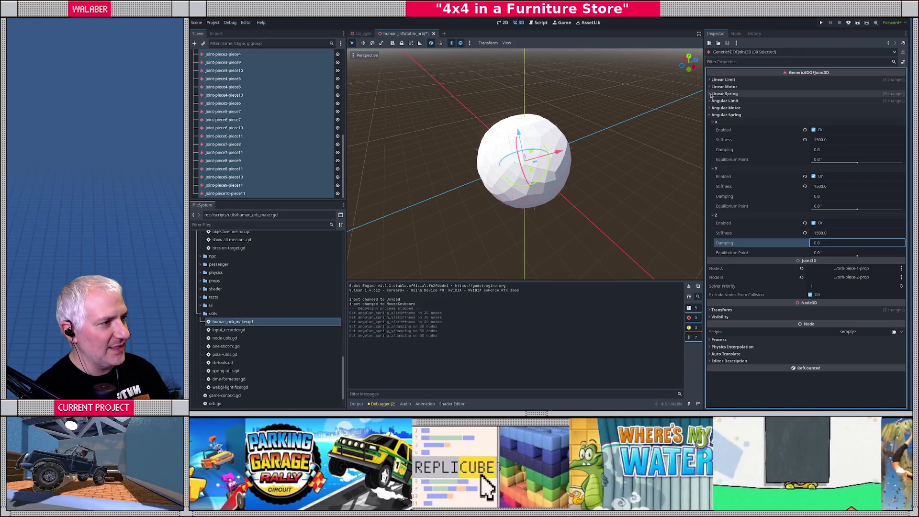
Set linear spring stiffness to 2500 on X, Y and Z, save, and launch car_gym.
{"action": "left_click", "coordinate": [718, 94]}
{"action": "left_click", "coordinate": [716, 117]}
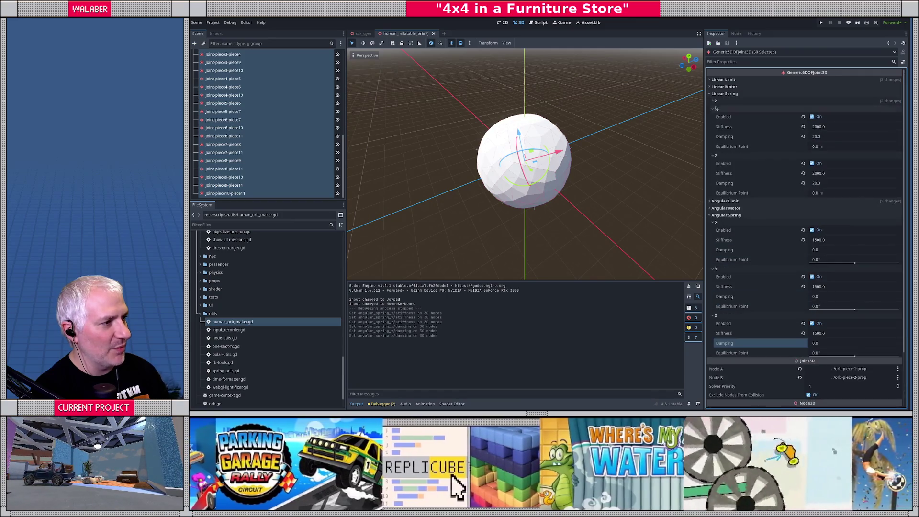
{"action": "left_click", "coordinate": [841, 122]}
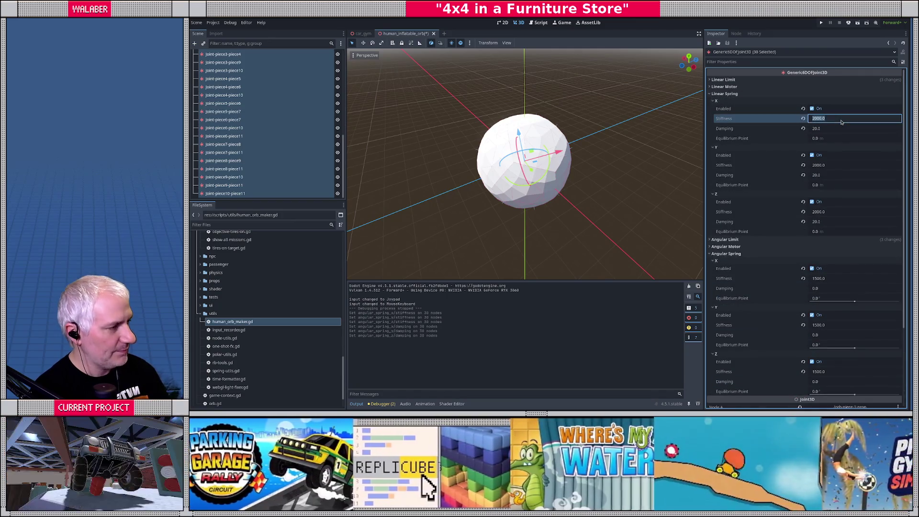
{"action": "type", "text": "2500"}
{"action": "key", "text": "Tab"}
{"action": "key", "text": "Tab"}
{"action": "key", "text": "Tab"}
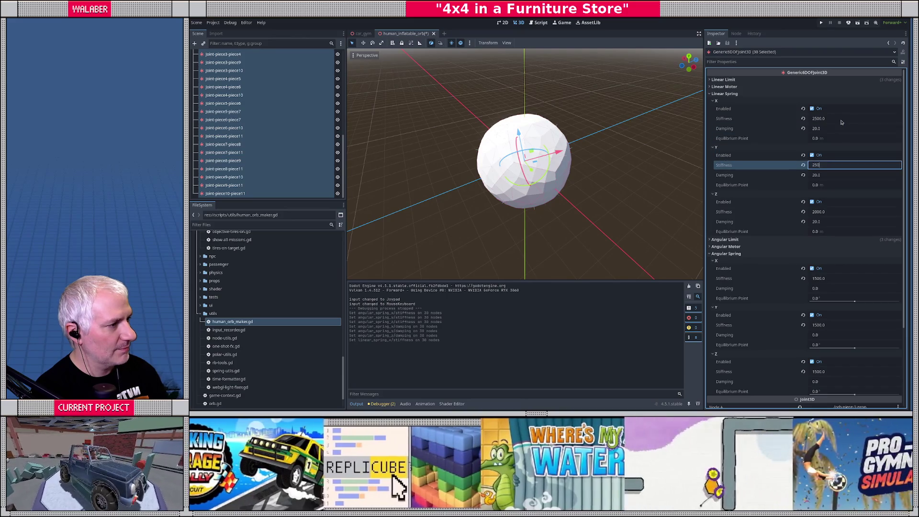
{"action": "type", "text": "0"}
{"action": "key", "text": "Tab"}
{"action": "key", "text": "Tab"}
{"action": "key", "text": "Tab"}
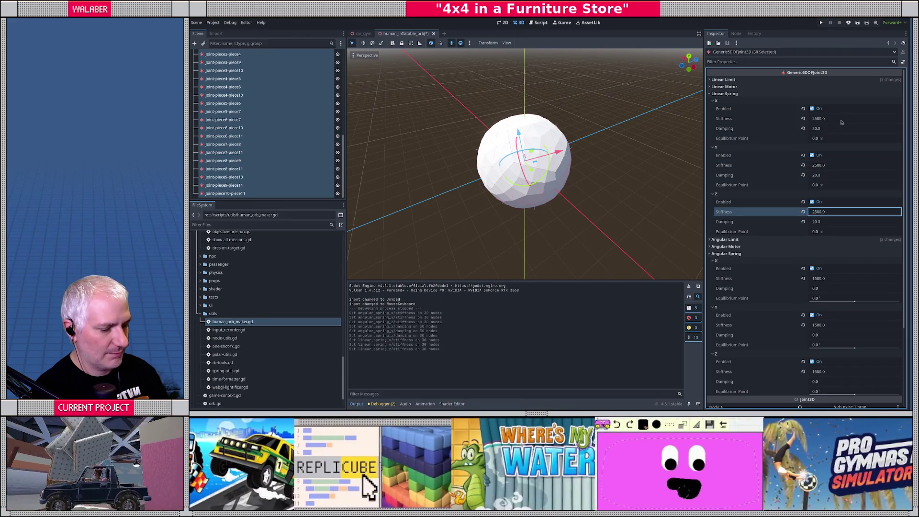
{"action": "key", "text": "ctrl+s"}
{"action": "left_click", "coordinate": [363, 33]}
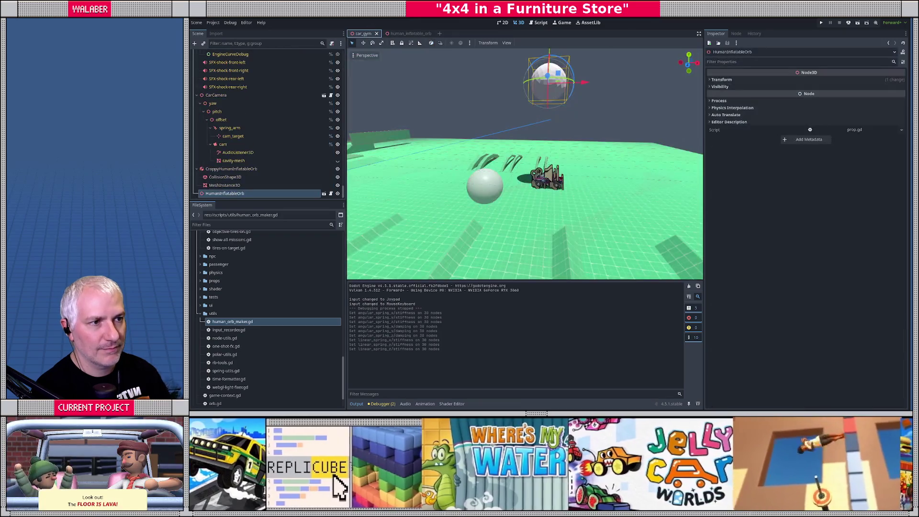
{"action": "key", "text": "F6"}
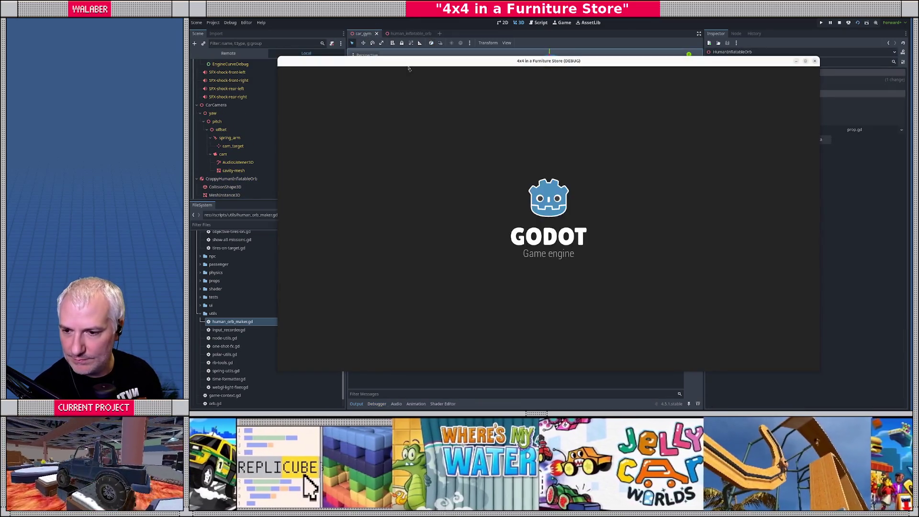
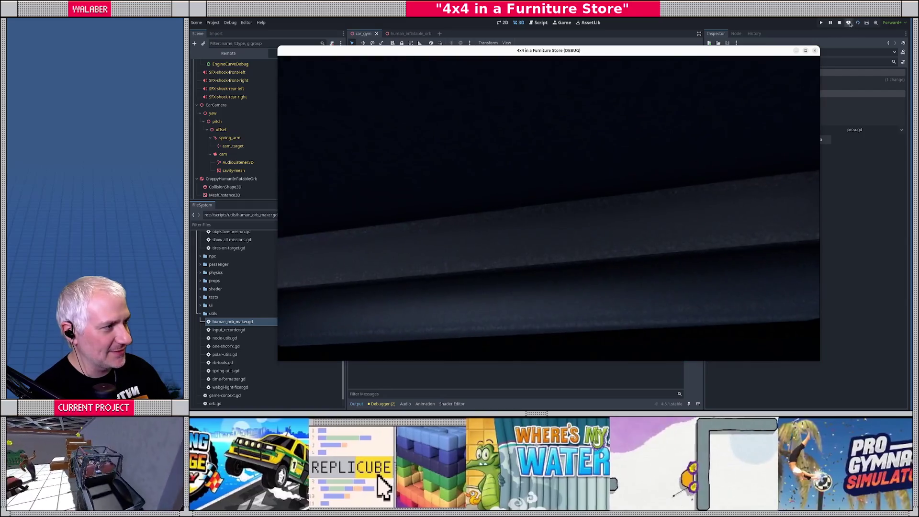
Stop the game and move the inflatable orb down over the car.
{"action": "left_click", "coordinate": [849, 23]}
{"action": "left_click_drag", "start_coordinate": [555, 50], "coordinate": [542, 162]}
{"action": "key", "text": "f"}
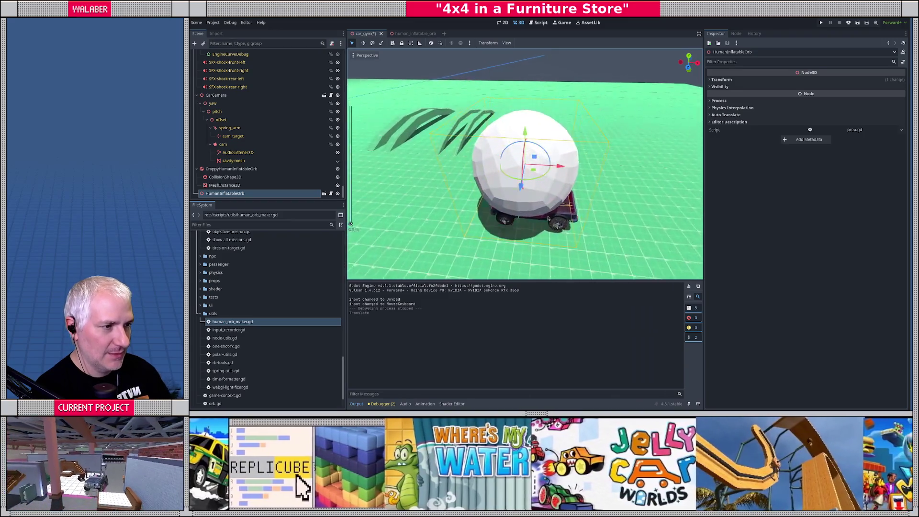
{"action": "left_click_drag", "start_coordinate": [524, 131], "coordinate": [524, 145]}
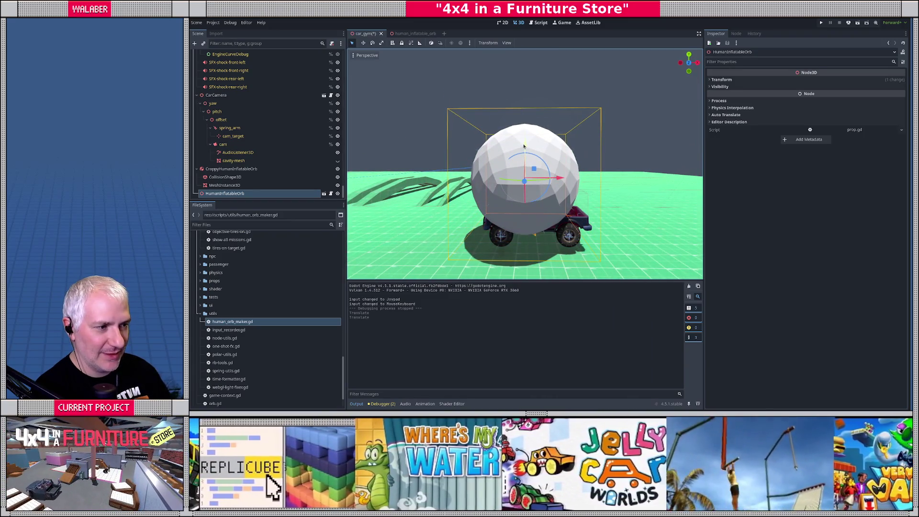
Select the Suzuki car node and raise it higher in the scene.
{"action": "left_click", "coordinate": [583, 224]}
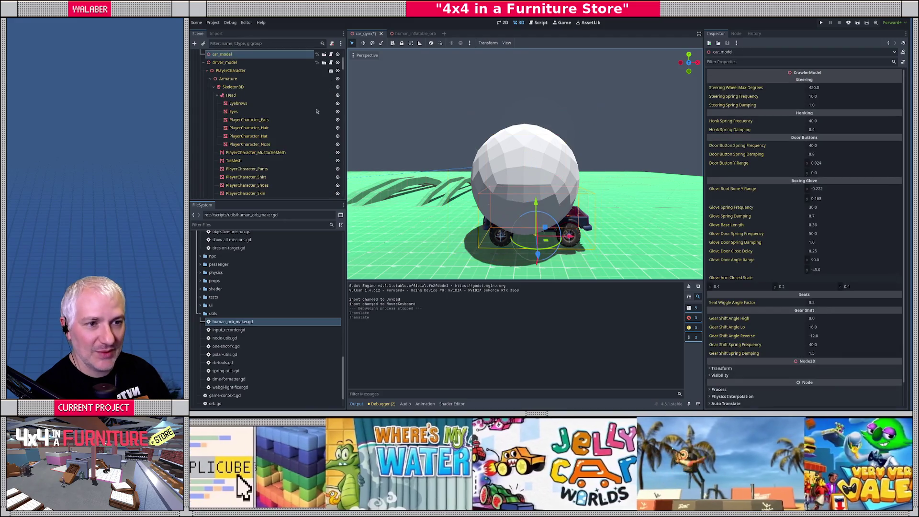
{"action": "scroll", "coordinate": [219, 86], "scroll_direction": "up", "scroll_amount": 5}
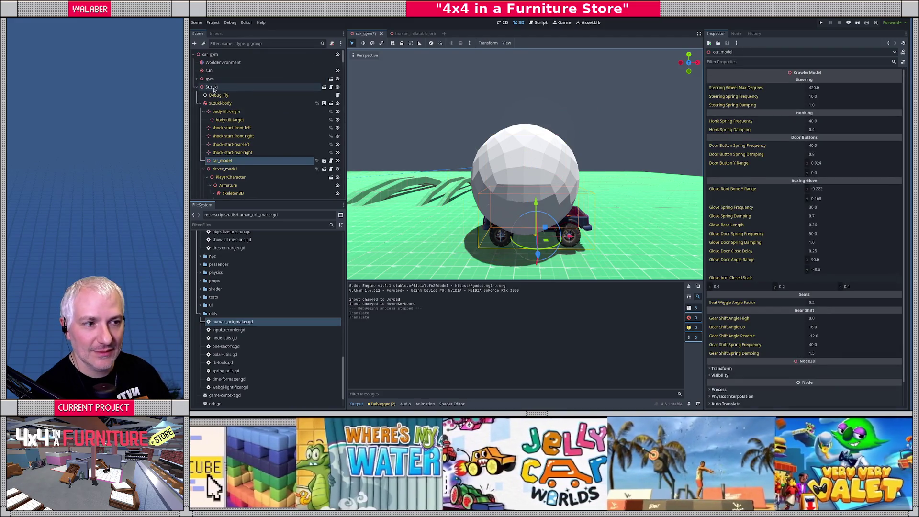
{"action": "double_click", "coordinate": [220, 86]}
{"action": "left_click_drag", "start_coordinate": [527, 143], "coordinate": [527, 79]}
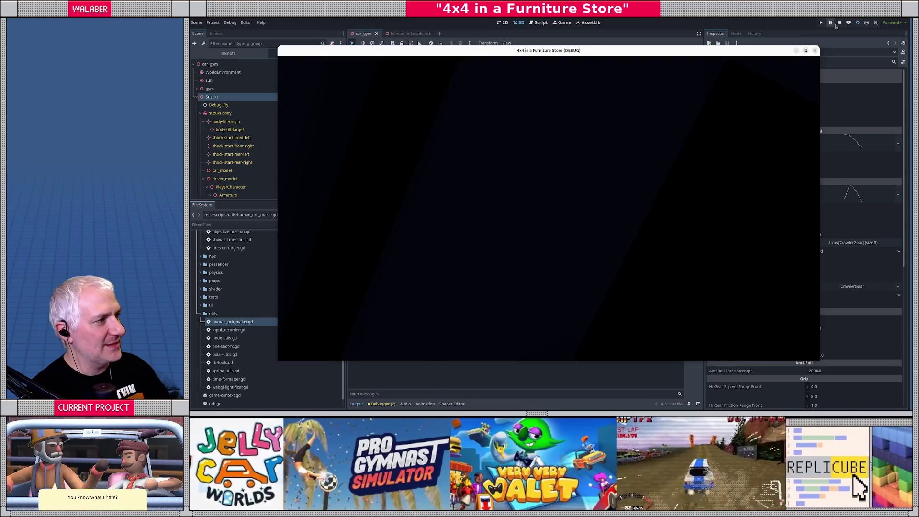
Stop the game, switch to human_inflatable_orb, and inspect orb-piece-1-prop's collision shape.
{"action": "left_click", "coordinate": [839, 23]}
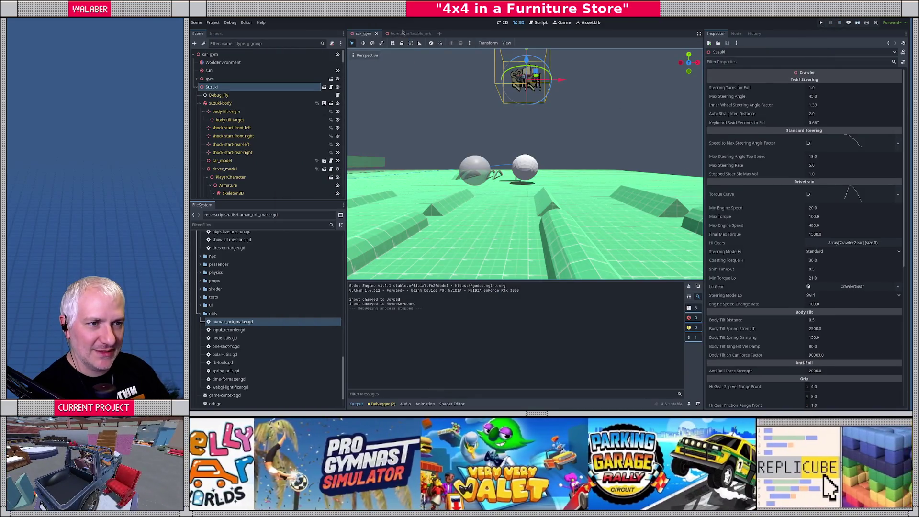
{"action": "left_click", "coordinate": [402, 33]}
{"action": "scroll", "coordinate": [214, 72], "scroll_direction": "up", "scroll_amount": 2}
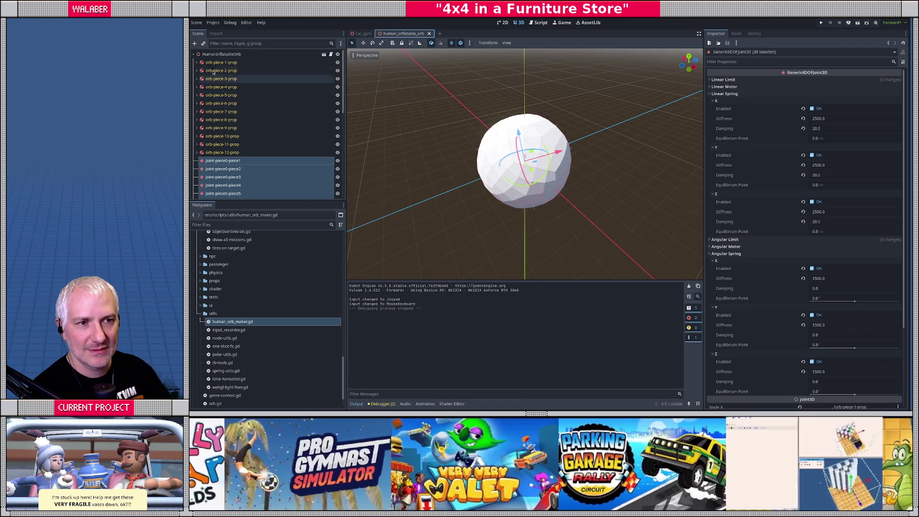
{"action": "left_click", "coordinate": [218, 63]}
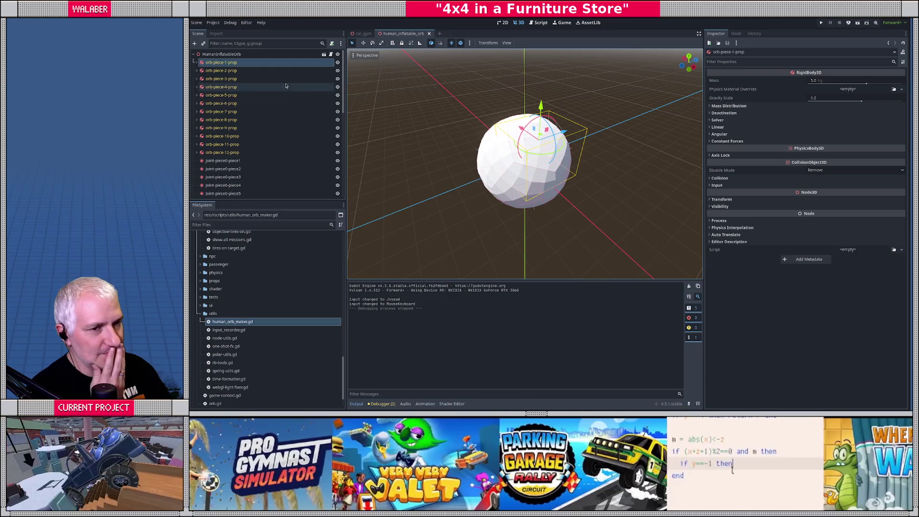
{"action": "left_click", "coordinate": [197, 63]}
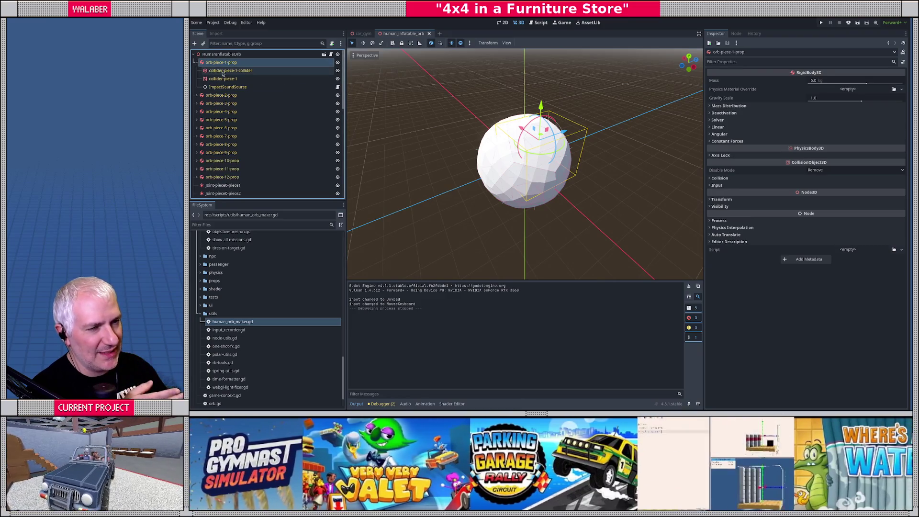
{"action": "left_click", "coordinate": [223, 71]}
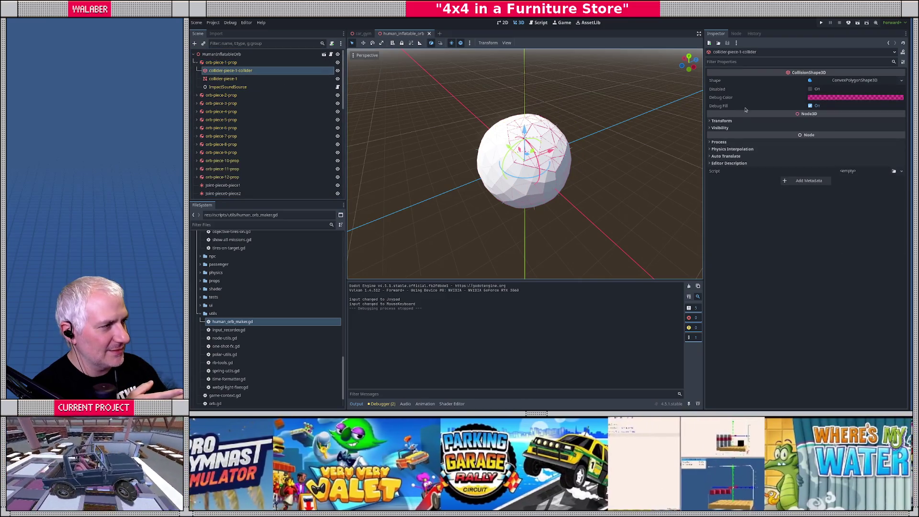
Review orb-piece-1-prop's Solver and Collision settings in the Inspector.
{"action": "left_click", "coordinate": [222, 63]}
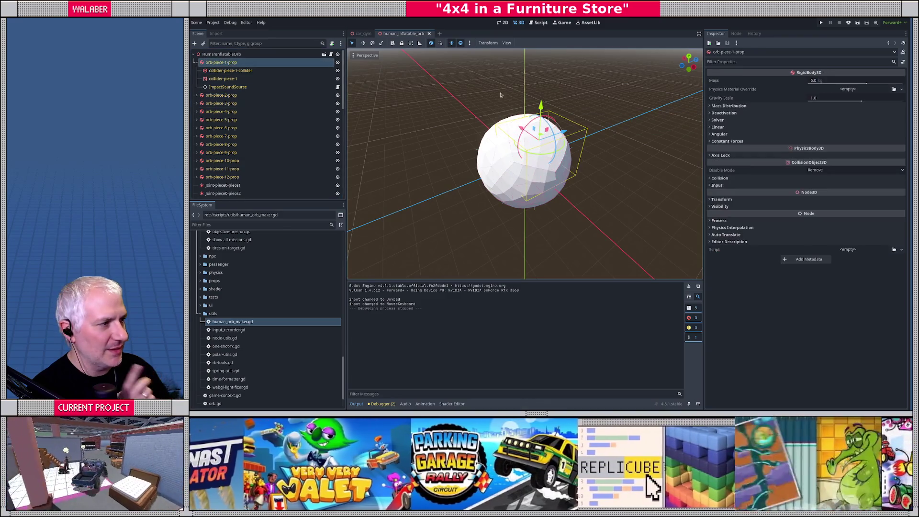
{"action": "left_click", "coordinate": [718, 120]}
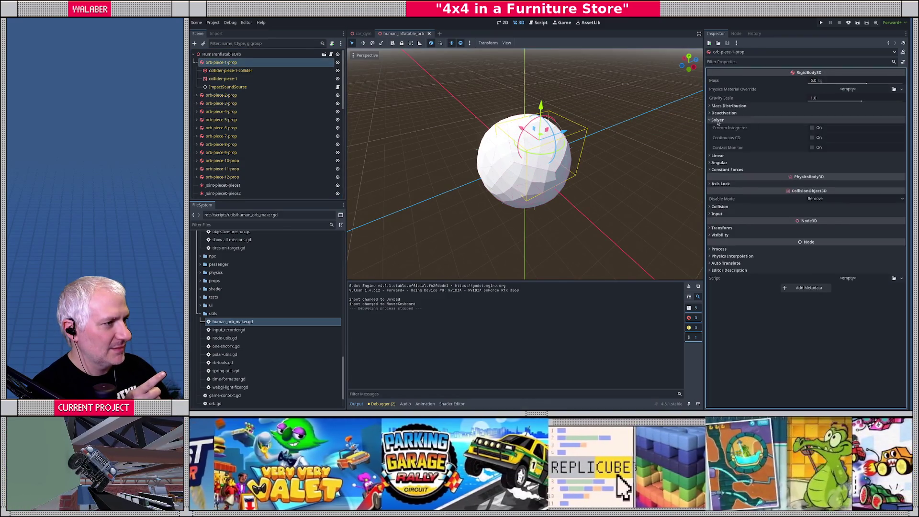
{"action": "left_click", "coordinate": [718, 120]}
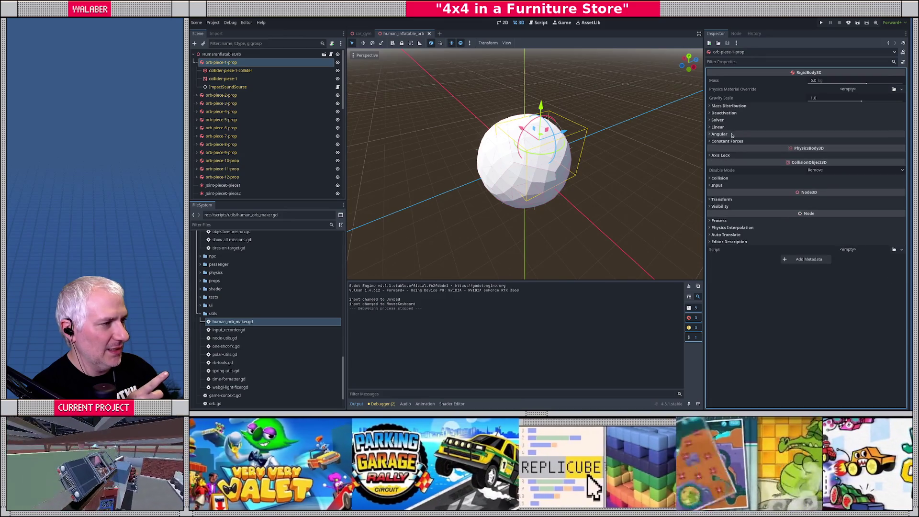
{"action": "left_click", "coordinate": [721, 178]}
{"action": "left_click", "coordinate": [721, 178]}
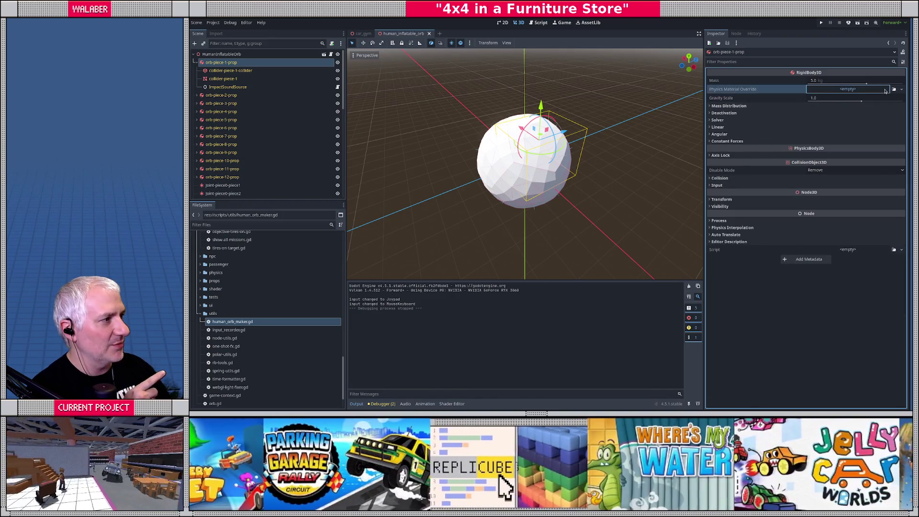
Give orb-piece-1-prop a new PhysicsMaterial with friction 0.7 and bounce 1.0.
{"action": "left_click", "coordinate": [885, 91]}
{"action": "left_click", "coordinate": [887, 106]}
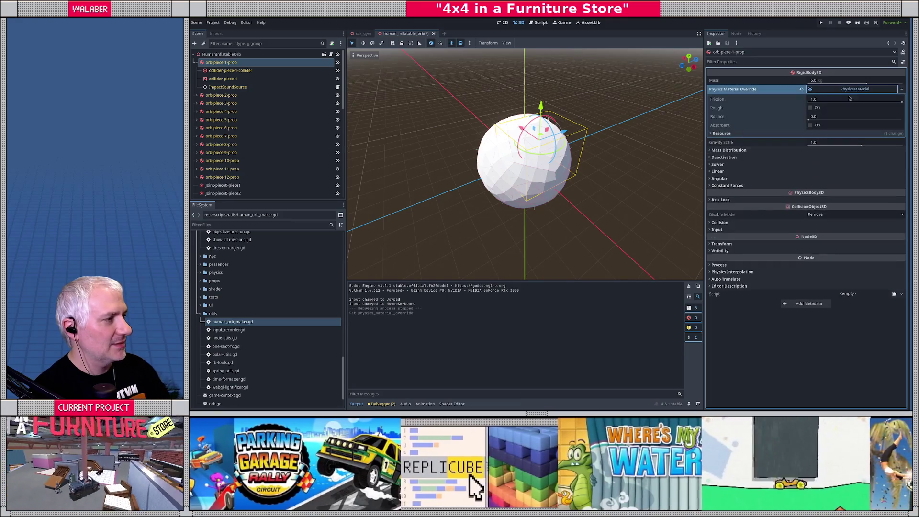
{"action": "left_click", "coordinate": [870, 101]}
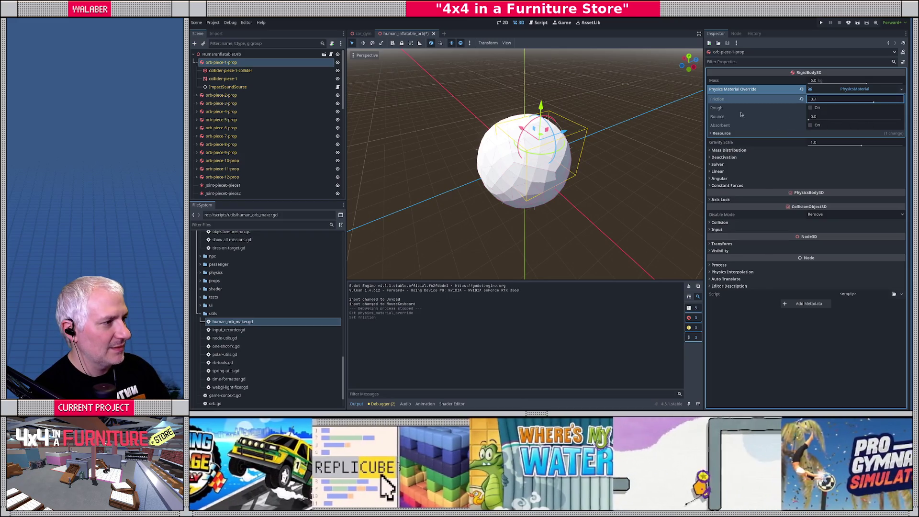
{"action": "mouse_move", "coordinate": [720, 119]}
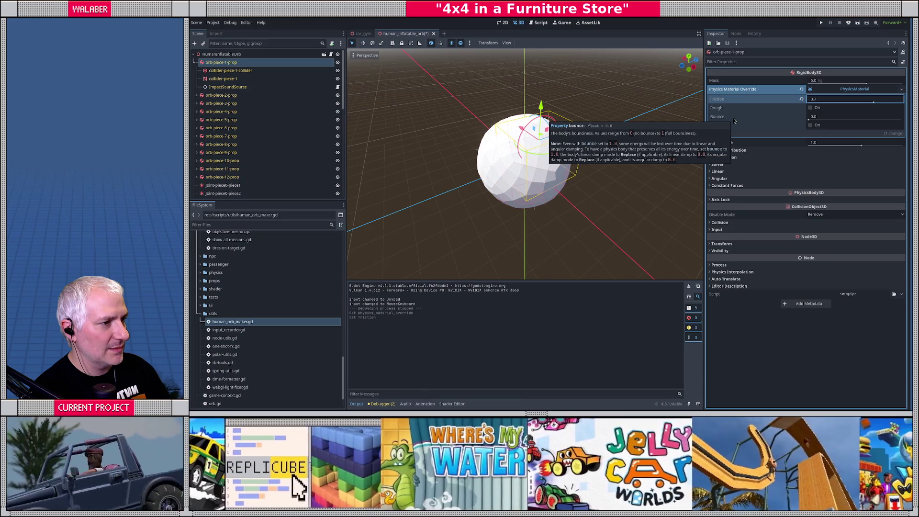
{"action": "left_click", "coordinate": [830, 120]}
{"action": "type", "text": "1"}
{"action": "key", "text": "Return"}
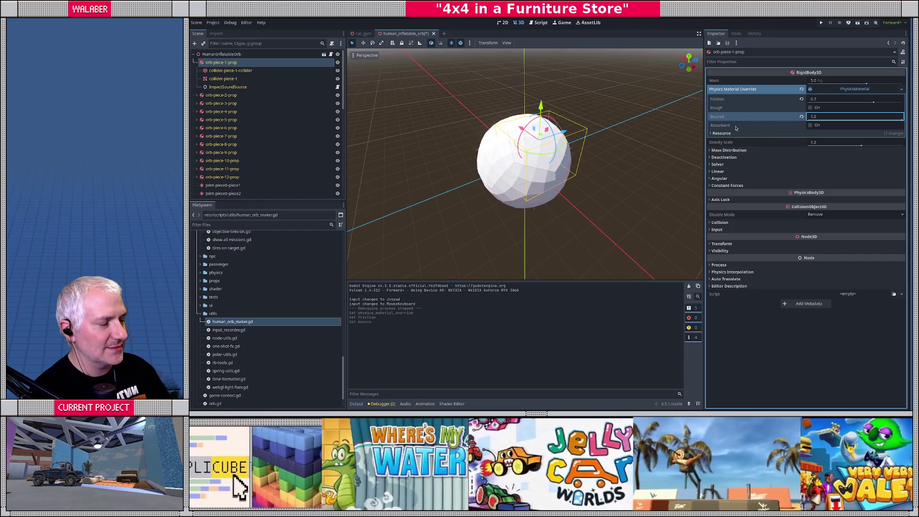
{"action": "mouse_move", "coordinate": [736, 128]}
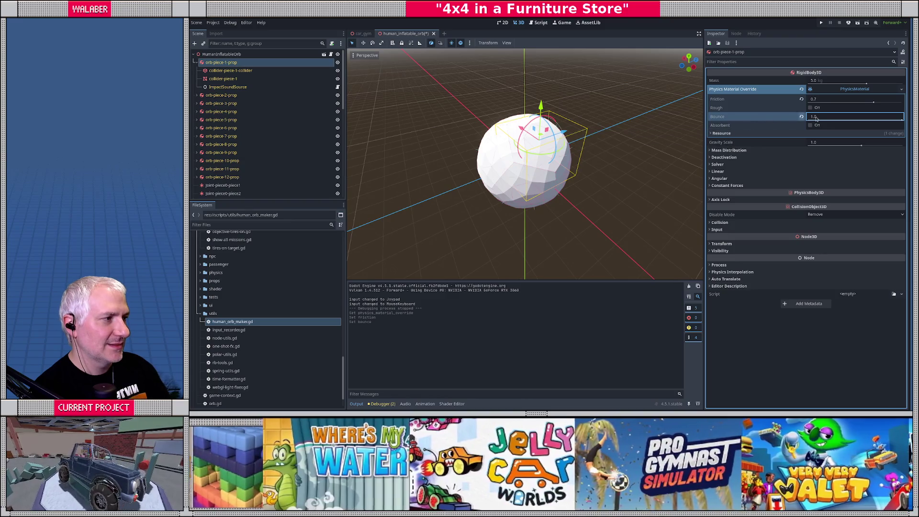
Check the material's options, select orb-piece-2-prop, and run the game with F5.
{"action": "left_click", "coordinate": [900, 90]}
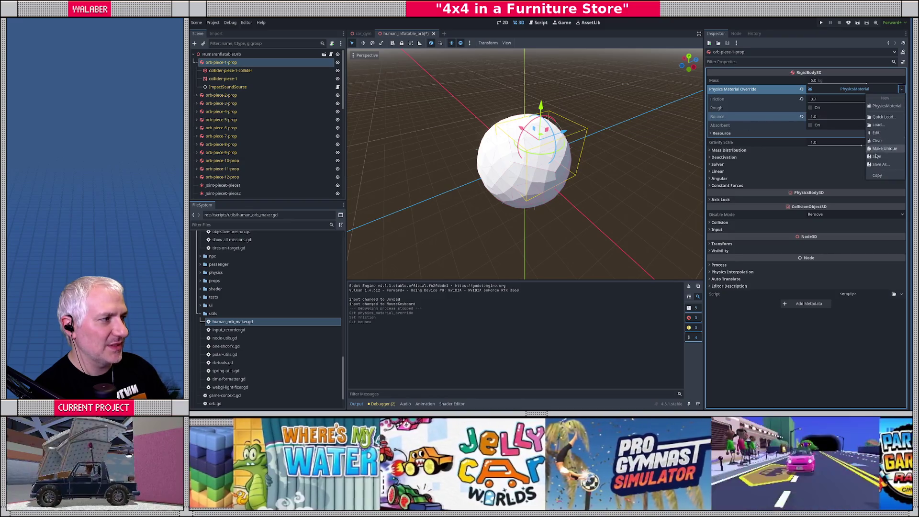
{"action": "left_click", "coordinate": [656, 178]}
{"action": "left_click", "coordinate": [196, 62]}
{"action": "left_click", "coordinate": [220, 71]}
{"action": "key", "text": "F5"}
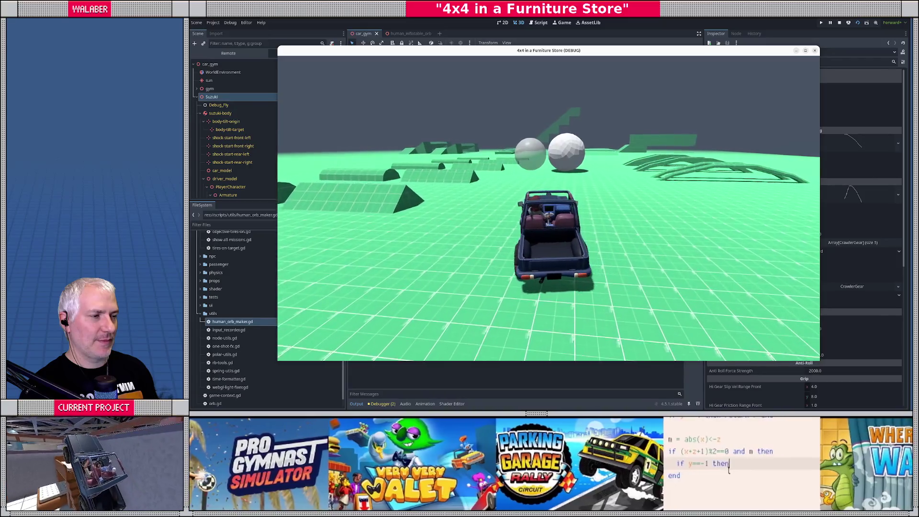
Drive the jeep forward into the orbs, then stop the debug run.
{"action": "key", "text": "w"}
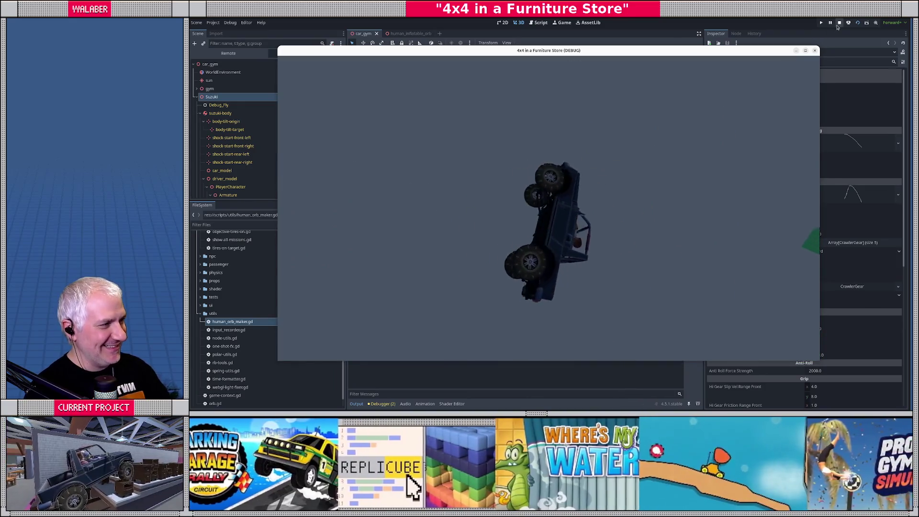
{"action": "left_click", "coordinate": [814, 50]}
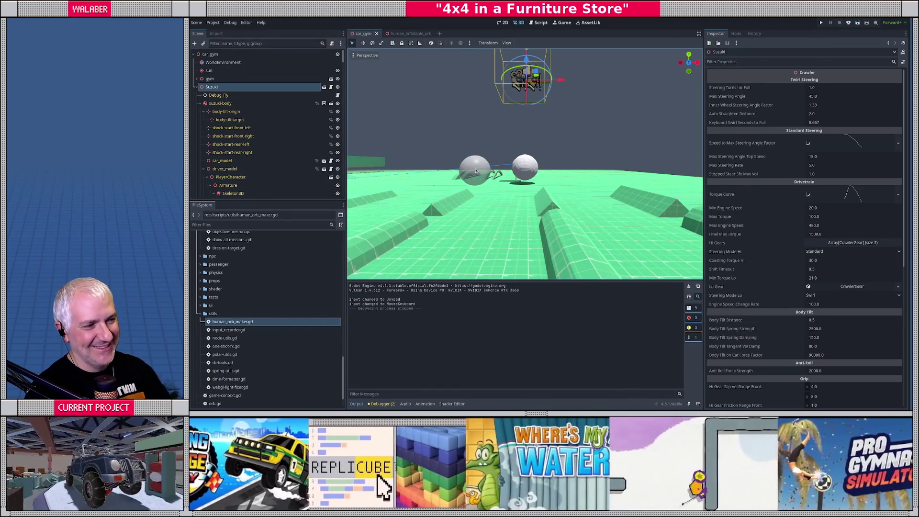
Lower the Suzuki car back into position and save car_gym.
{"action": "left_click_drag", "start_coordinate": [472, 143], "coordinate": [511, 171]}
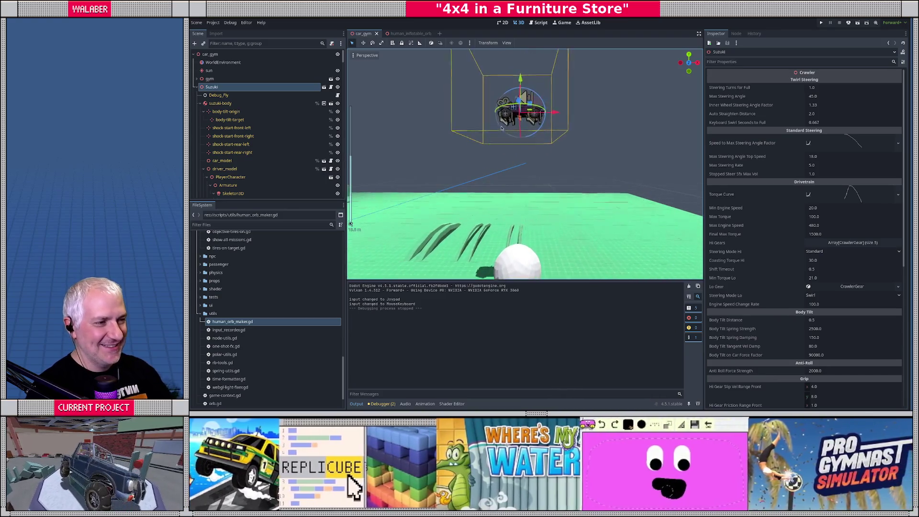
{"action": "left_click_drag", "start_coordinate": [531, 108], "coordinate": [586, 268]}
{"action": "key", "text": "f"}
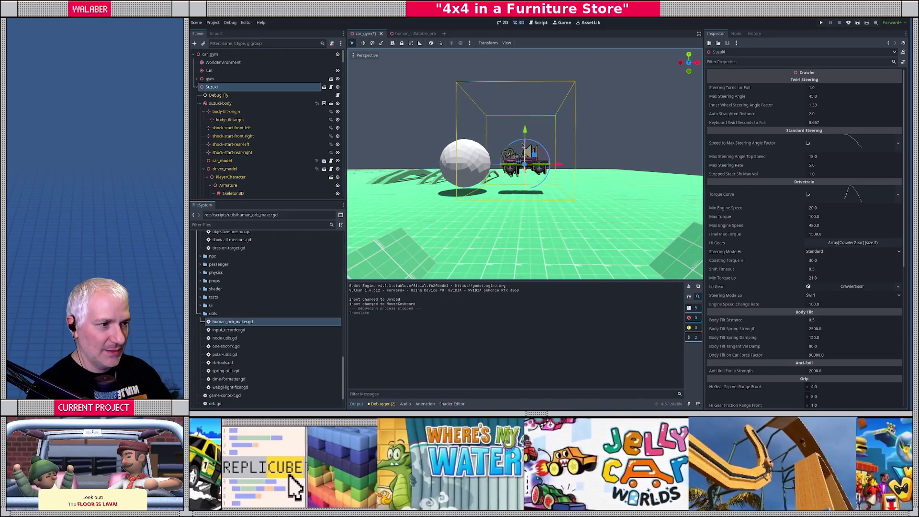
{"action": "left_click_drag", "start_coordinate": [525, 130], "coordinate": [525, 150]}
{"action": "key", "text": "ctrl+s"}
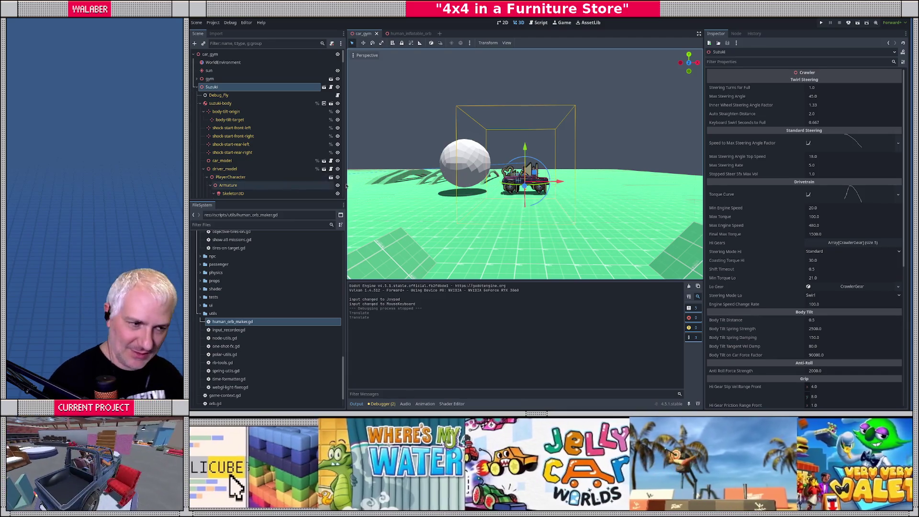
Move the CrappyHumanInflatableOrb next to the white sphere and save again.
{"action": "left_click", "coordinate": [395, 173]}
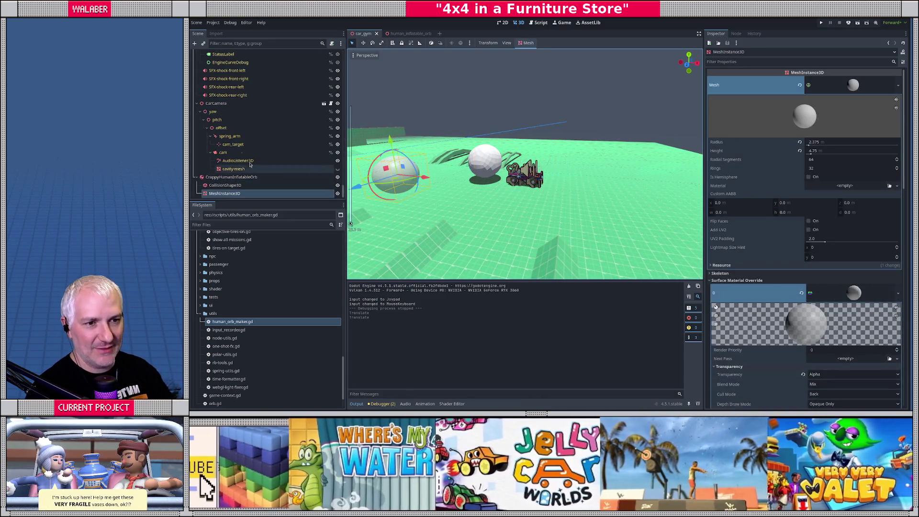
{"action": "left_click", "coordinate": [231, 177]}
{"action": "left_click_drag", "start_coordinate": [413, 205], "coordinate": [483, 198]}
{"action": "scroll", "coordinate": [483, 197], "scroll_direction": "up", "scroll_amount": 3}
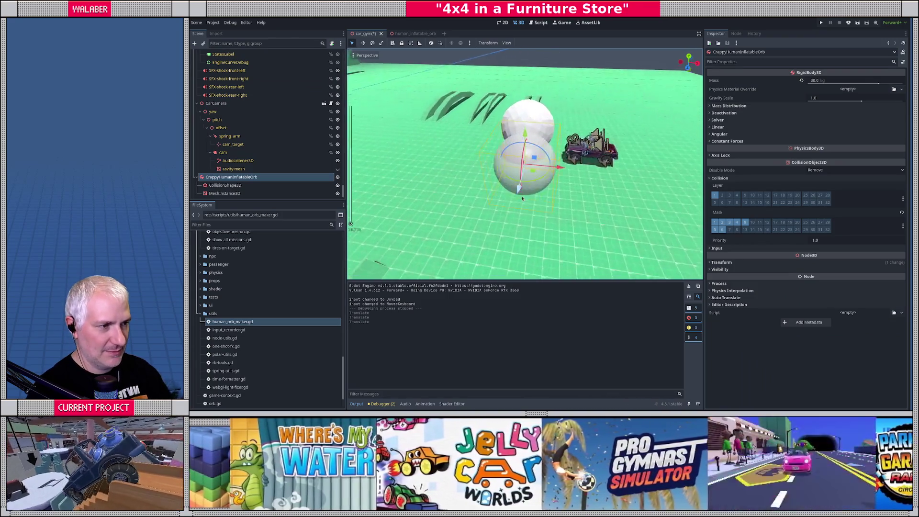
{"action": "scroll", "coordinate": [523, 199], "scroll_direction": "up", "scroll_amount": 3}
{"action": "left_click_drag", "start_coordinate": [518, 165], "coordinate": [548, 200]}
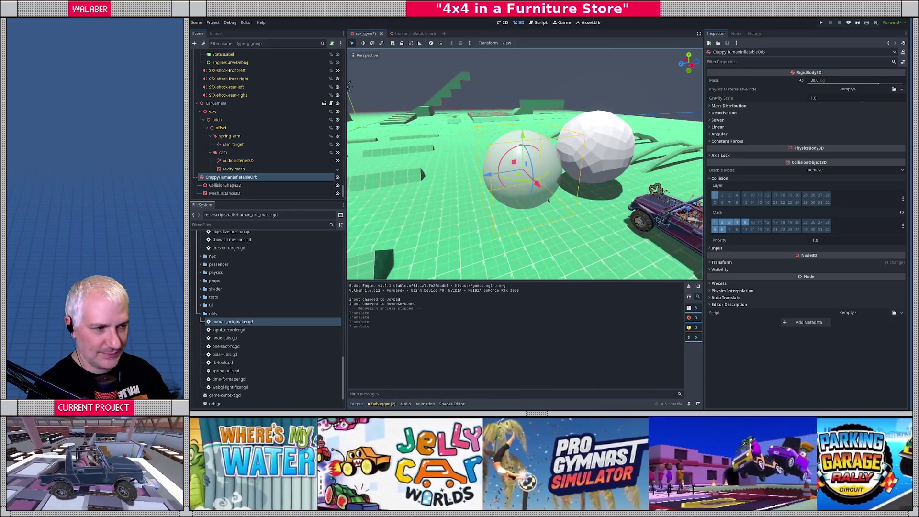
{"action": "scroll", "coordinate": [548, 200], "scroll_direction": "down", "scroll_amount": 3}
{"action": "key", "text": "ctrl+s"}
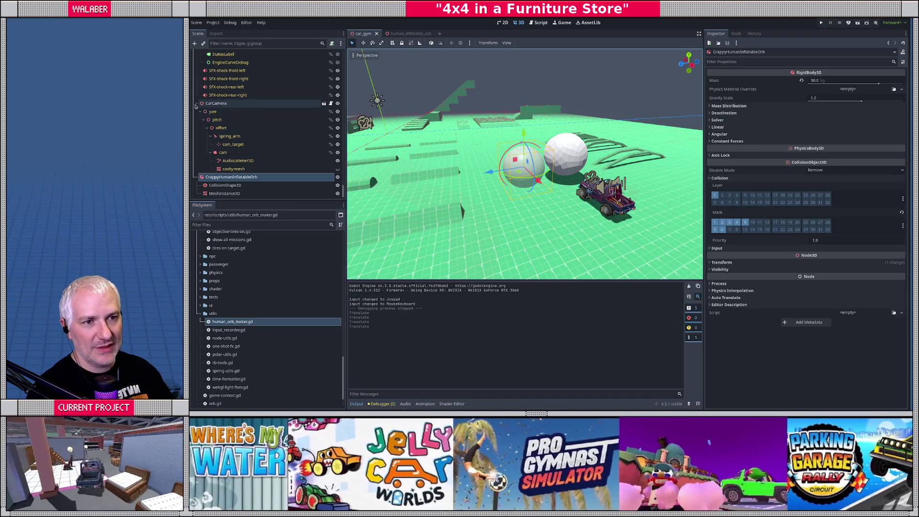
Collapse the Suzuki and CrappyHumanInflatableOrb branches and bring up the car_gym root's context menu.
{"action": "scroll", "coordinate": [196, 106], "scroll_direction": "up", "scroll_amount": 5}
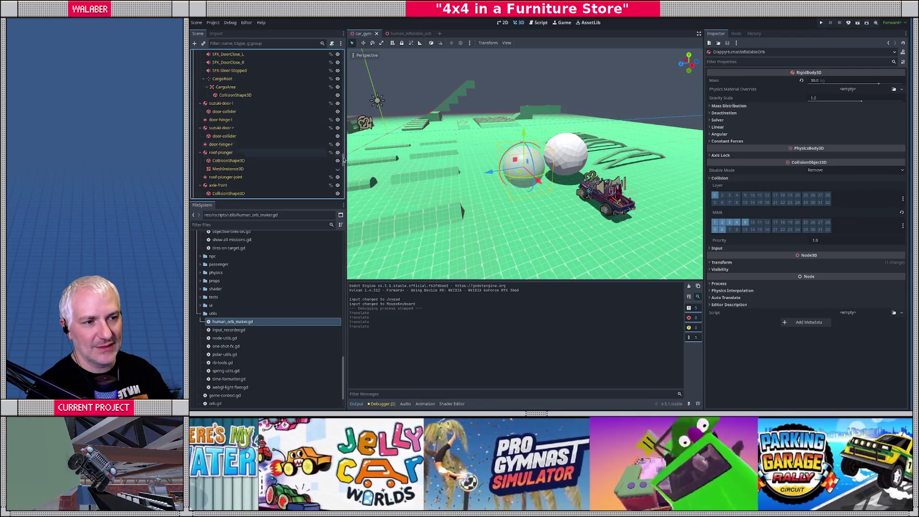
{"action": "scroll", "coordinate": [195, 95], "scroll_direction": "up", "scroll_amount": 10}
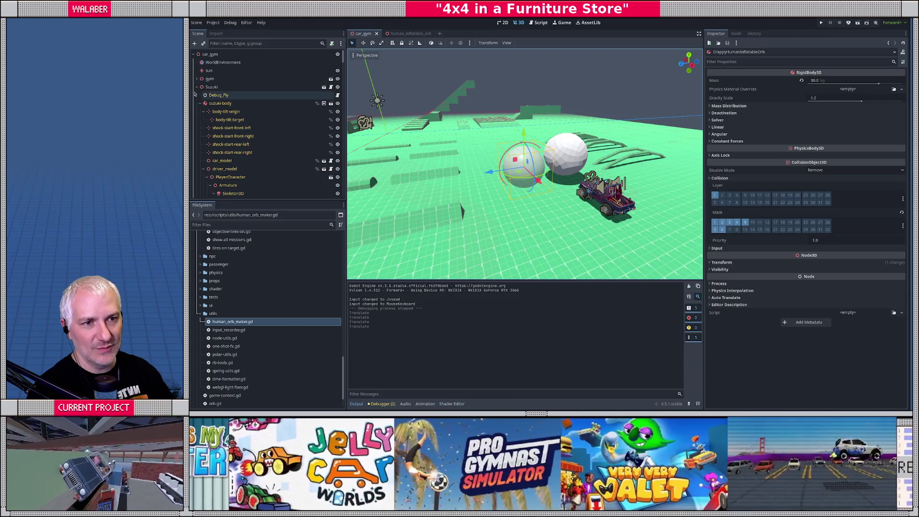
{"action": "left_click", "coordinate": [197, 87]}
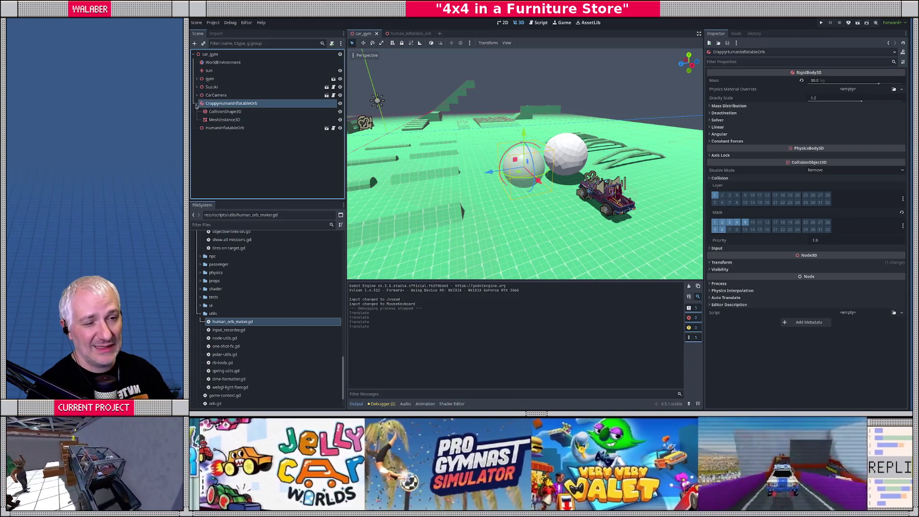
{"action": "left_click", "coordinate": [196, 103]}
{"action": "right_click", "coordinate": [219, 54]}
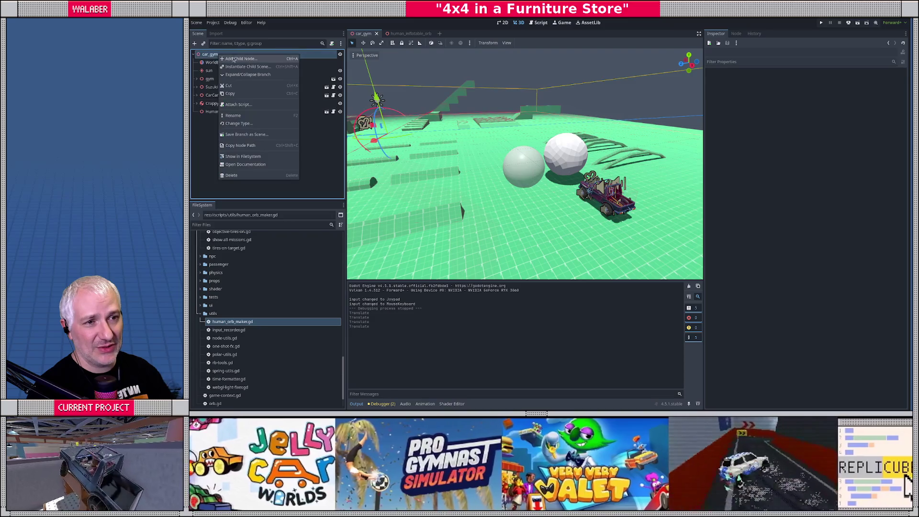
Add a SoftBody3D child node to the car_gym root.
{"action": "left_click", "coordinate": [232, 58]}
{"action": "type", "text": "sof"}
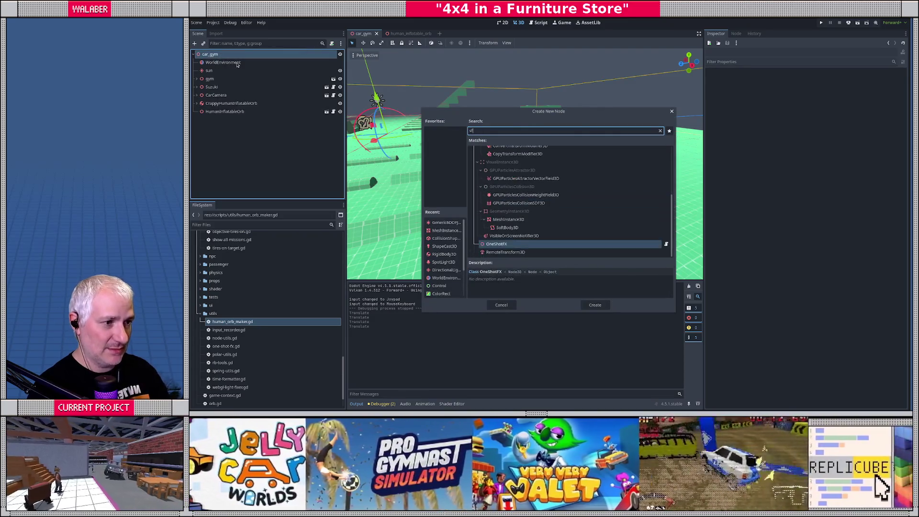
{"action": "key", "text": "Return"}
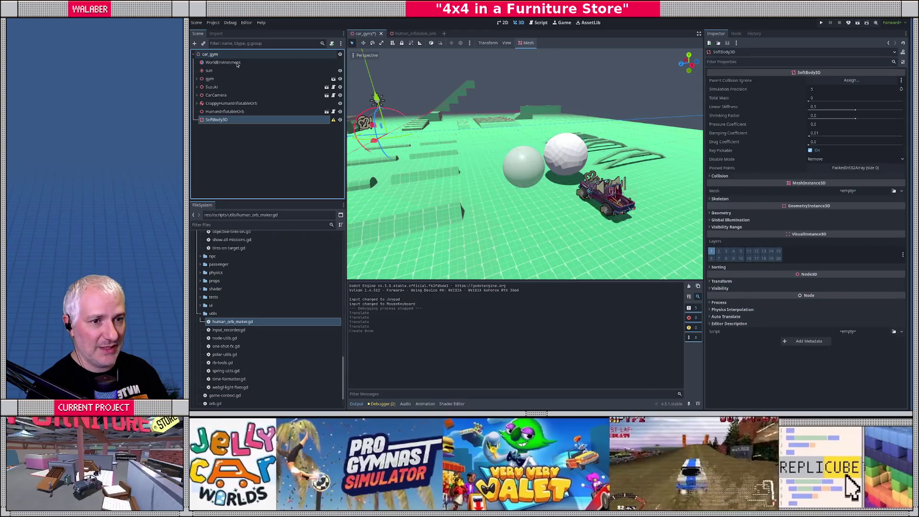
Place the soft body beside the white ball and list its Mesh types.
{"action": "mouse_move", "coordinate": [364, 96]}
{"action": "left_mouse_down"}
{"action": "mouse_move", "coordinate": [397, 115]}
{"action": "mouse_move", "coordinate": [405, 71]}
{"action": "mouse_move", "coordinate": [623, 158]}
{"action": "left_mouse_up"}
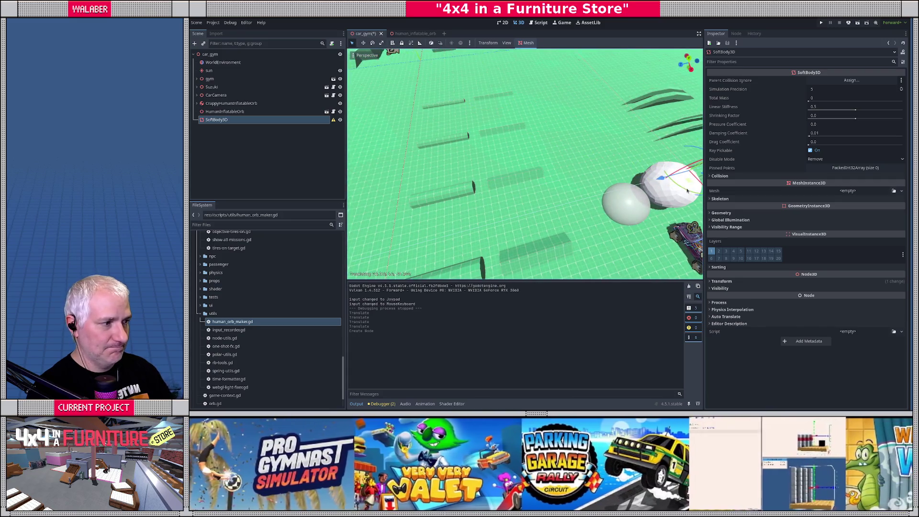
{"action": "key", "text": "f"}
{"action": "mouse_move", "coordinate": [472, 167]}
{"action": "left_mouse_down"}
{"action": "mouse_move", "coordinate": [563, 210]}
{"action": "mouse_move", "coordinate": [499, 201]}
{"action": "left_mouse_up"}
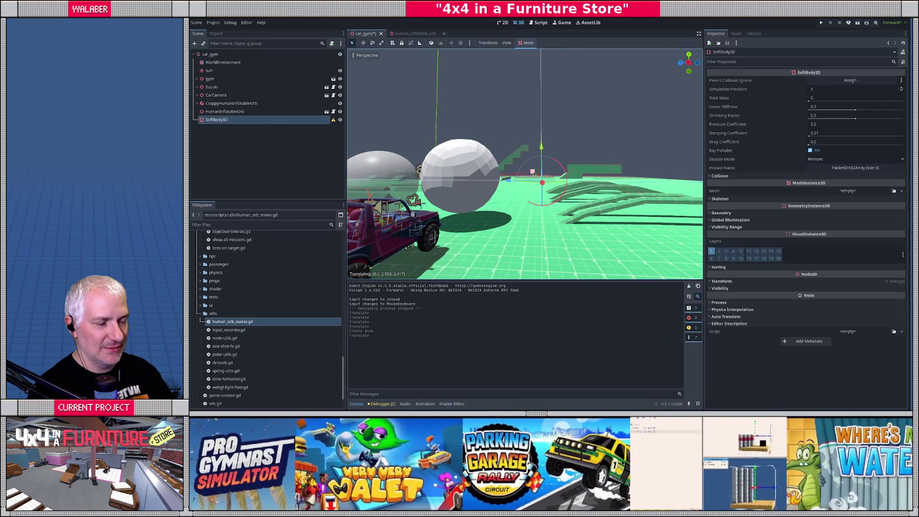
{"action": "key", "text": "f"}
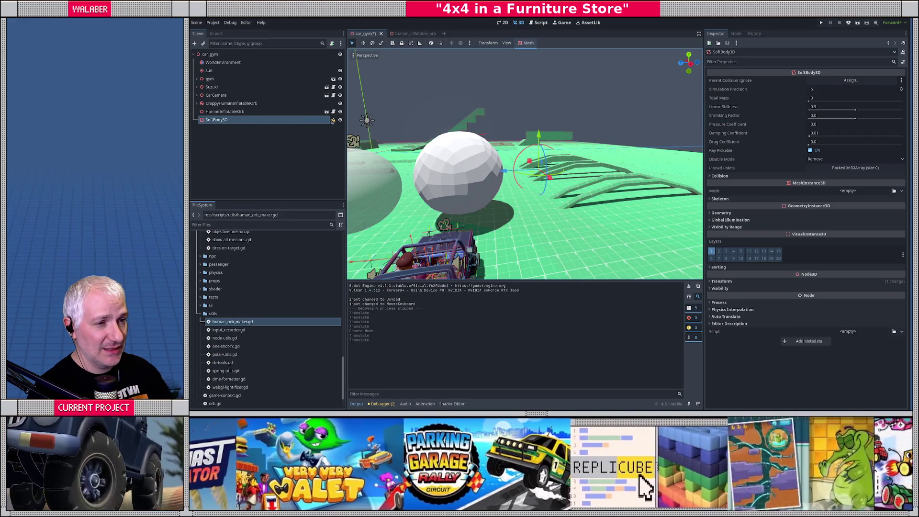
{"action": "mouse_move", "coordinate": [334, 121]}
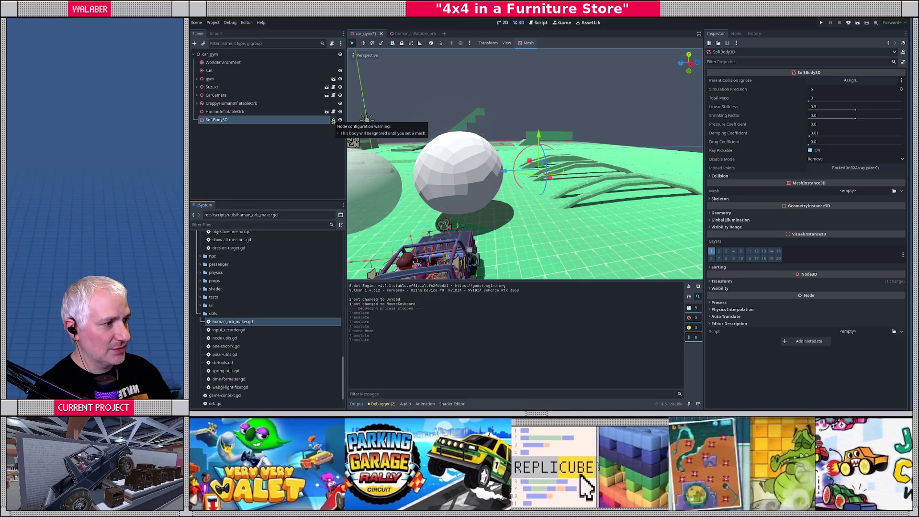
{"action": "left_click", "coordinate": [885, 194]}
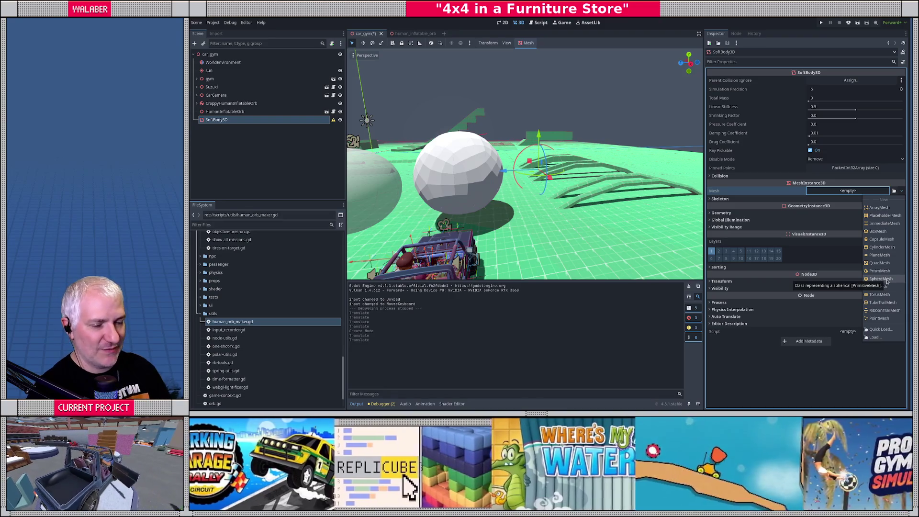
Assign a new SphereMesh (radius 0.5, height 1.0) to the soft body's Mesh field.
{"action": "left_click", "coordinate": [881, 278]}
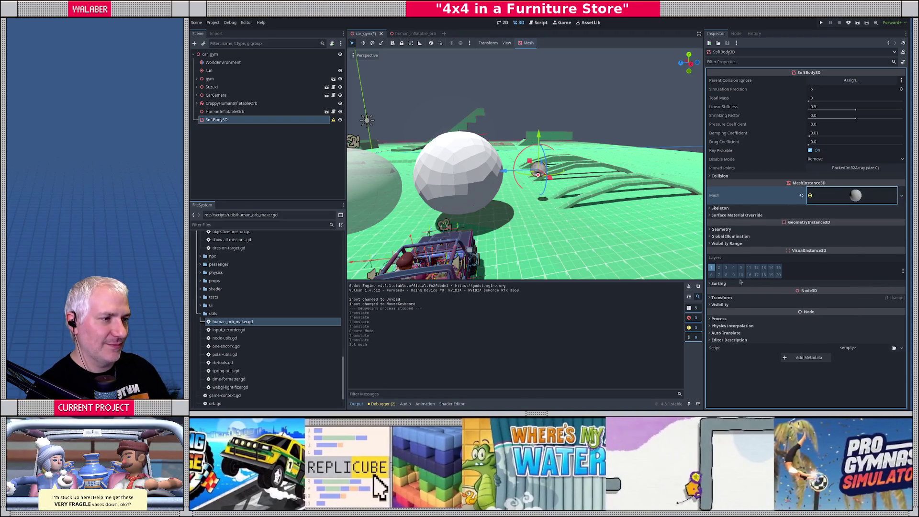
{"action": "key", "text": "f"}
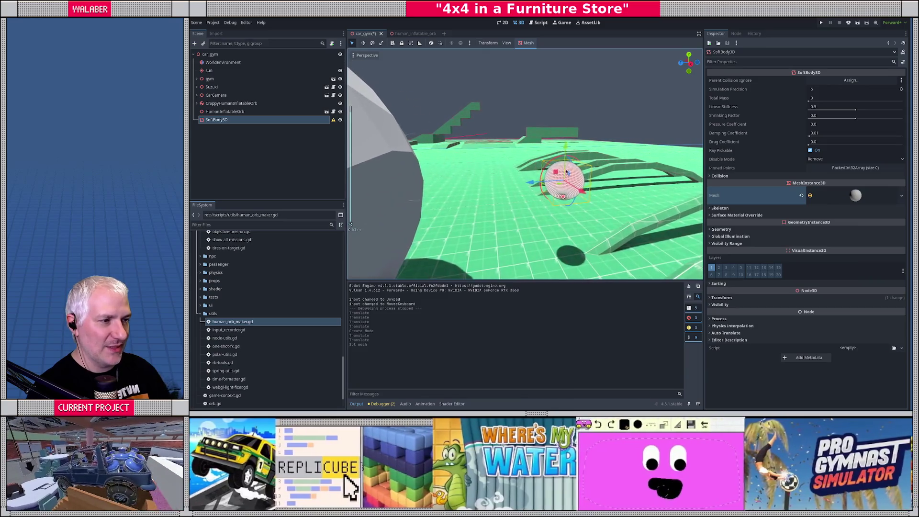
{"action": "scroll", "coordinate": [543, 217], "scroll_direction": "down", "scroll_amount": 3}
{"action": "mouse_move", "coordinate": [543, 217]}
{"action": "left_mouse_down"}
{"action": "mouse_move", "coordinate": [511, 185]}
{"action": "mouse_move", "coordinate": [535, 223]}
{"action": "left_mouse_up"}
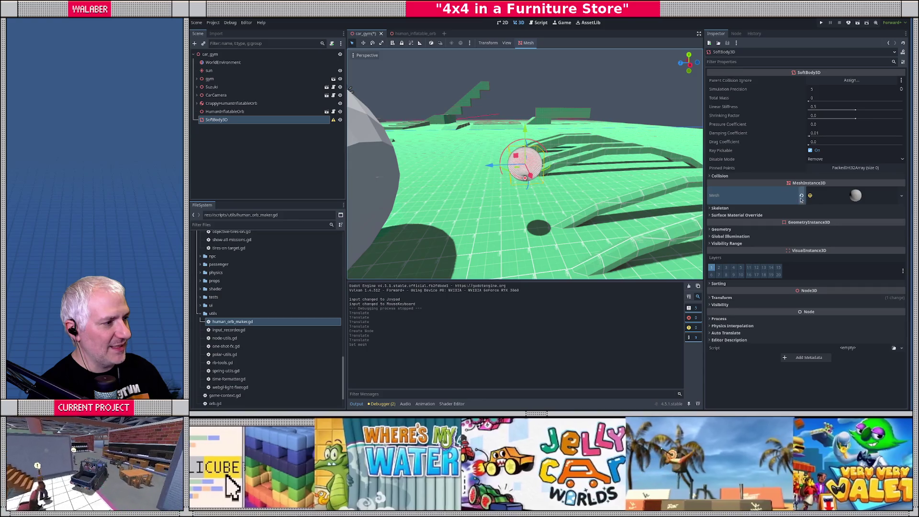
{"action": "left_click", "coordinate": [802, 195]}
{"action": "left_click", "coordinate": [894, 191]}
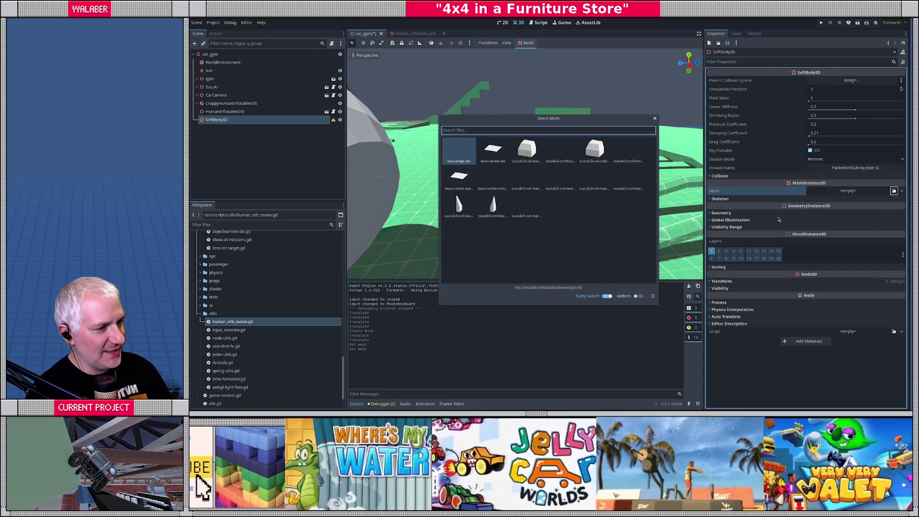
{"action": "key", "text": "Escape"}
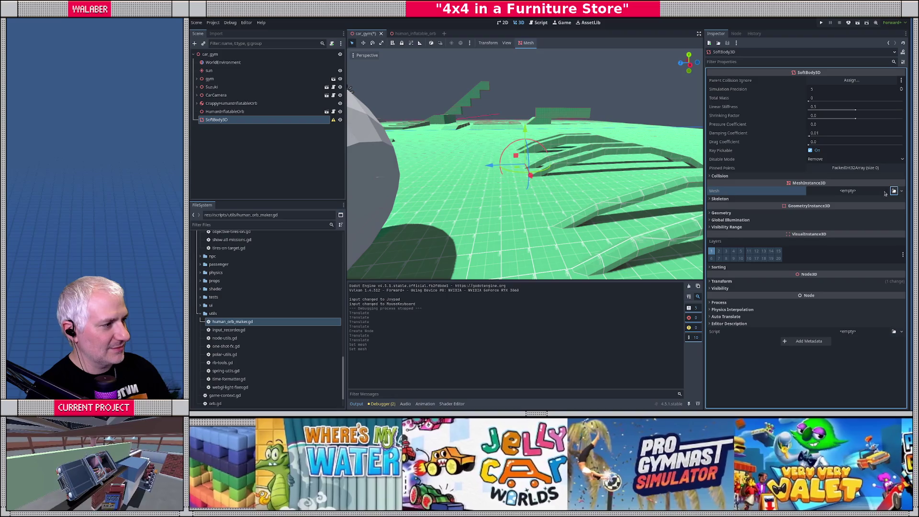
{"action": "left_click", "coordinate": [864, 193]}
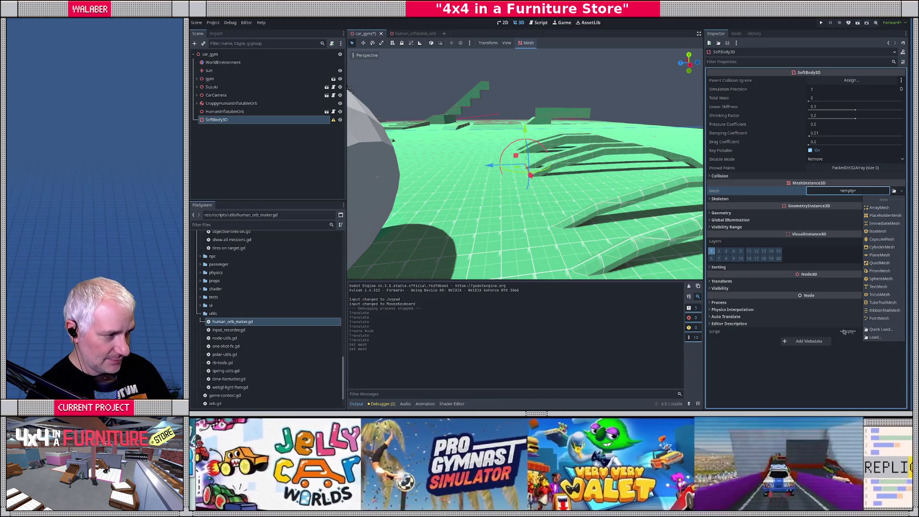
{"action": "left_click", "coordinate": [881, 279]}
{"action": "left_click", "coordinate": [859, 203]}
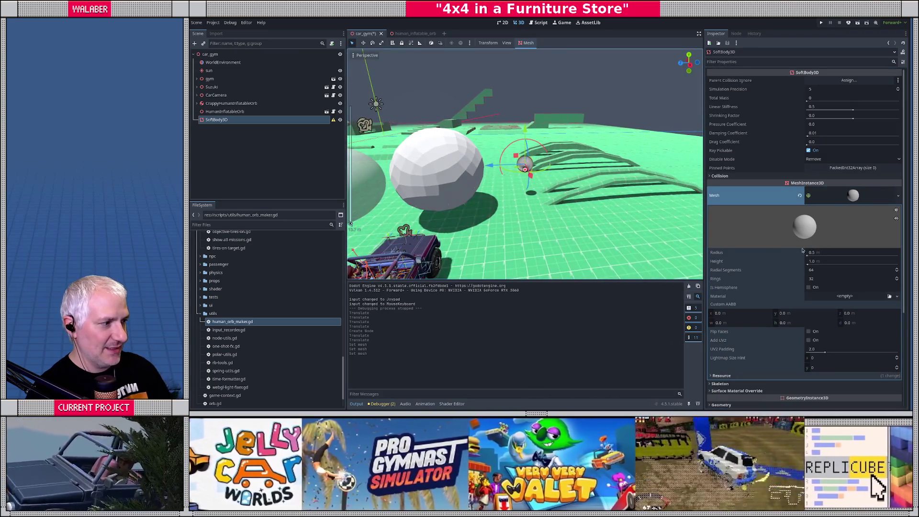
Set the sphere mesh's radius to 2.8 m and height to 5.6 m.
{"action": "mouse_move", "coordinate": [808, 256]}
{"action": "left_mouse_down"}
{"action": "mouse_move", "coordinate": [823, 256]}
{"action": "mouse_move", "coordinate": [809, 256]}
{"action": "left_mouse_up"}
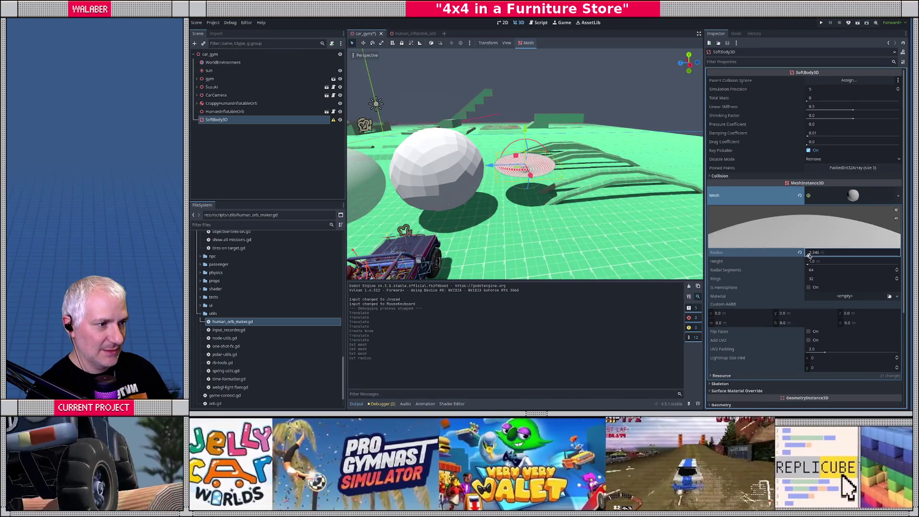
{"action": "left_click", "coordinate": [838, 254]}
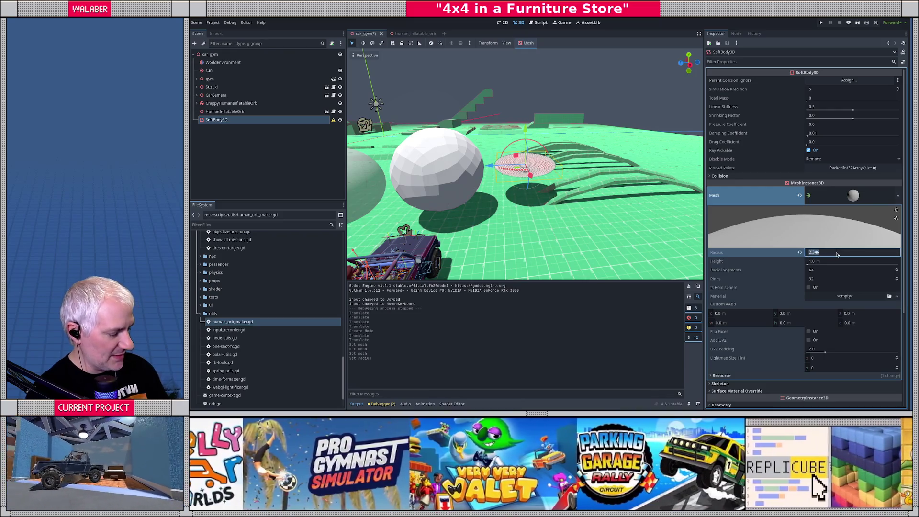
{"action": "type", "text": "2"}
{"action": "key", "text": "Return"}
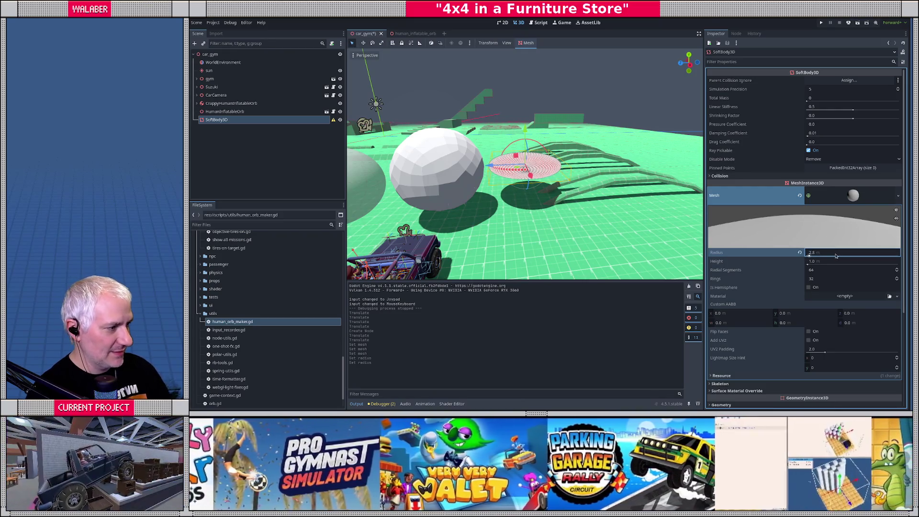
{"action": "left_click", "coordinate": [839, 262]}
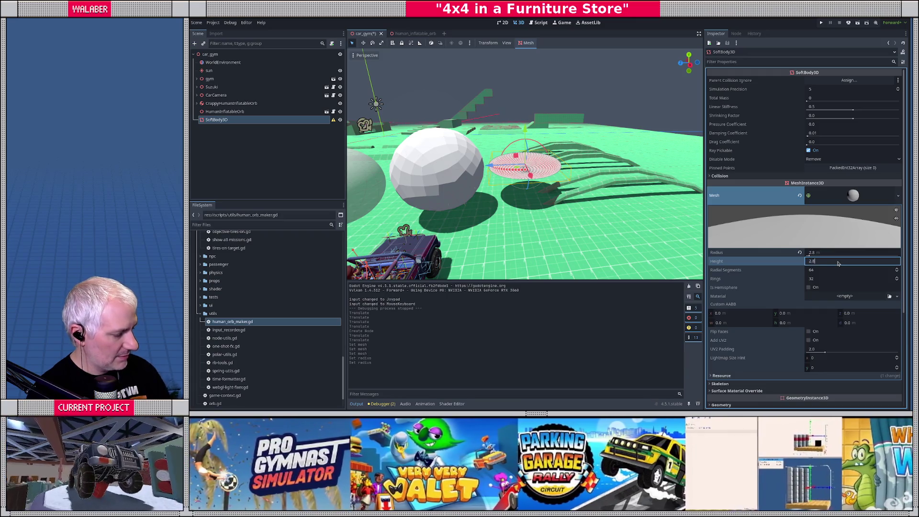
{"action": "key", "text": "Return"}
{"action": "key", "text": "f"}
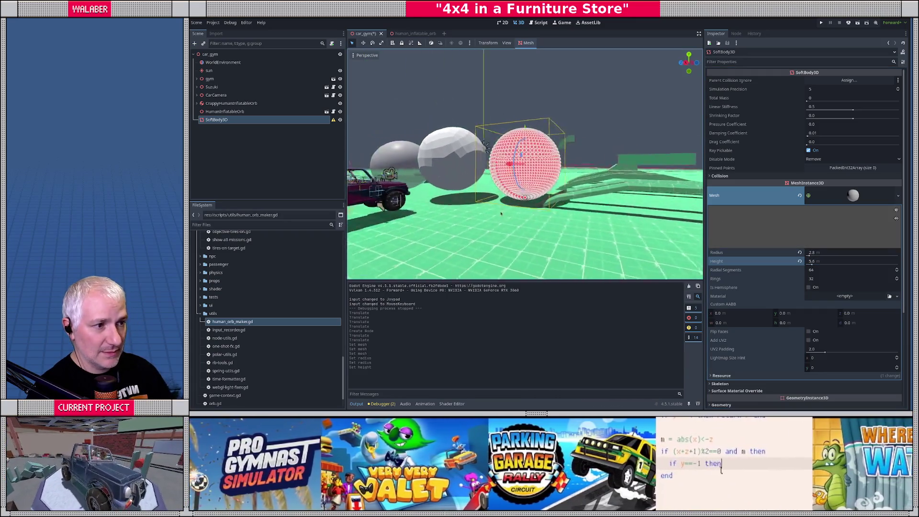
Give the sphere mesh 16 radial segments and 16 rings.
{"action": "left_click", "coordinate": [828, 270]}
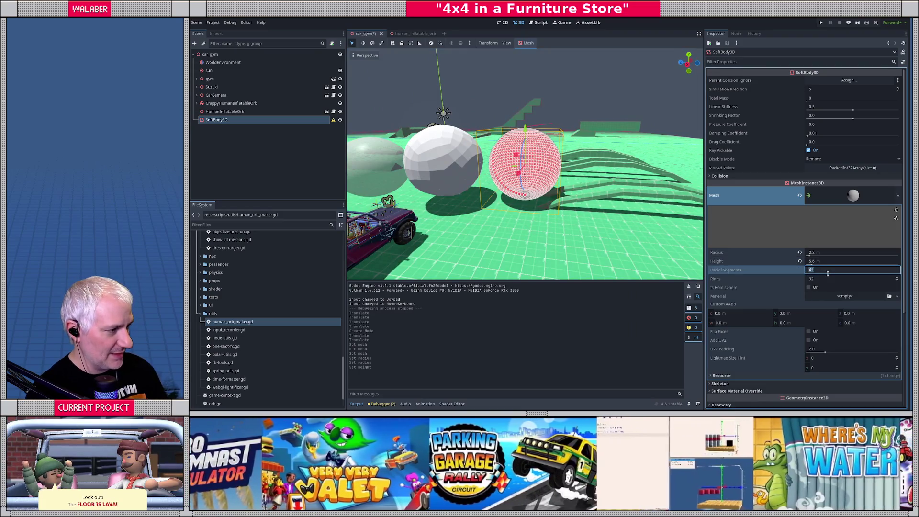
{"action": "left_click", "coordinate": [828, 279]}
{"action": "type", "text": "16"}
{"action": "key", "text": "Return"}
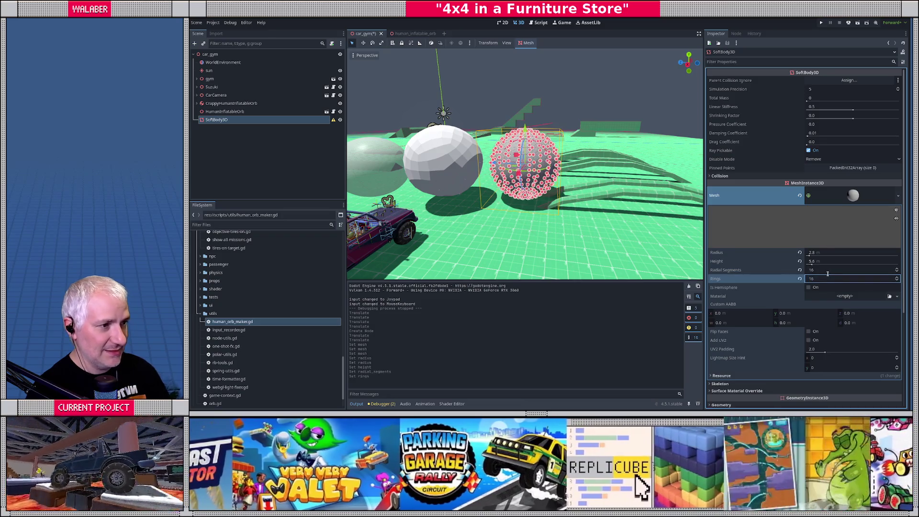
{"action": "scroll", "coordinate": [495, 210], "scroll_direction": "up", "scroll_amount": 6}
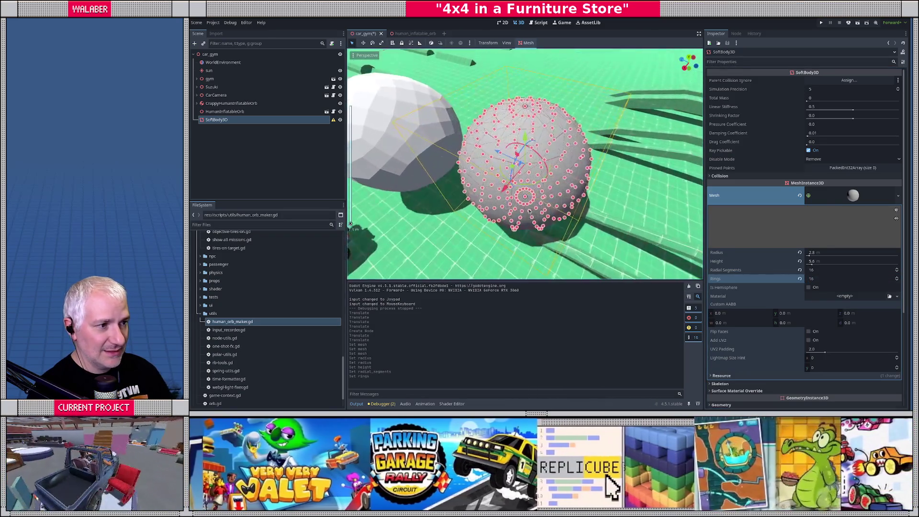
{"action": "scroll", "coordinate": [576, 178], "scroll_direction": "down", "scroll_amount": 8}
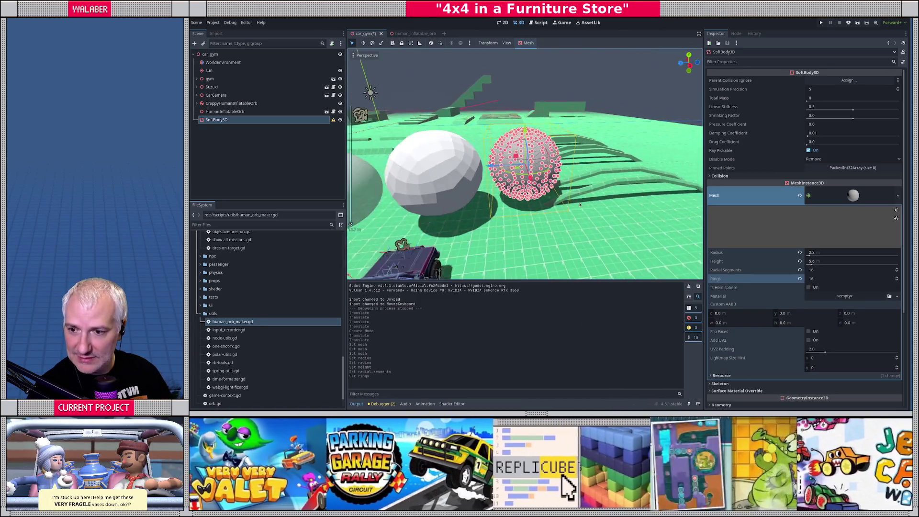
{"action": "left_click_drag", "start_coordinate": [580, 205], "coordinate": [648, 225]}
{"action": "left_click", "coordinate": [267, 144]}
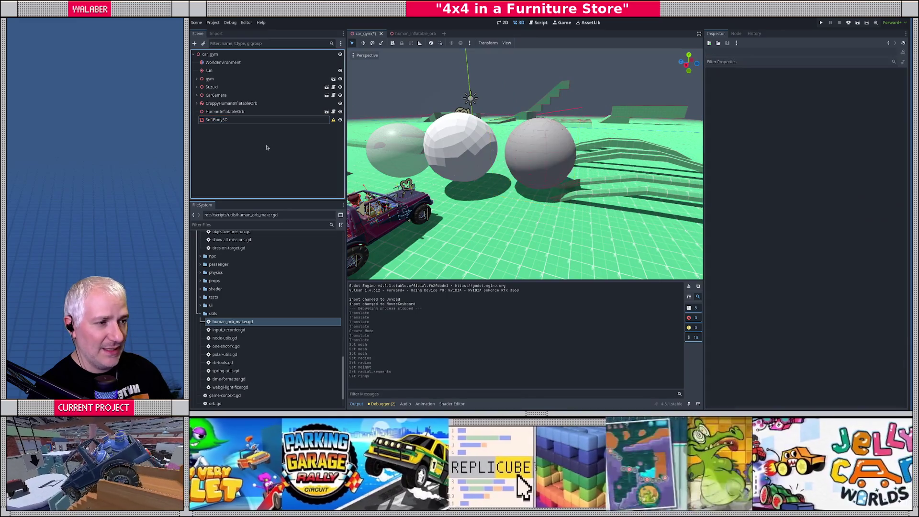
Set the SoftBody3D's Total Mass to 60 and Pressure Coefficient to 150.
{"action": "left_click", "coordinate": [216, 119]}
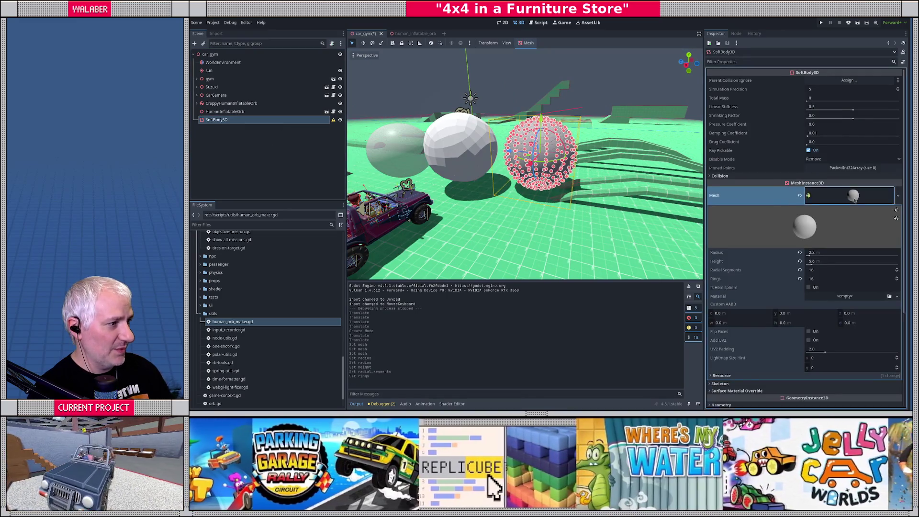
{"action": "left_click", "coordinate": [830, 196]}
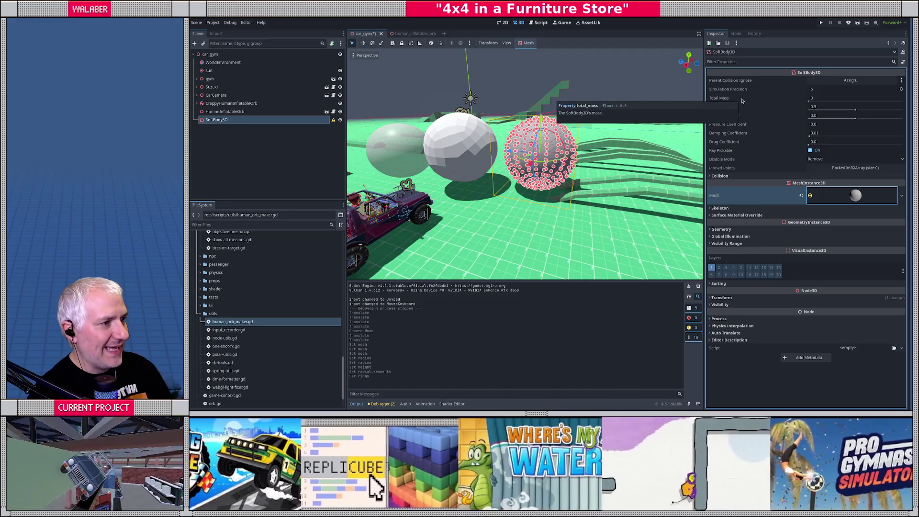
{"action": "left_click", "coordinate": [806, 100]}
{"action": "type", "text": "80"}
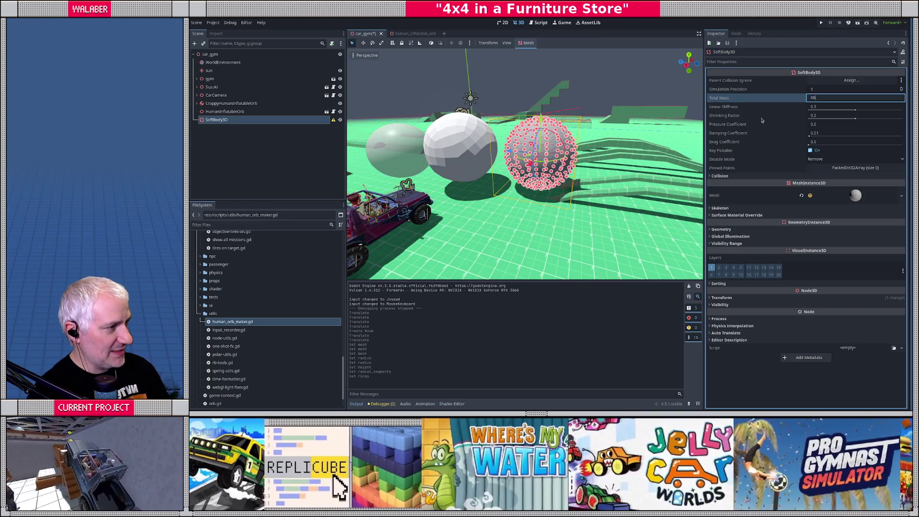
{"action": "key", "text": "Return"}
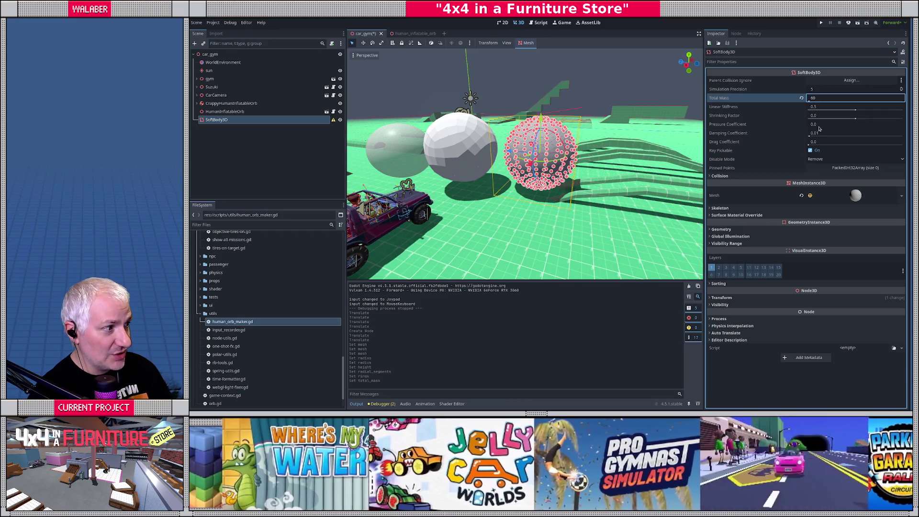
{"action": "left_click", "coordinate": [767, 127]}
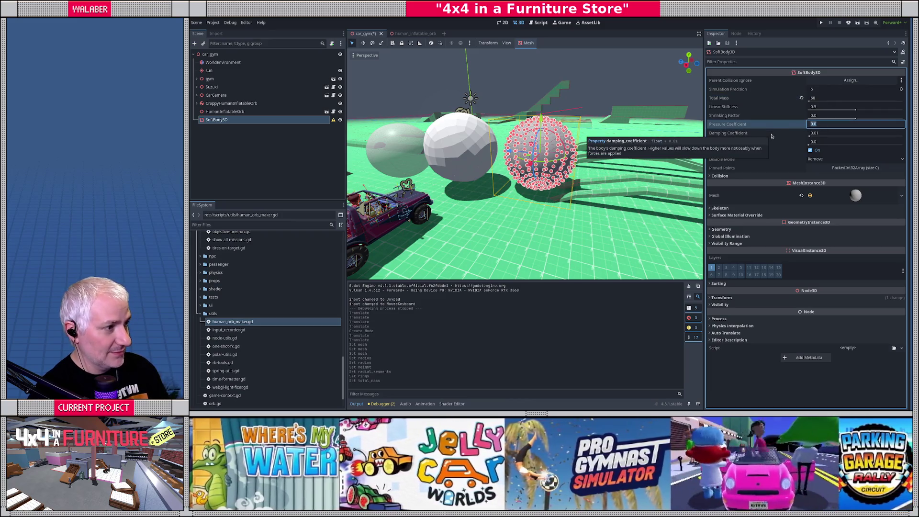
{"action": "type", "text": "150"}
{"action": "key", "text": "Return"}
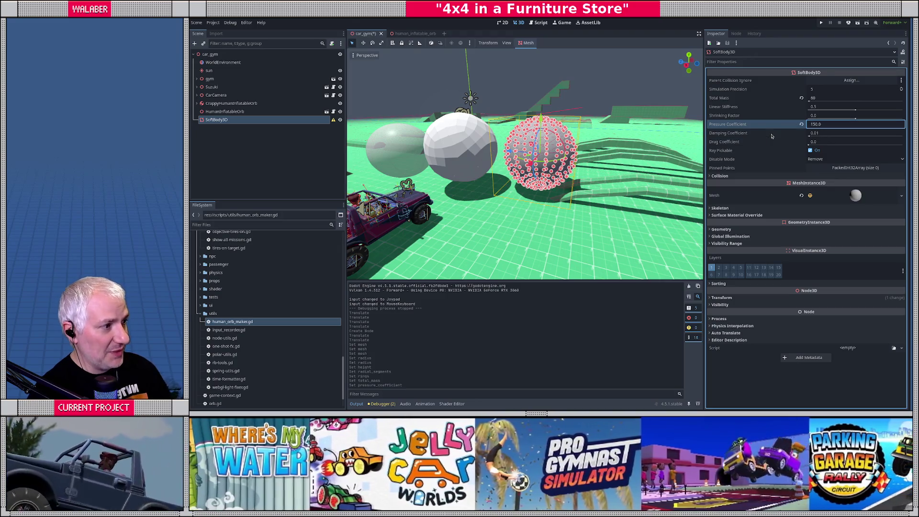
Save car_gym, run the scene briefly with F6, and stop it.
{"action": "key", "text": "Return"}
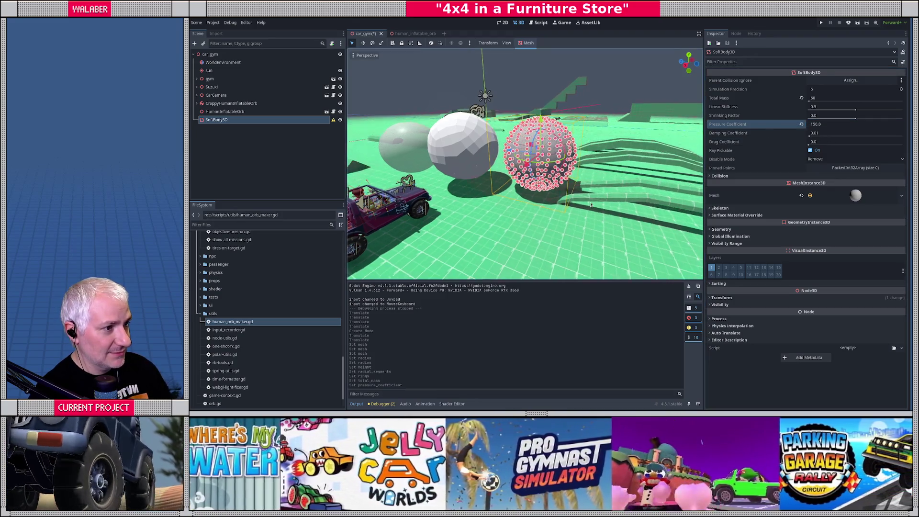
{"action": "key", "text": "ctrl+s"}
{"action": "key", "text": "F6"}
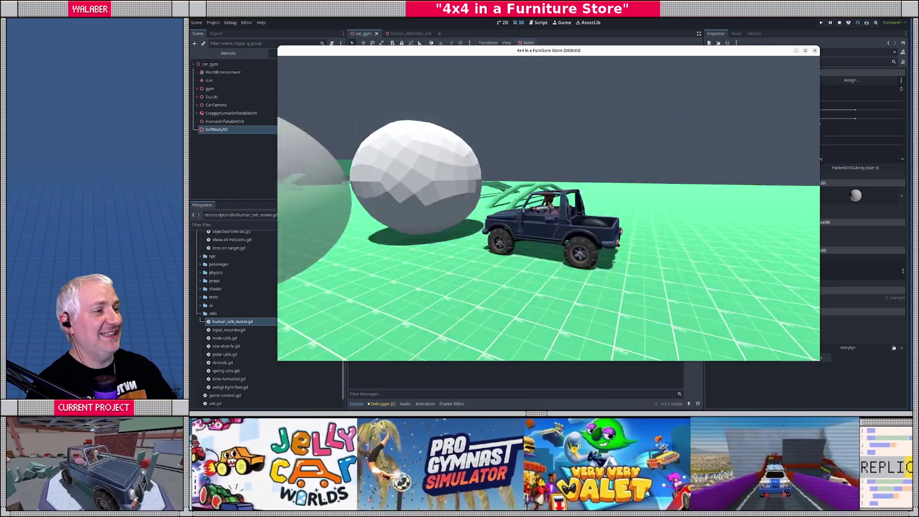
{"action": "key", "text": "F8"}
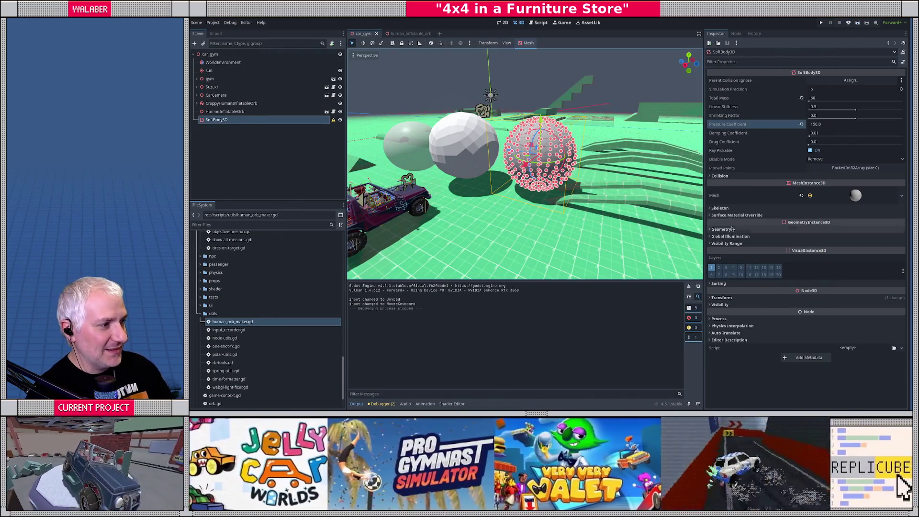
Set the soft-body orb's collision mask to CarBody, CarTire, Walls, Ground and CarAxle.
{"action": "left_click", "coordinate": [871, 175]}
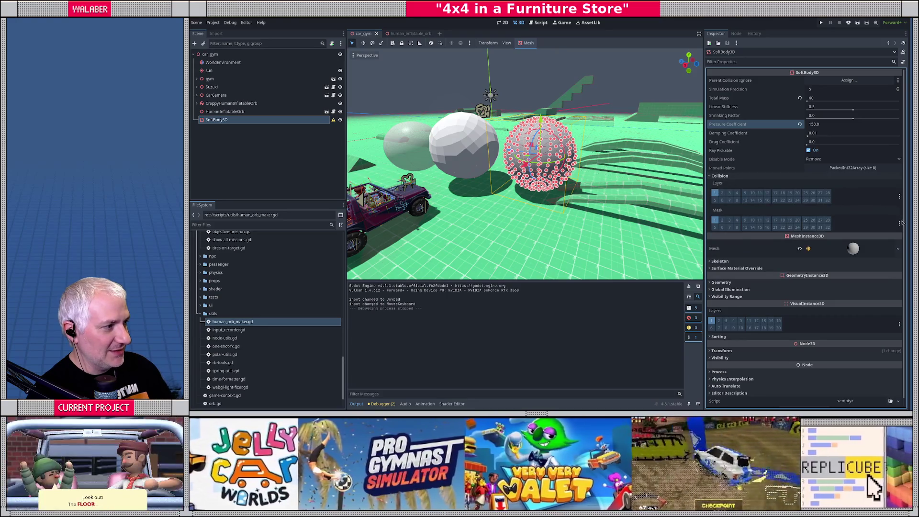
{"action": "left_click", "coordinate": [899, 223]}
{"action": "left_click", "coordinate": [844, 226]}
{"action": "left_click", "coordinate": [844, 235]}
{"action": "left_click", "coordinate": [844, 243]}
{"action": "left_click", "coordinate": [844, 251]}
{"action": "left_click", "coordinate": [844, 259]}
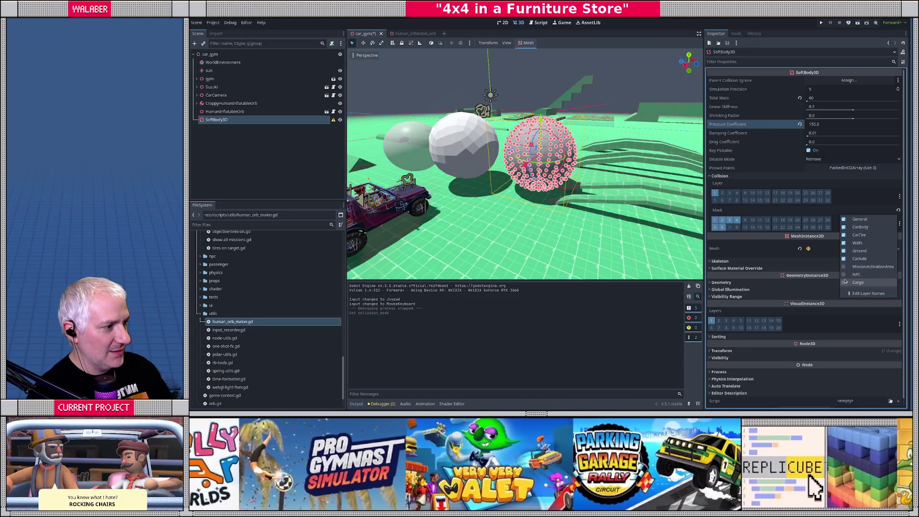
{"action": "left_click", "coordinate": [628, 73]}
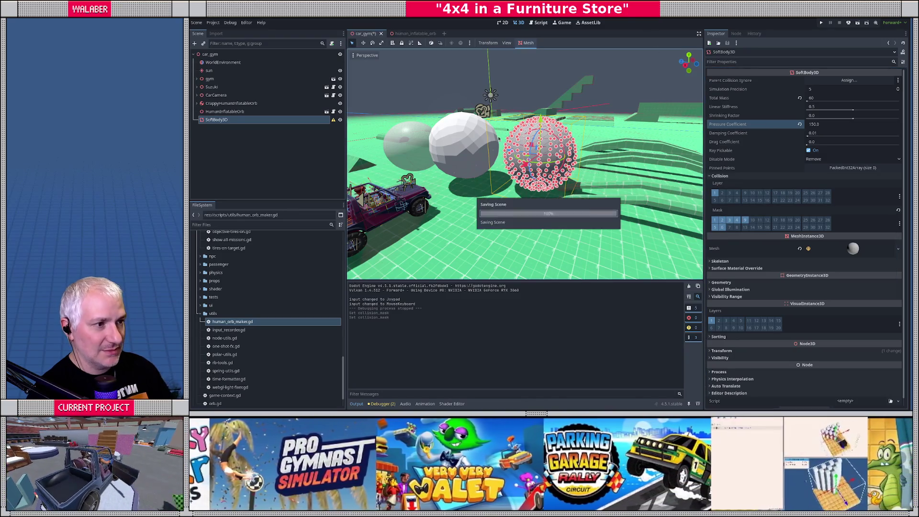
Run the game, drive the jeep into the orbs to test collisions, then stop.
{"action": "key", "text": "F5"}
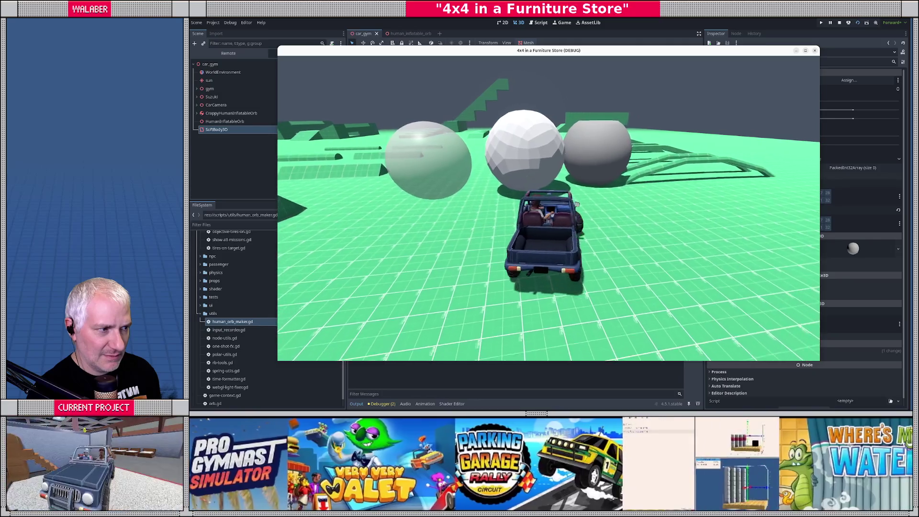
{"action": "key", "text": "Up"}
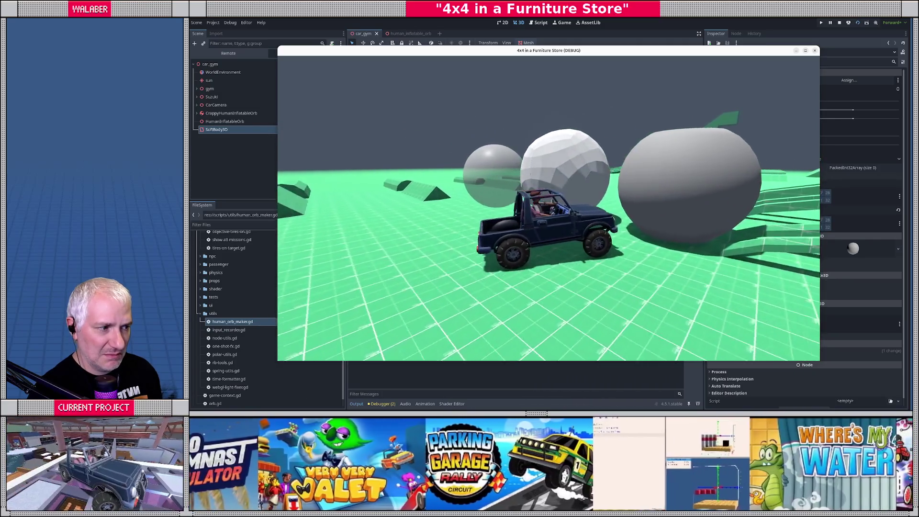
{"action": "key", "text": "Up"}
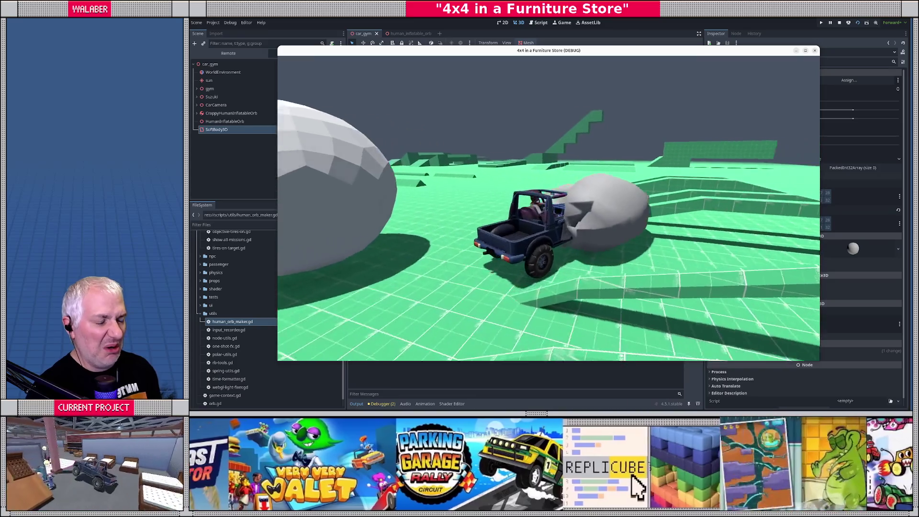
{"action": "key", "text": "Left"}
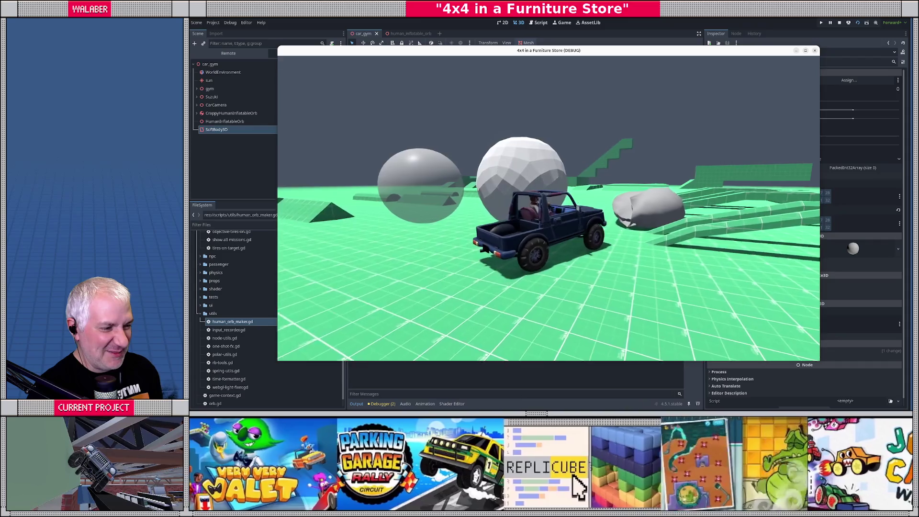
{"action": "key", "text": "Up"}
{"action": "key", "text": "Right"}
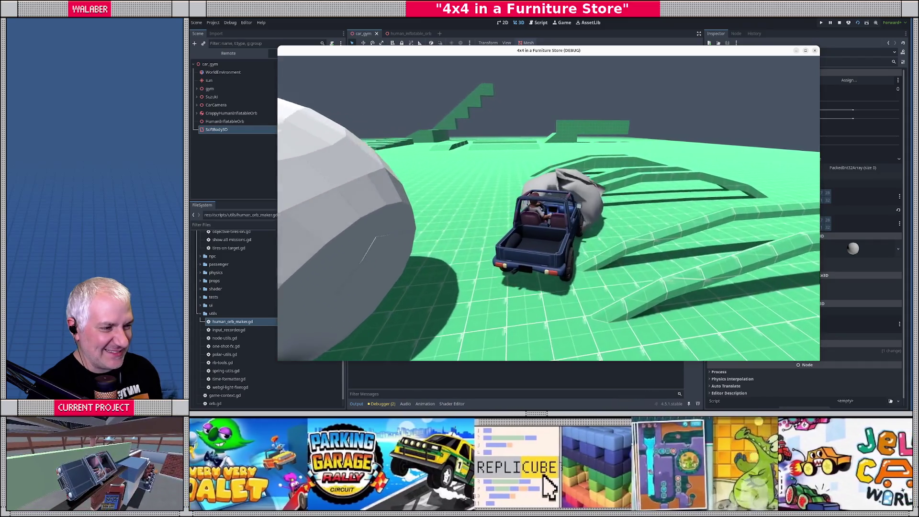
{"action": "key", "text": "Right"}
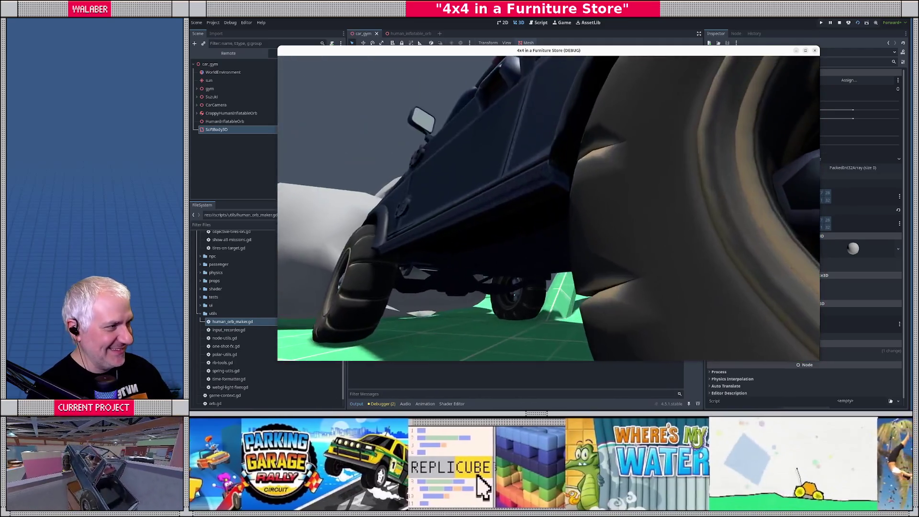
{"action": "left_click", "coordinate": [840, 23]}
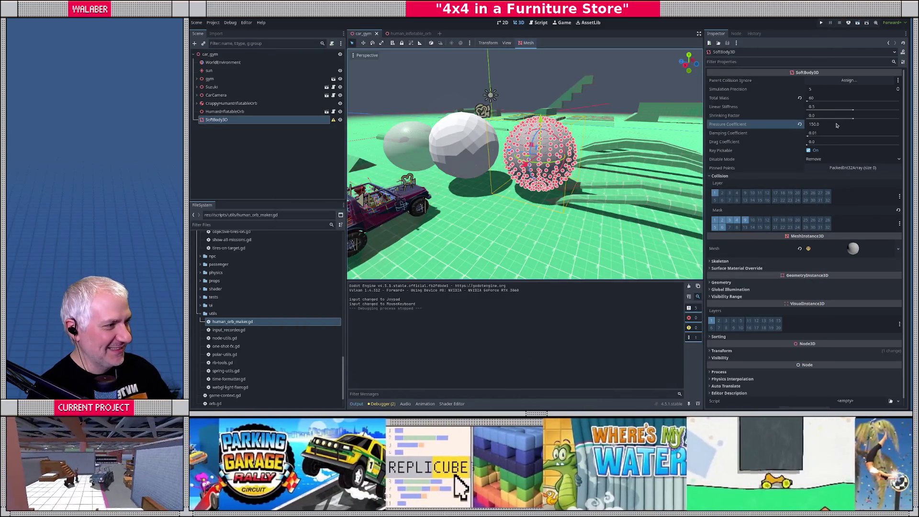
Set the orb's pressure coefficient to 1500, save car_gym, and test-drive the car into the orbs.
{"action": "left_click", "coordinate": [837, 125]}
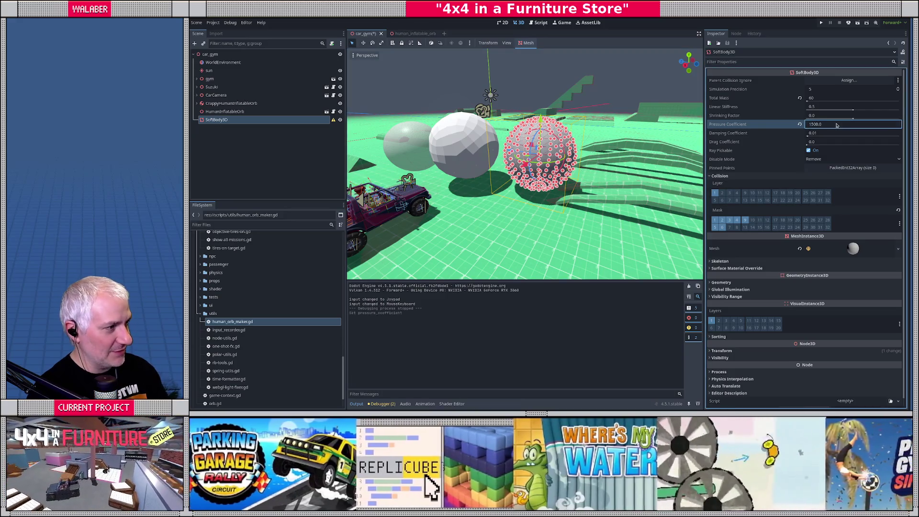
{"action": "key", "text": "Return"}
{"action": "key", "text": "ctrl+s"}
{"action": "key", "text": "F6"}
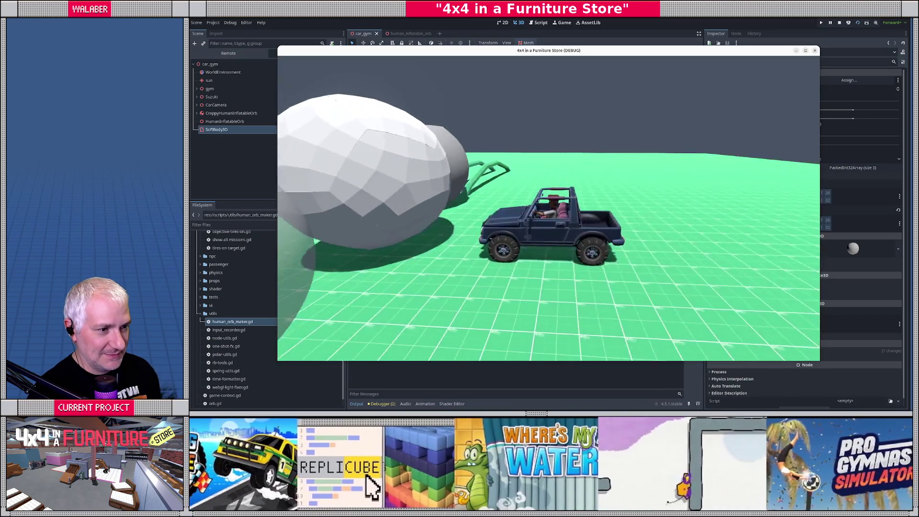
{"action": "key", "text": "w"}
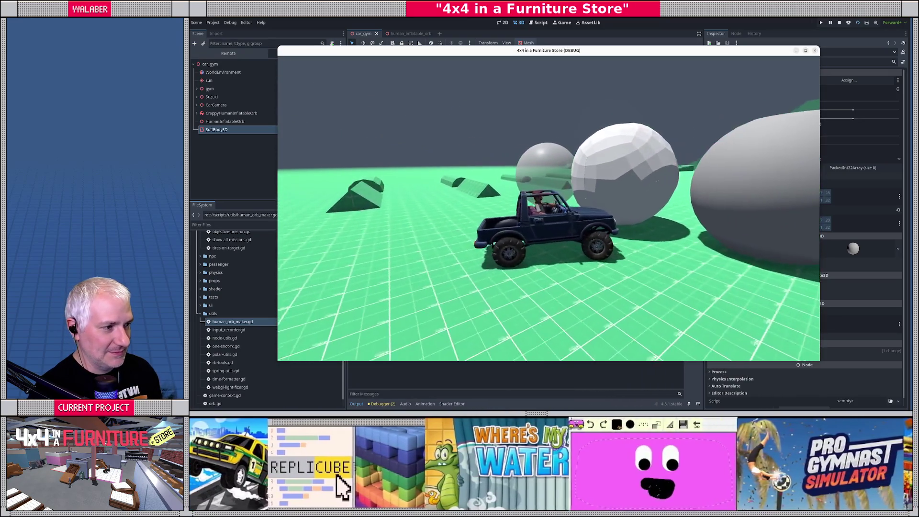
{"action": "key", "text": "d"}
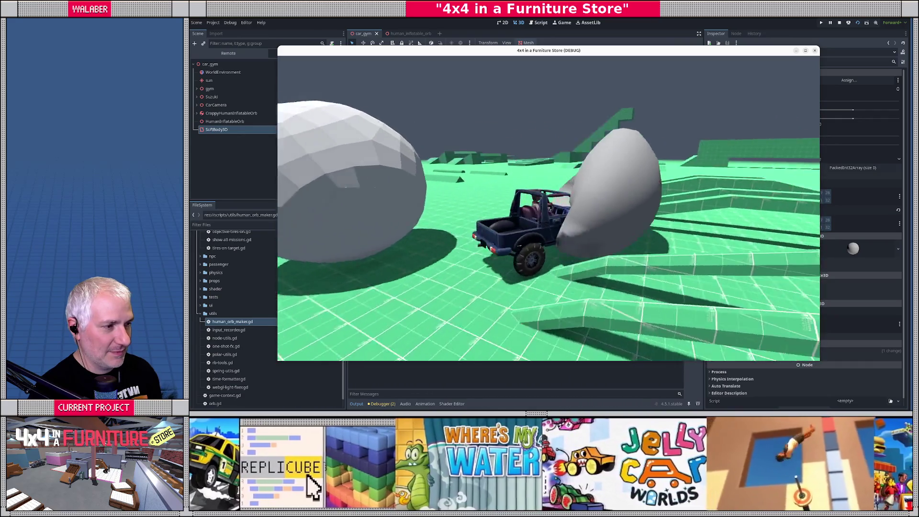
{"action": "key", "text": "s"}
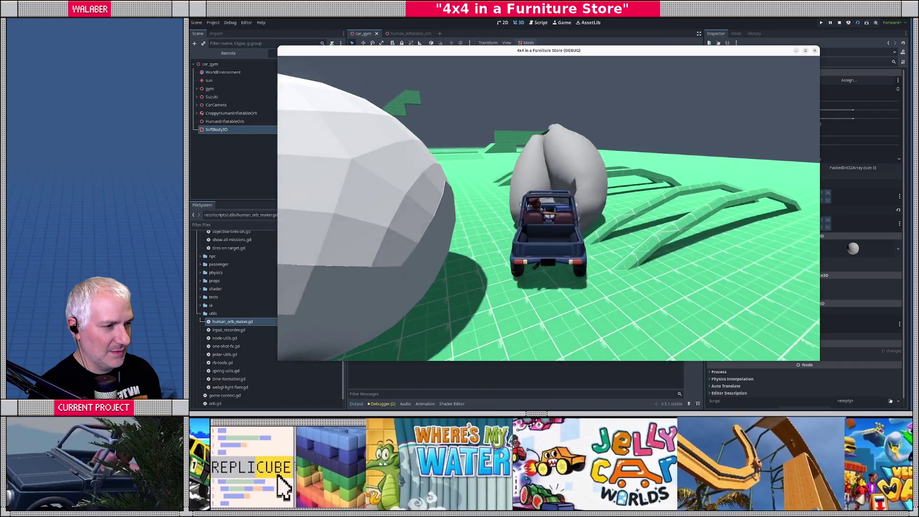
{"action": "key", "text": "s"}
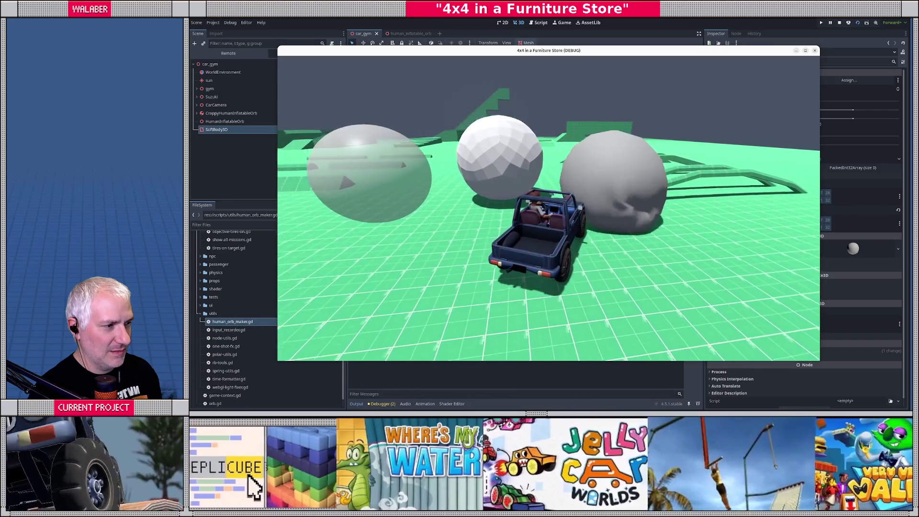
{"action": "key", "text": "w"}
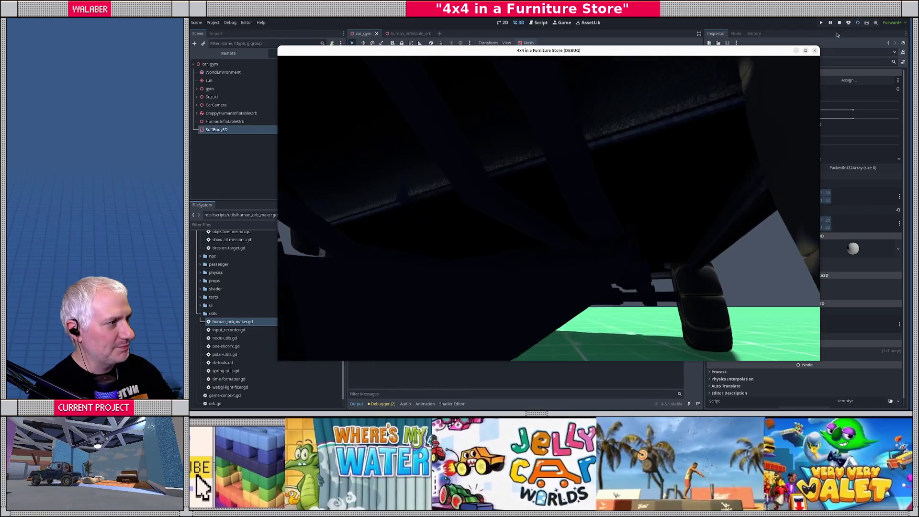
{"action": "left_click", "coordinate": [839, 22]}
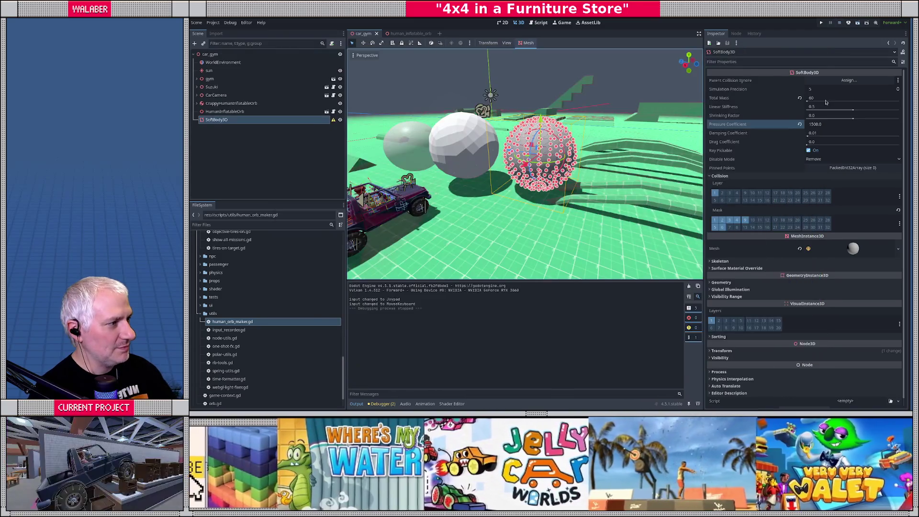
Raise the pressure coefficient to 10000 and run the scene to test the orb.
{"action": "left_click", "coordinate": [829, 125]}
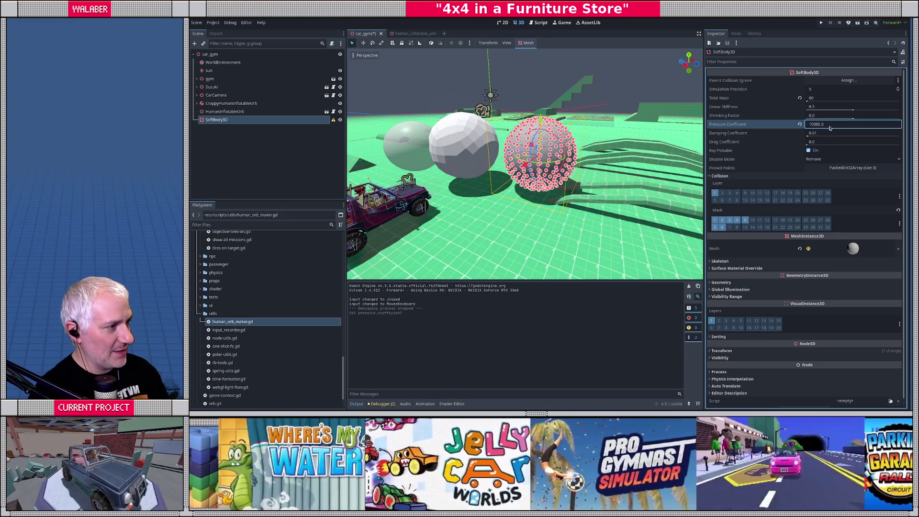
{"action": "key", "text": "Return"}
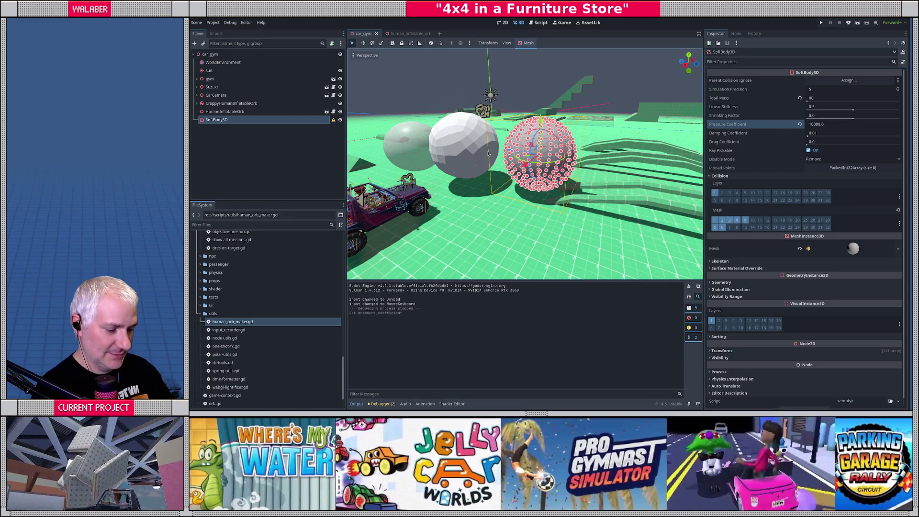
{"action": "key", "text": "F6"}
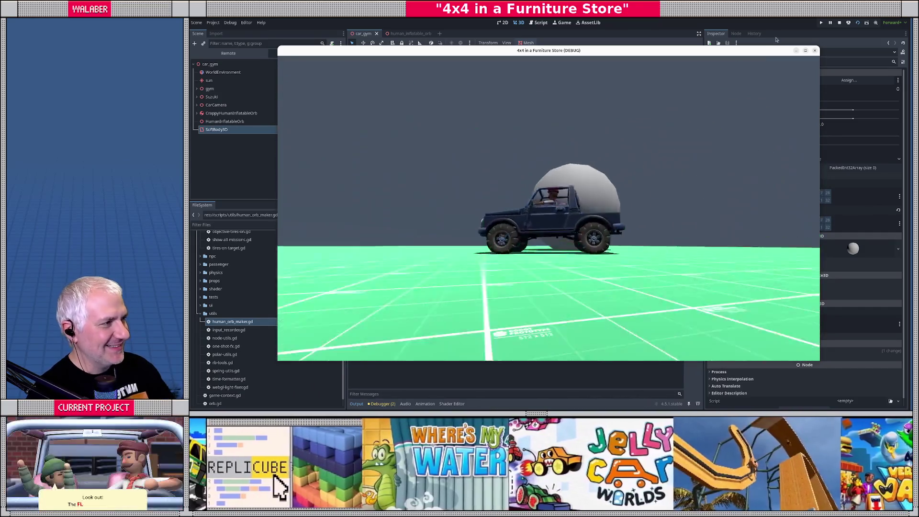
{"action": "left_click", "coordinate": [838, 23]}
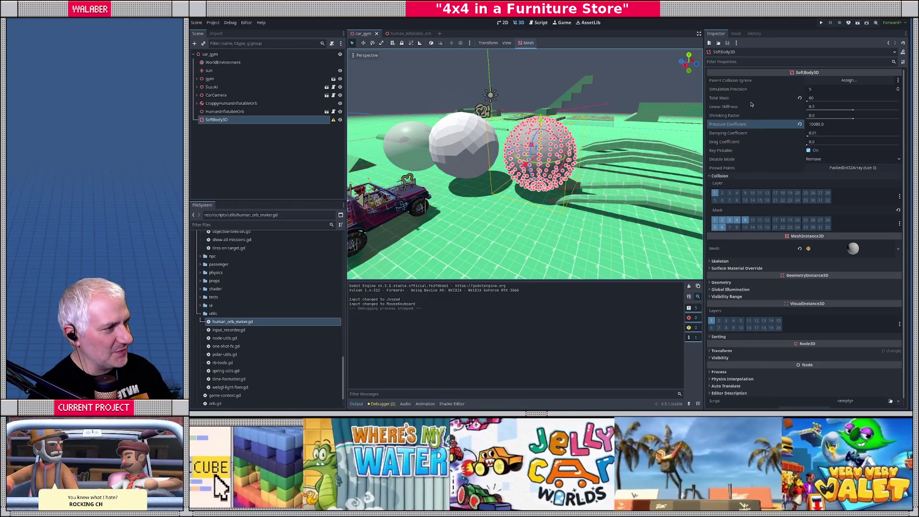
Set the orb's total mass to 60, raise simulation precision, and test-run the scene.
{"action": "left_click", "coordinate": [814, 99]}
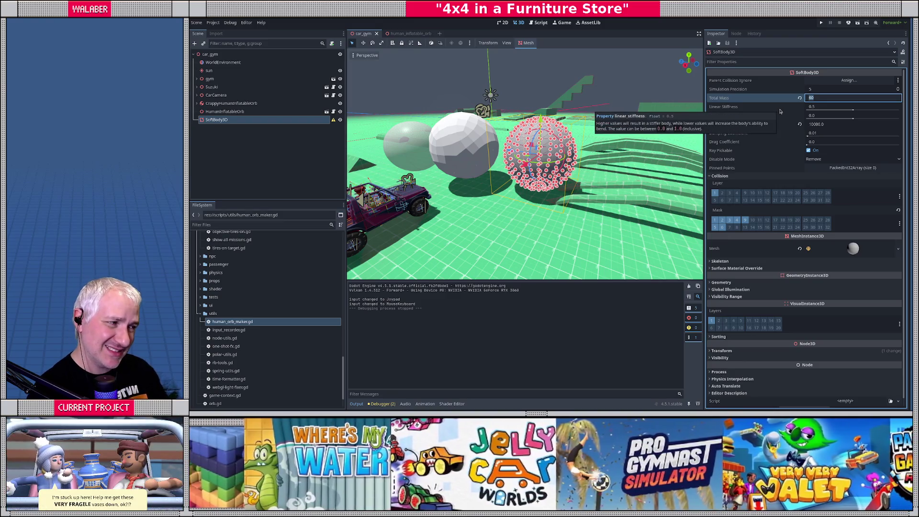
{"action": "type", "text": "60"}
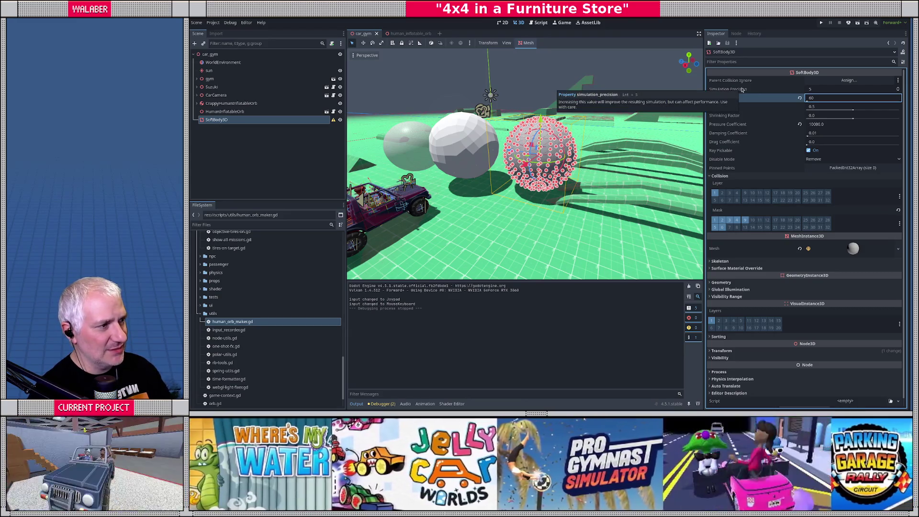
{"action": "left_click", "coordinate": [898, 89]}
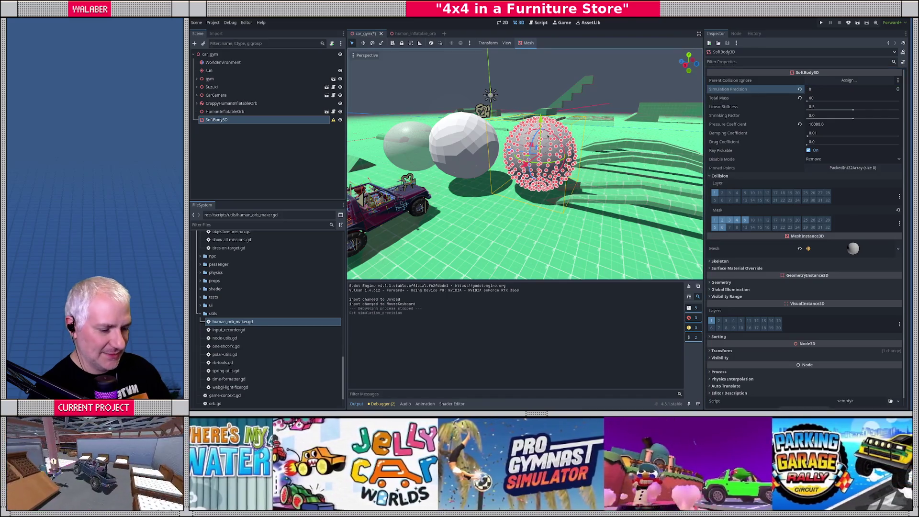
{"action": "key", "text": "F6"}
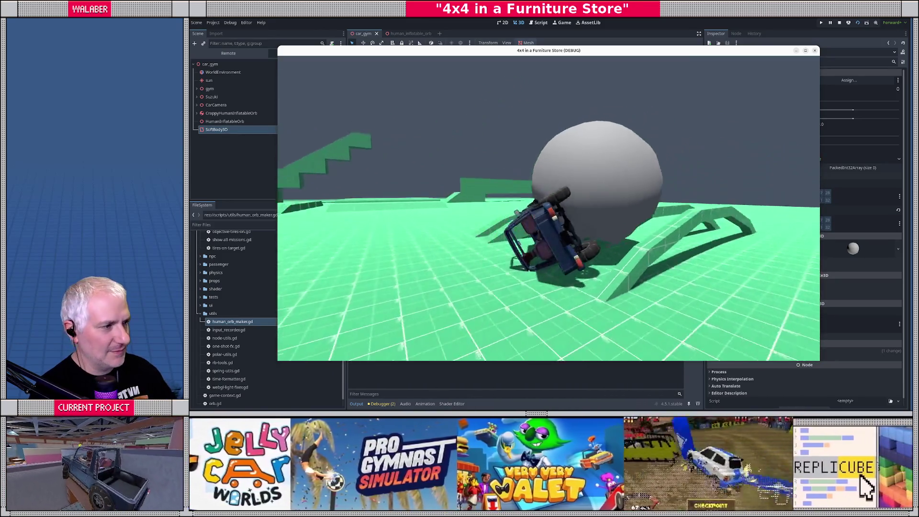
{"action": "key", "text": "F8"}
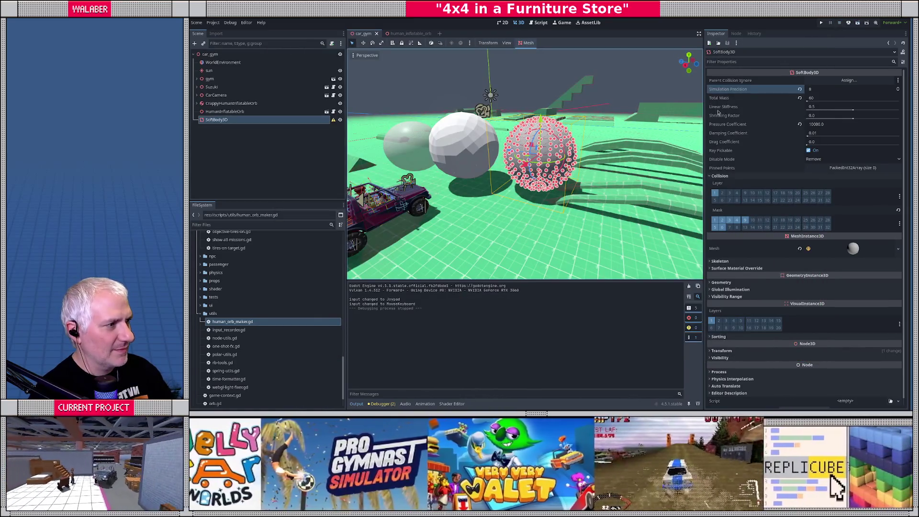
Set linear stiffness to 1.0, save, and test the orb in the running game.
{"action": "left_click", "coordinate": [830, 106]}
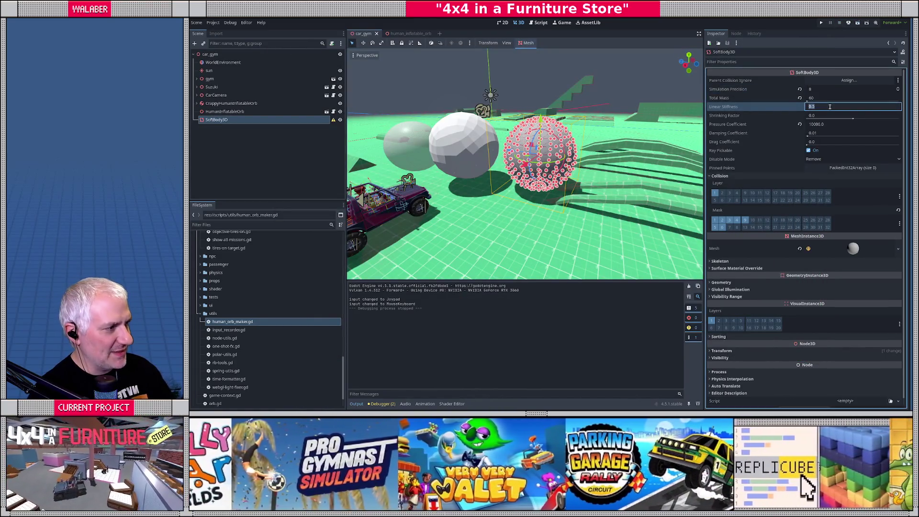
{"action": "type", "text": "1"}
{"action": "key", "text": "Return"}
{"action": "key", "text": "ctrl+s"}
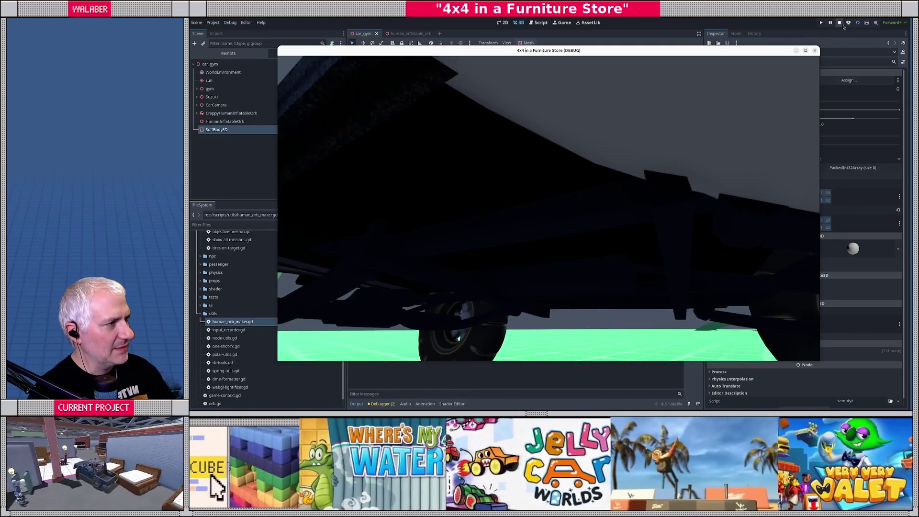
{"action": "left_click", "coordinate": [815, 51]}
Set the pressure coefficient to 100000 and run the scene again to test it.
{"action": "left_click", "coordinate": [830, 126]}
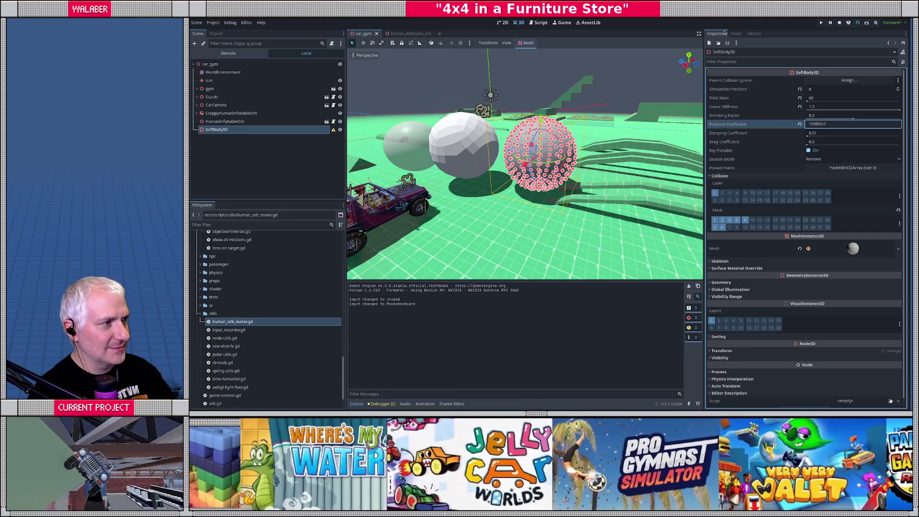
{"action": "left_click", "coordinate": [841, 23]}
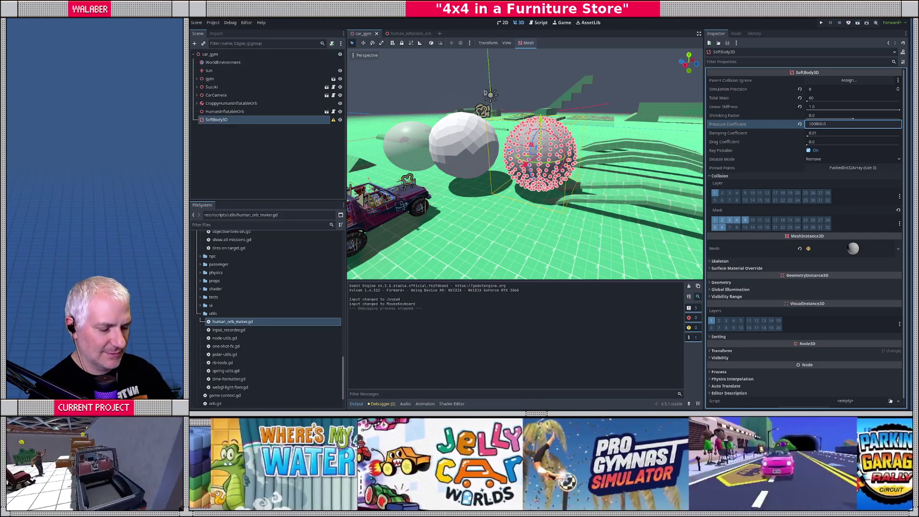
{"action": "key", "text": "F6"}
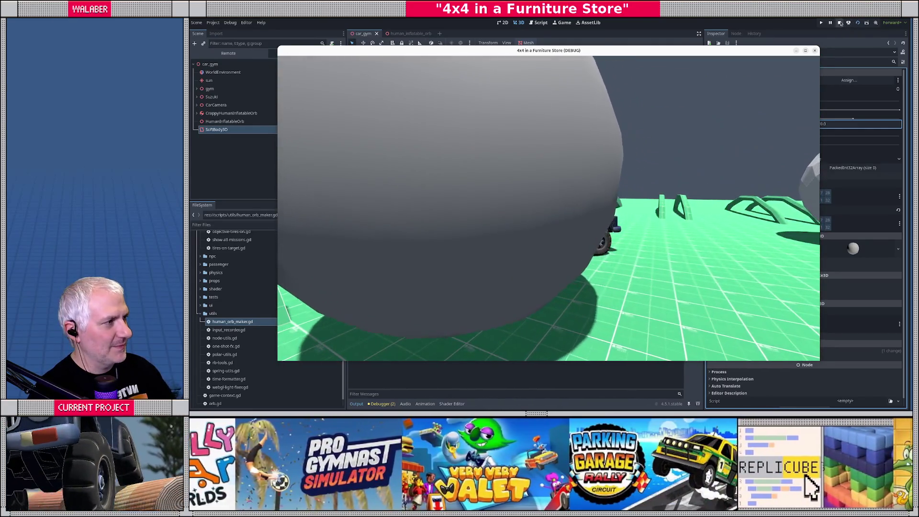
{"action": "left_click", "coordinate": [840, 23]}
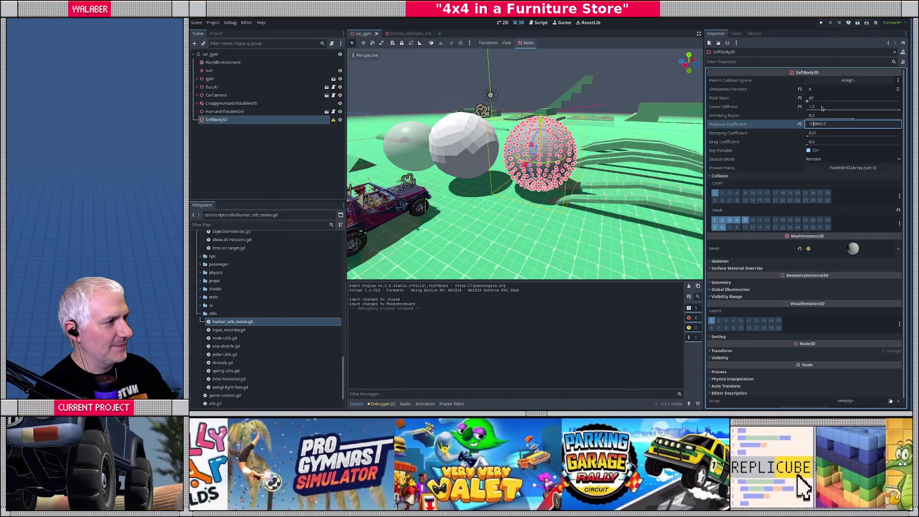
Set the orb's linear stiffness to 0.5 and total mass to 350, then save car_gym.
{"action": "left_click", "coordinate": [821, 109]}
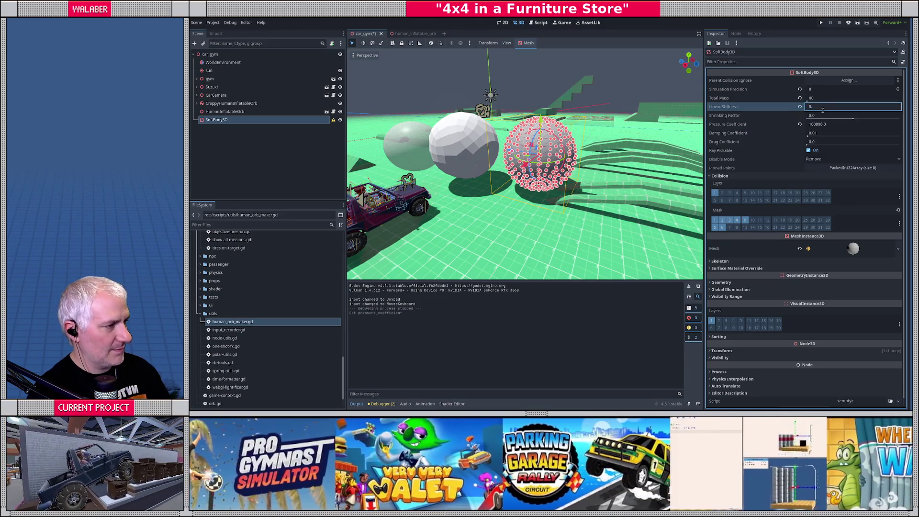
{"action": "type", "text": "5"}
{"action": "key", "text": "Return"}
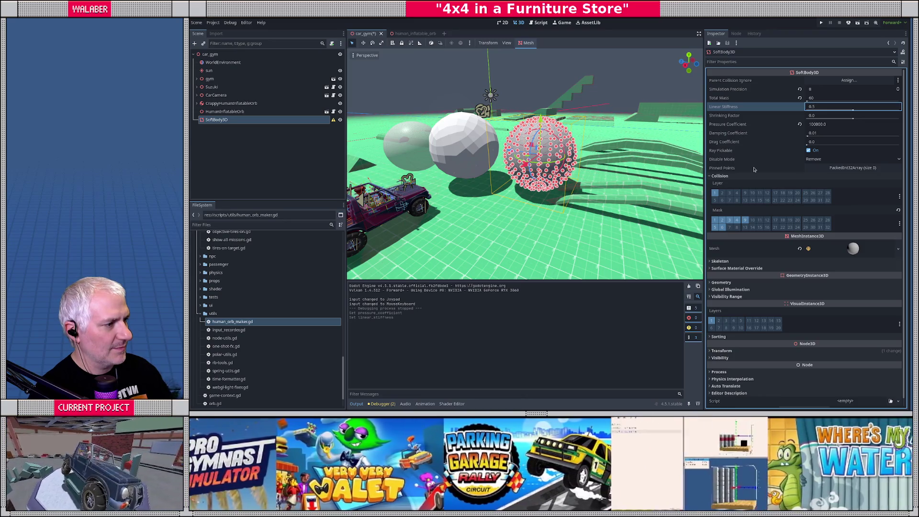
{"action": "left_click", "coordinate": [817, 98]}
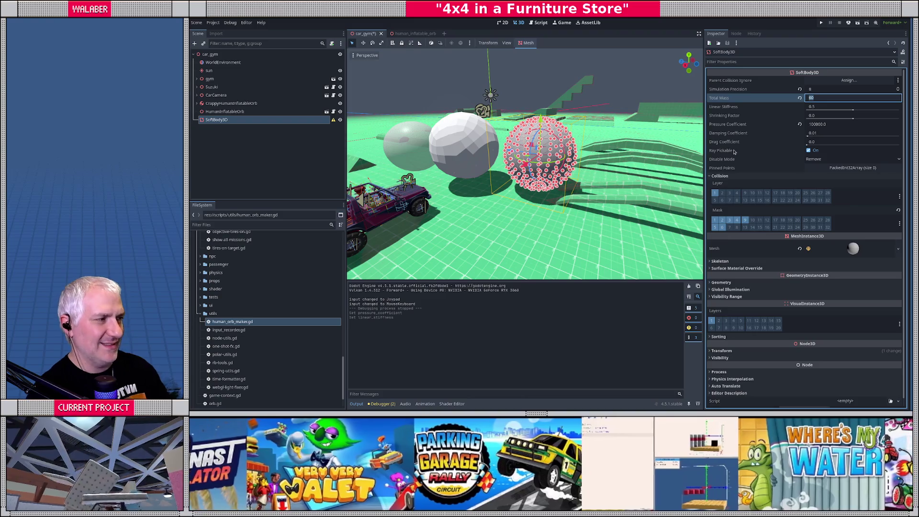
{"action": "type", "text": "350"}
{"action": "key", "text": "Return"}
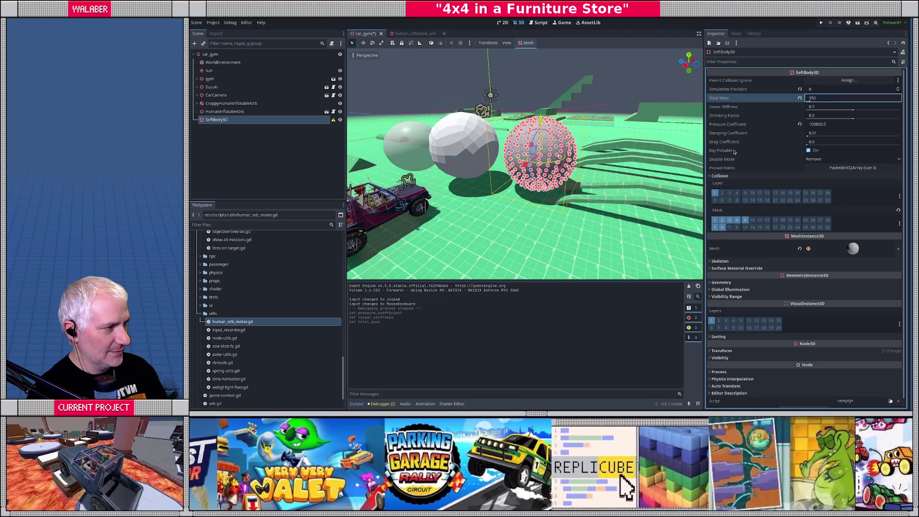
{"action": "key", "text": "ctrl+s"}
Run the game and drive the car forward and left between the orbs.
{"action": "key", "text": "F6"}
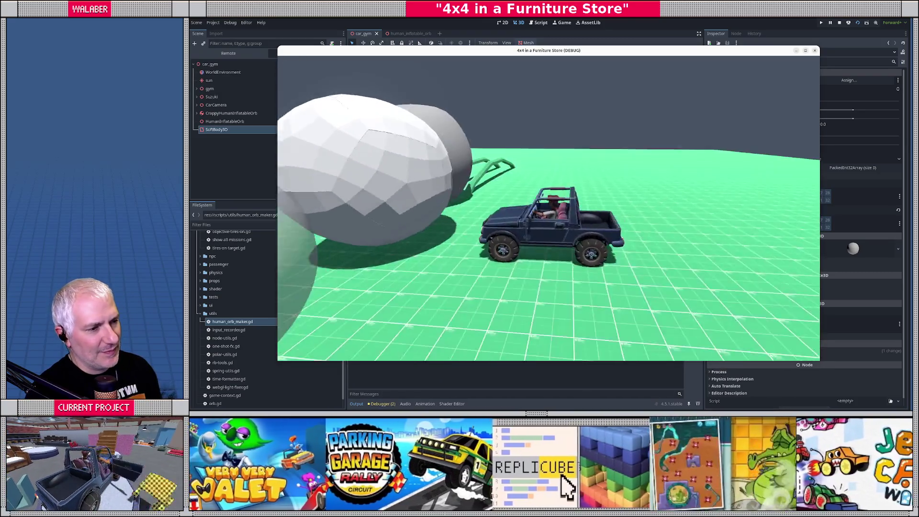
{"action": "key", "text": "w"}
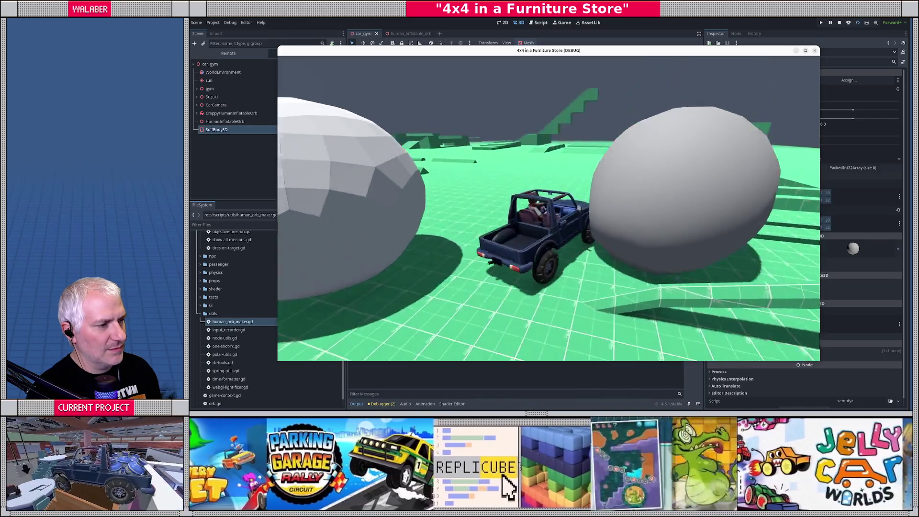
{"action": "key", "text": "a"}
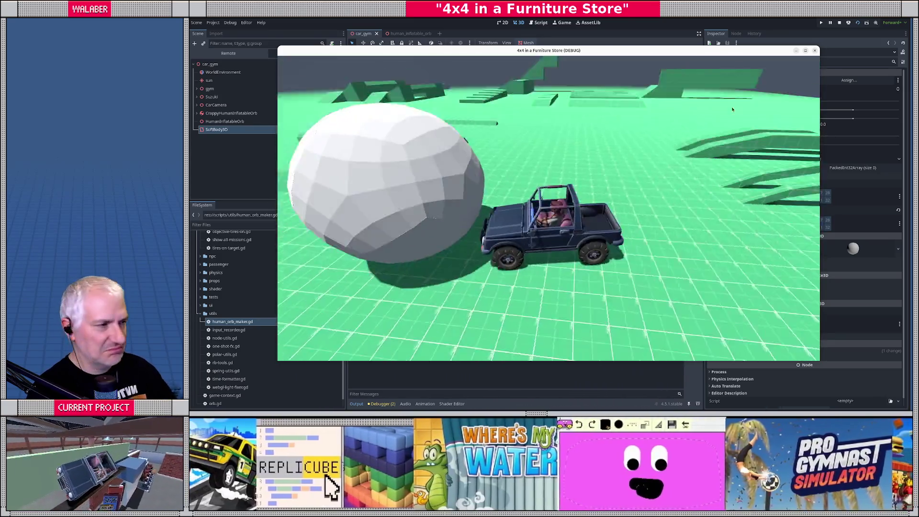
{"action": "key", "text": "F8"}
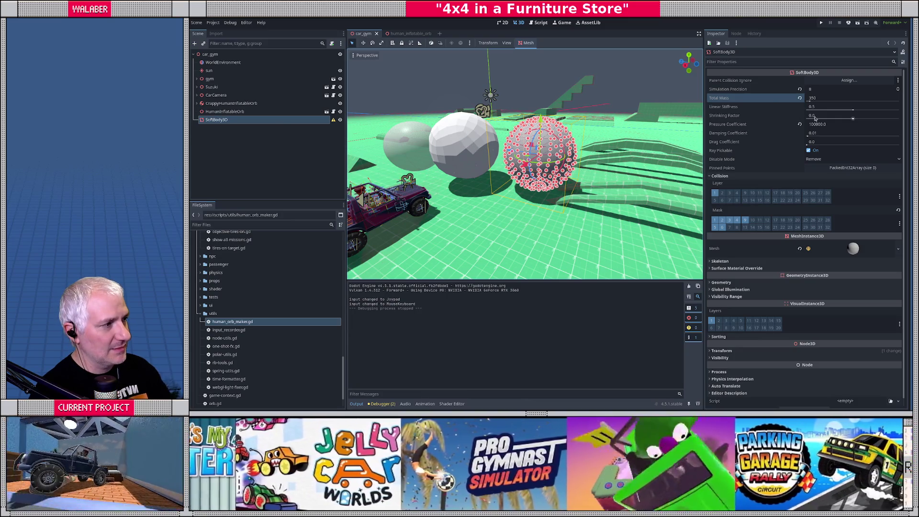
Set total mass to 60 and pressure coefficient to 500000, then save car_gym.
{"action": "left_click", "coordinate": [826, 98]}
{"action": "type", "text": "60"}
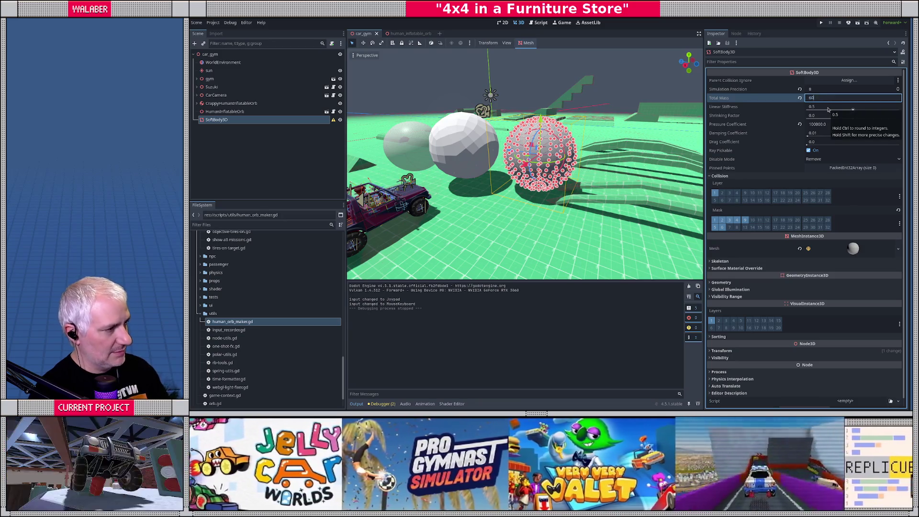
{"action": "left_click", "coordinate": [817, 124]}
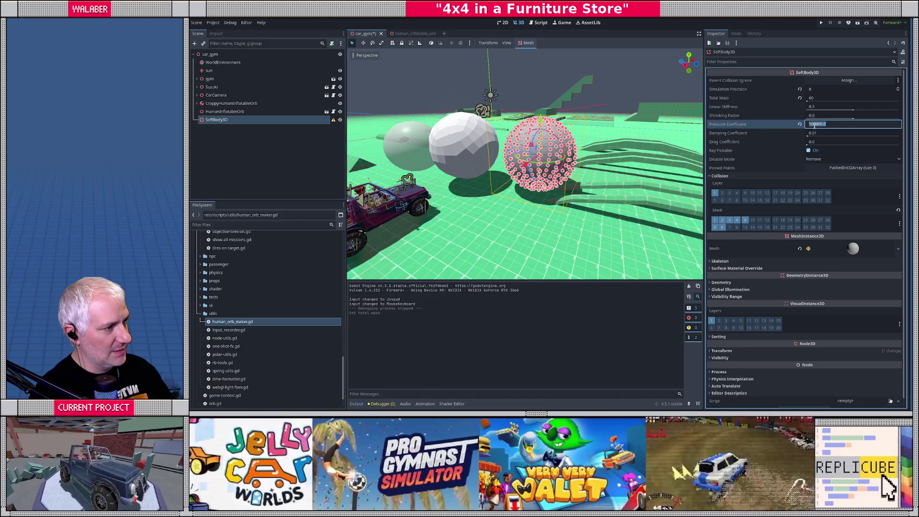
{"action": "left_click", "coordinate": [813, 124]}
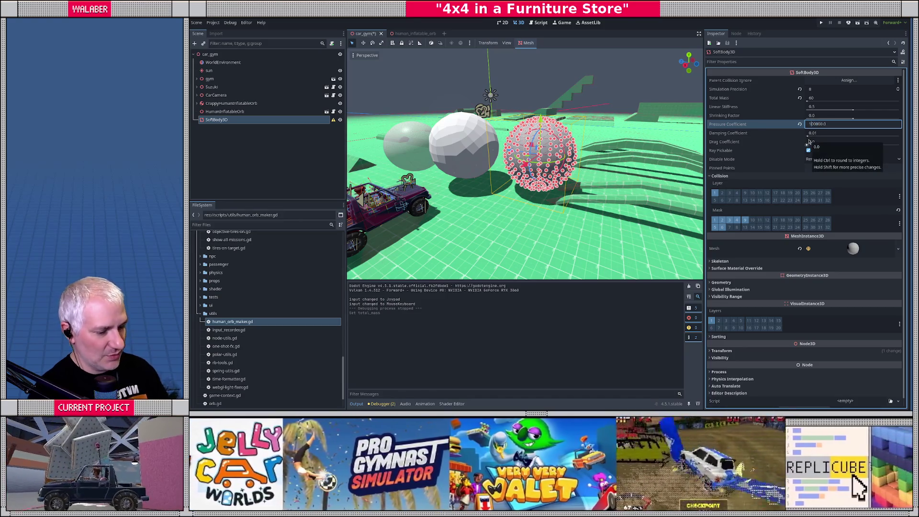
{"action": "key", "text": "ctrl+s"}
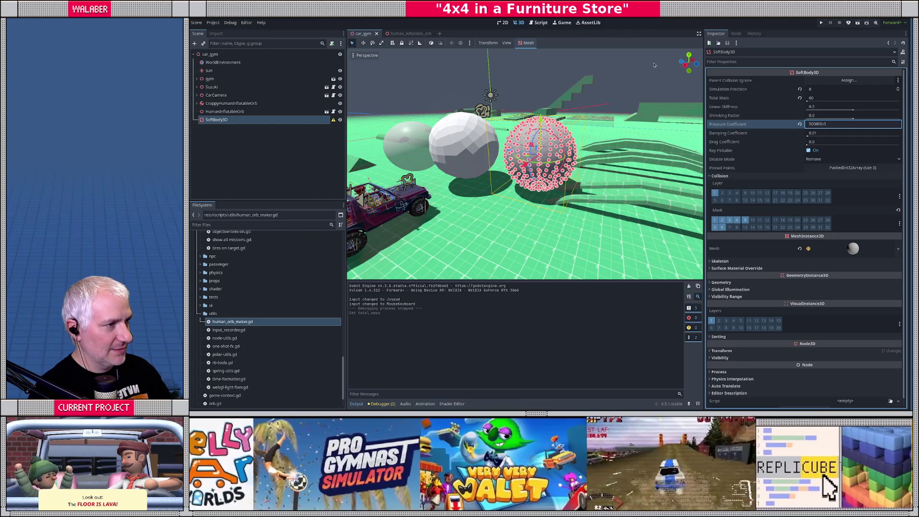
Test-run the scene, then stop it and select the SoftBody3D node.
{"action": "key", "text": "F6"}
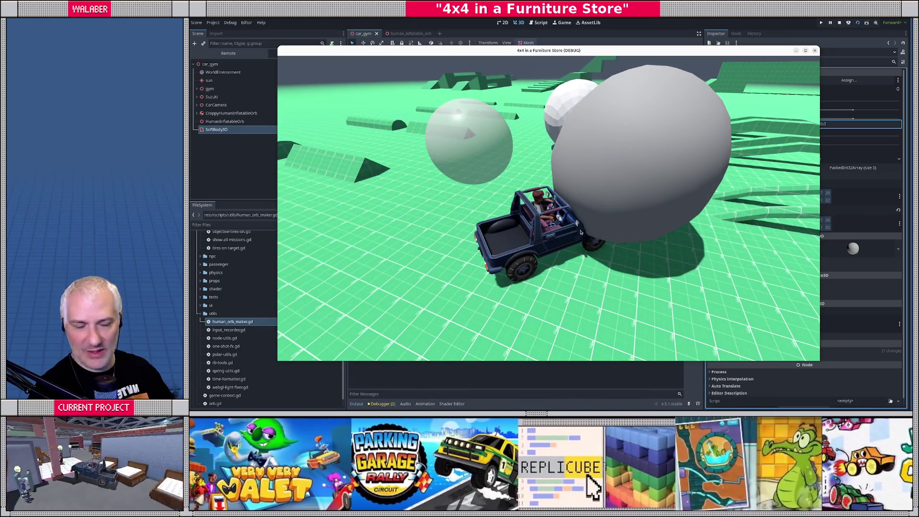
{"action": "key", "text": "F8"}
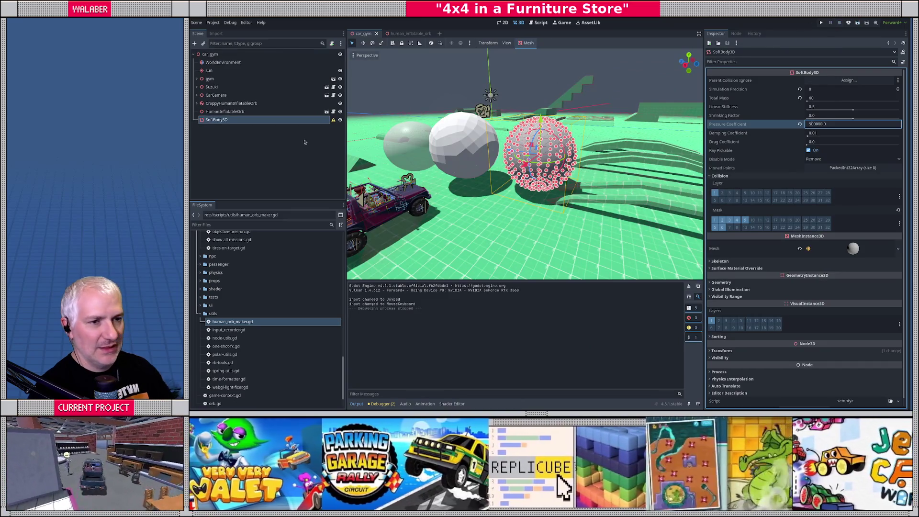
{"action": "left_click", "coordinate": [230, 121]}
Delete the SoftBody3D node, then select HumanInflatableOrb and frame it in close view.
{"action": "key", "text": "Delete"}
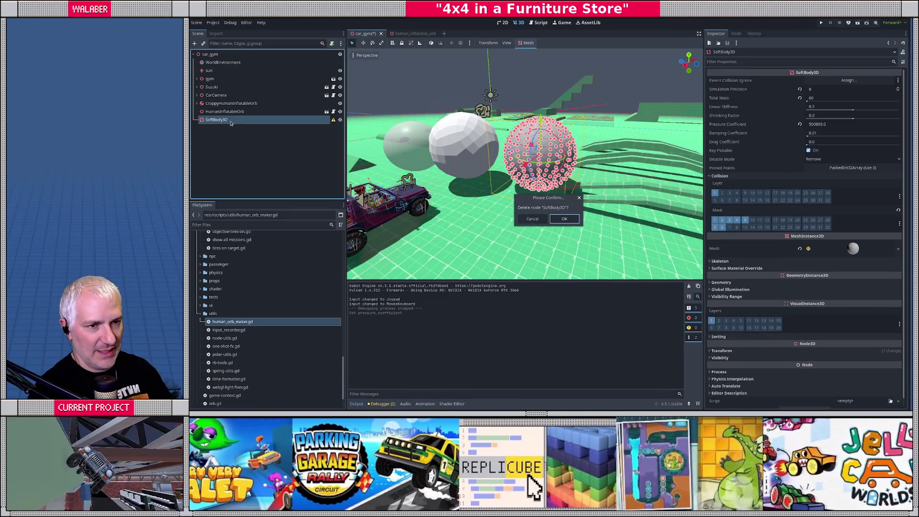
{"action": "key", "text": "Return"}
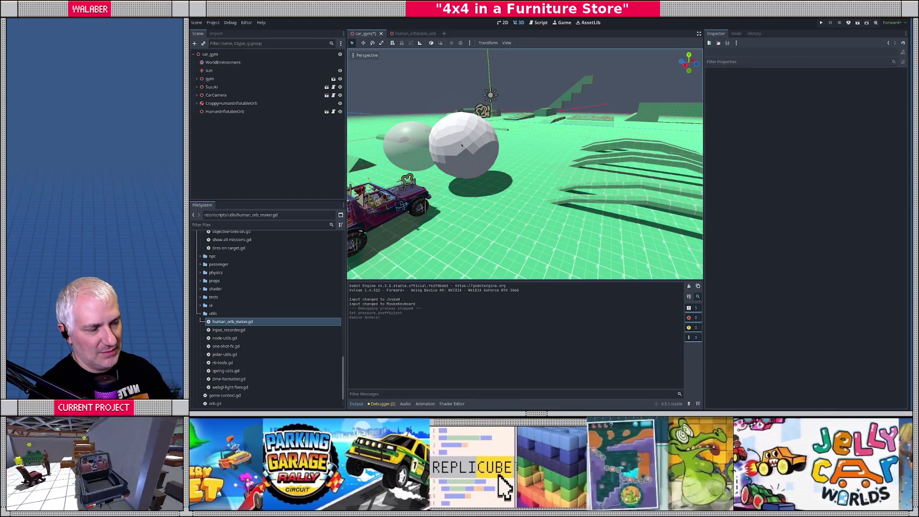
{"action": "left_click", "coordinate": [458, 149]}
{"action": "key", "text": "f"}
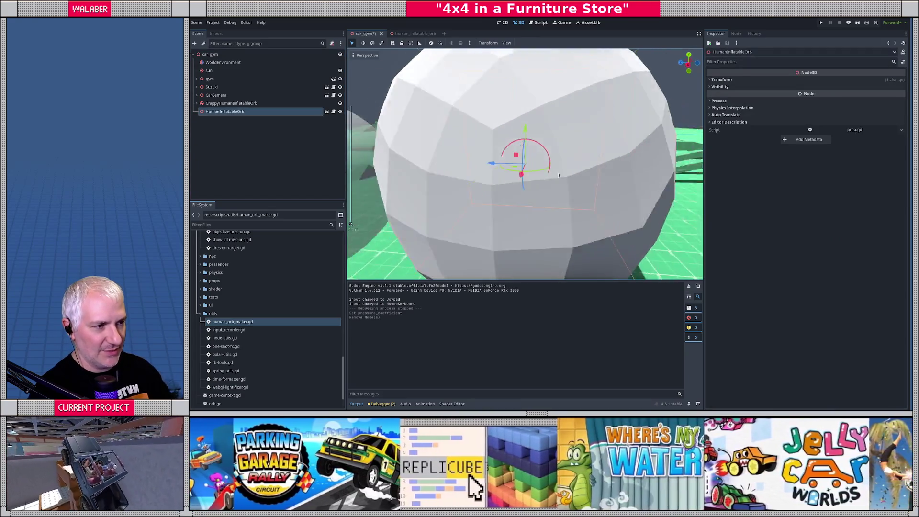
{"action": "scroll", "coordinate": [527, 172], "scroll_direction": "down", "scroll_amount": 3}
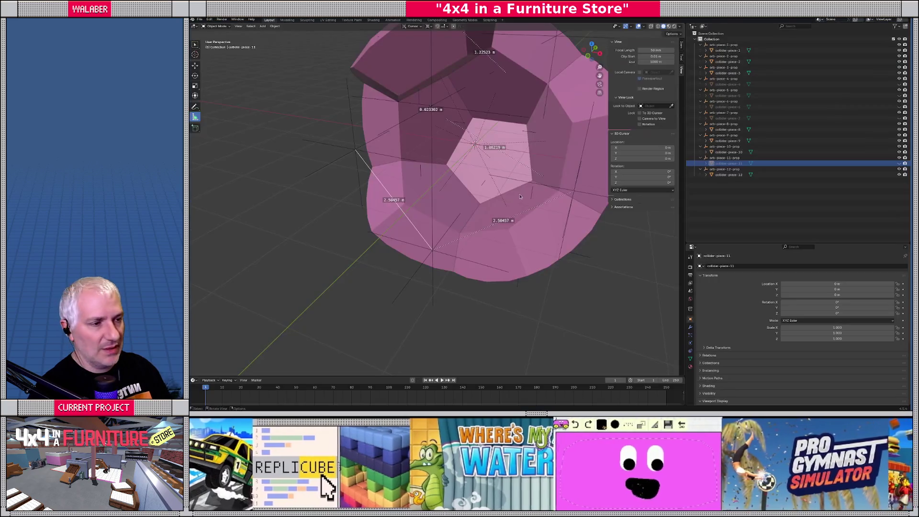
Unhide the orb pieces, isolate collider-piece-5 in local view, and enter Edit Mode with edge selection.
{"action": "key", "text": "alt+h"}
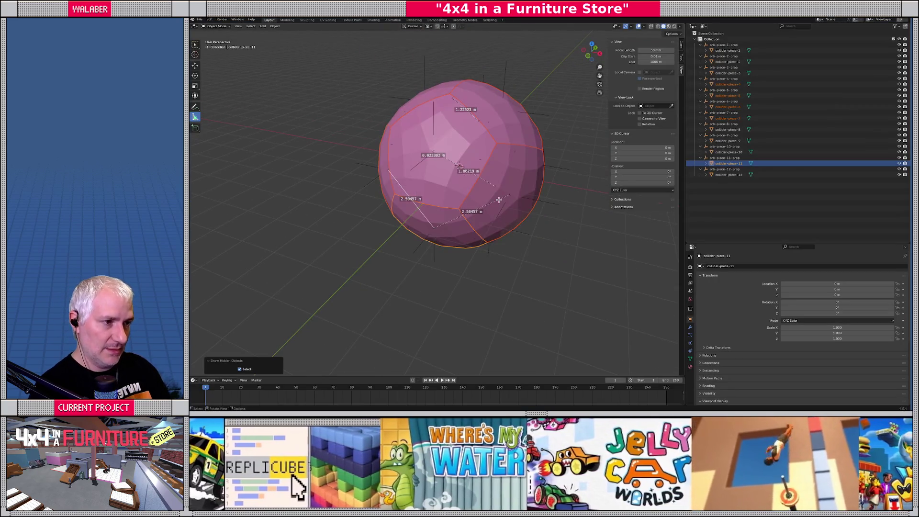
{"action": "left_click", "coordinate": [462, 152]}
{"action": "key", "text": "KP_Divide"}
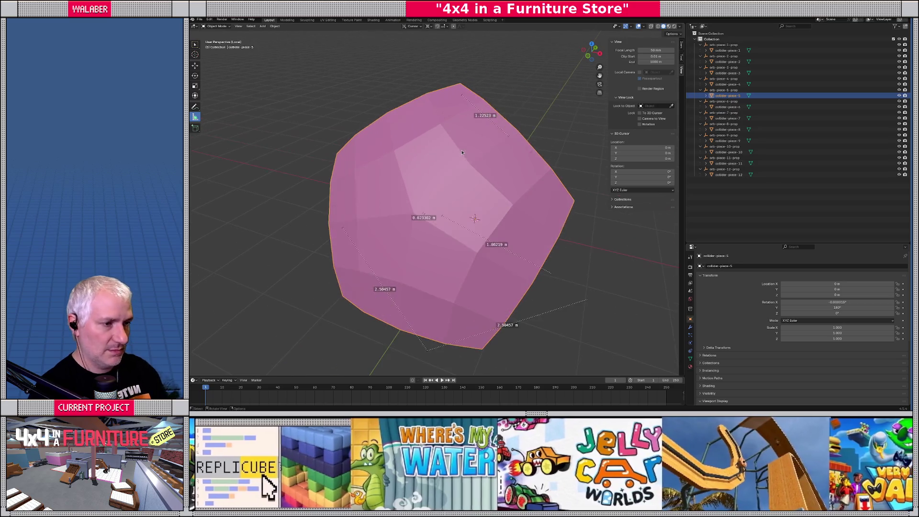
{"action": "key", "text": "Tab"}
{"action": "key", "text": "2"}
{"action": "mouse_move", "coordinate": [479, 202]}
{"action": "left_mouse_down"}
{"action": "mouse_move", "coordinate": [463, 175]}
{"action": "mouse_move", "coordinate": [445, 229]}
{"action": "mouse_move", "coordinate": [435, 222]}
{"action": "left_mouse_up"}
{"action": "key", "text": "alt+a"}
{"action": "left_click", "coordinate": [450, 205], "text": "shift"}
{"action": "key", "text": "alt+a"}
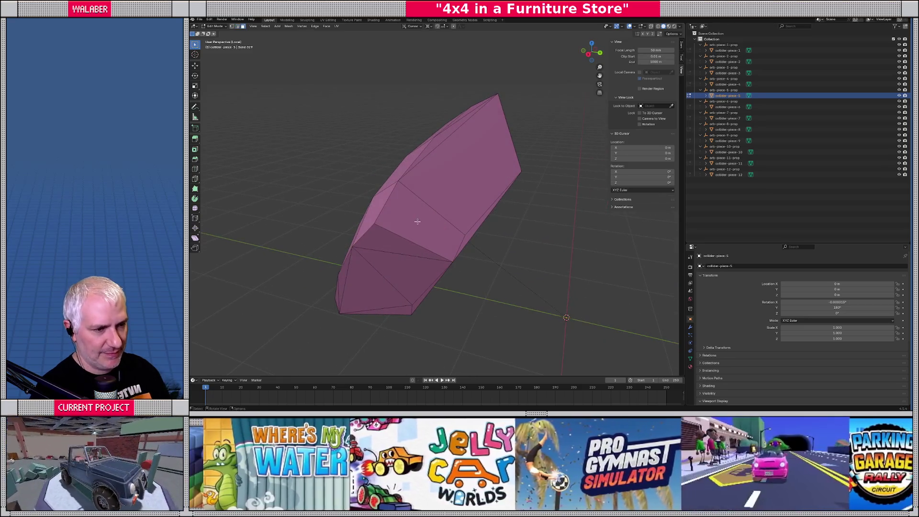
Try selecting quad, top and right faces of the piece from different angles.
{"action": "left_click", "coordinate": [417, 220], "text": "shift"}
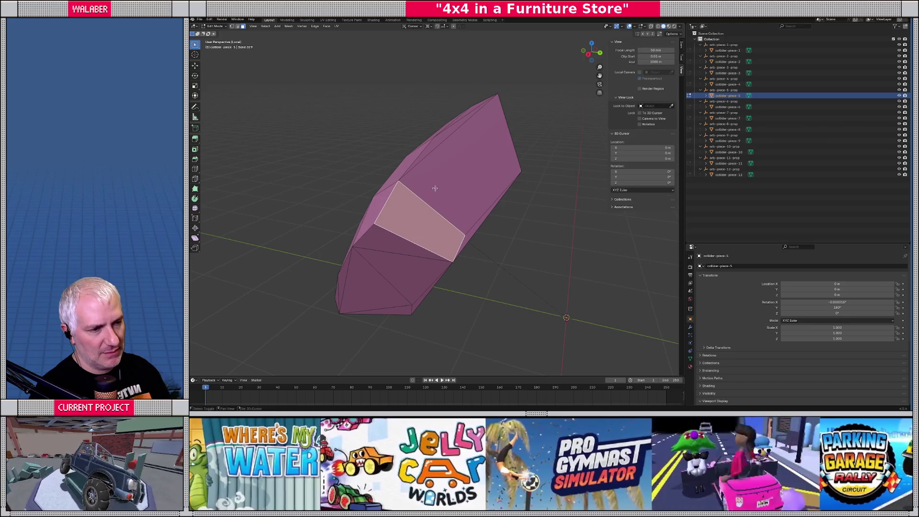
{"action": "left_click", "coordinate": [441, 139], "text": "shift"}
{"action": "left_click", "coordinate": [469, 223], "text": "shift"}
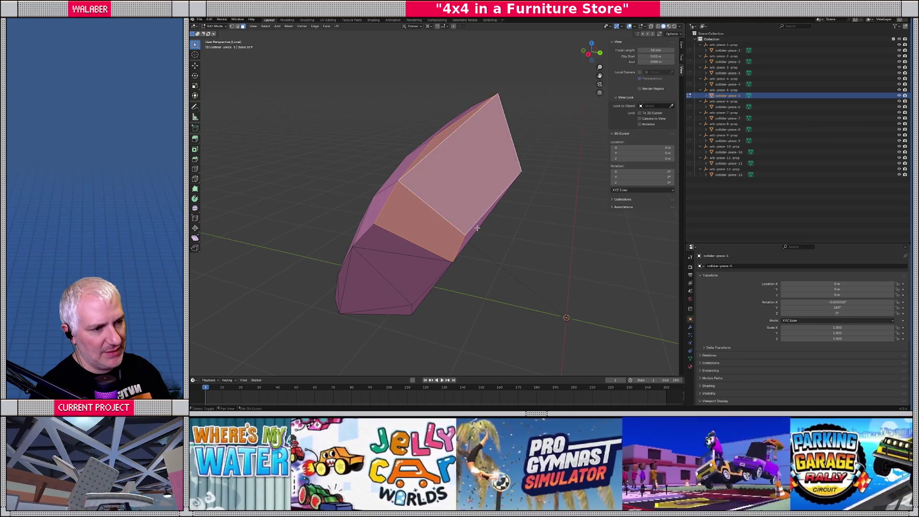
{"action": "left_click", "coordinate": [464, 125], "text": "shift"}
{"action": "key", "text": "alt+a"}
{"action": "left_click_drag", "start_coordinate": [471, 112], "coordinate": [448, 165]}
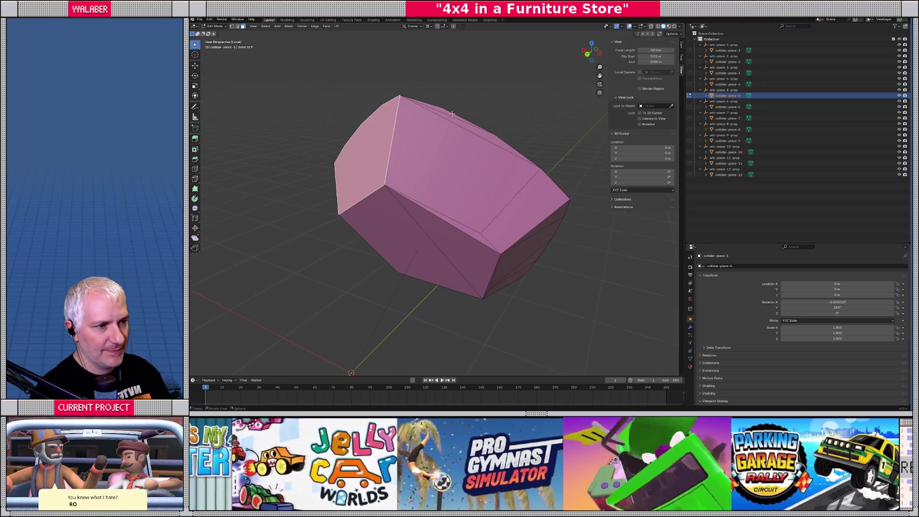
{"action": "left_click", "coordinate": [488, 138]}
{"action": "left_click", "coordinate": [479, 182], "text": "shift"}
{"action": "left_click", "coordinate": [468, 230], "text": "shift"}
{"action": "left_click_drag", "start_coordinate": [468, 229], "coordinate": [493, 192]}
{"action": "key", "text": "alt+a"}
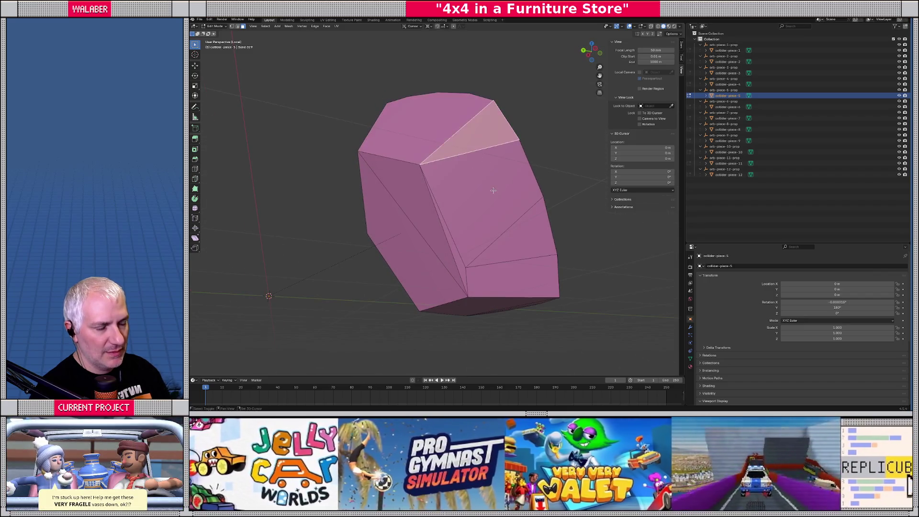
Try selecting the front faces and narrow right strip, clearing each attempt.
{"action": "left_click", "coordinate": [493, 191]}
{"action": "left_click", "coordinate": [510, 280], "text": "shift"}
{"action": "left_click", "coordinate": [502, 251], "text": "shift"}
{"action": "key", "text": "alt+a"}
{"action": "mouse_move", "coordinate": [458, 257]}
{"action": "left_mouse_down"}
{"action": "mouse_move", "coordinate": [458, 283]}
{"action": "mouse_move", "coordinate": [529, 239]}
{"action": "left_mouse_up"}
{"action": "left_click", "coordinate": [531, 240]}
{"action": "left_click", "coordinate": [517, 266], "text": "shift"}
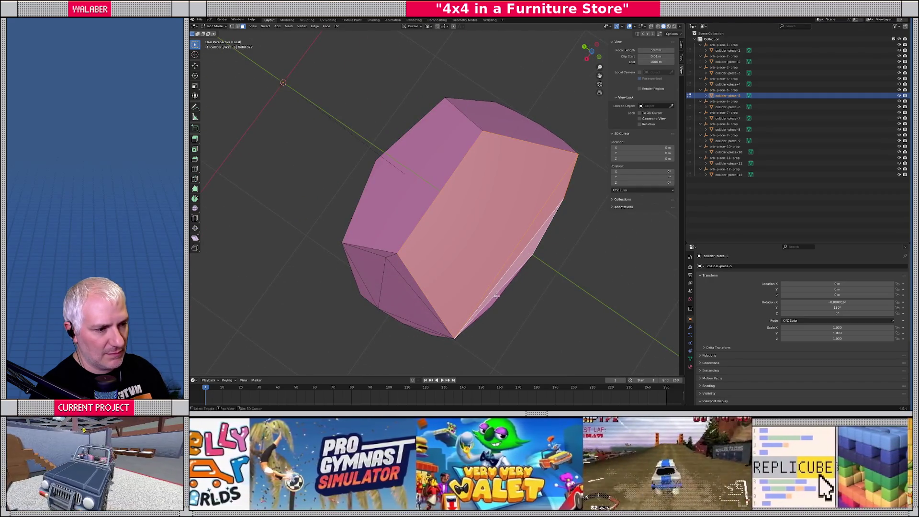
{"action": "key", "text": "alt+a"}
Select the bottom, left, right, strip and top triangular faces and hide them.
{"action": "left_click_drag", "start_coordinate": [497, 295], "coordinate": [488, 247]}
{"action": "left_click", "coordinate": [431, 292]}
{"action": "left_click", "coordinate": [422, 215], "text": "shift"}
{"action": "left_click", "coordinate": [508, 247], "text": "shift"}
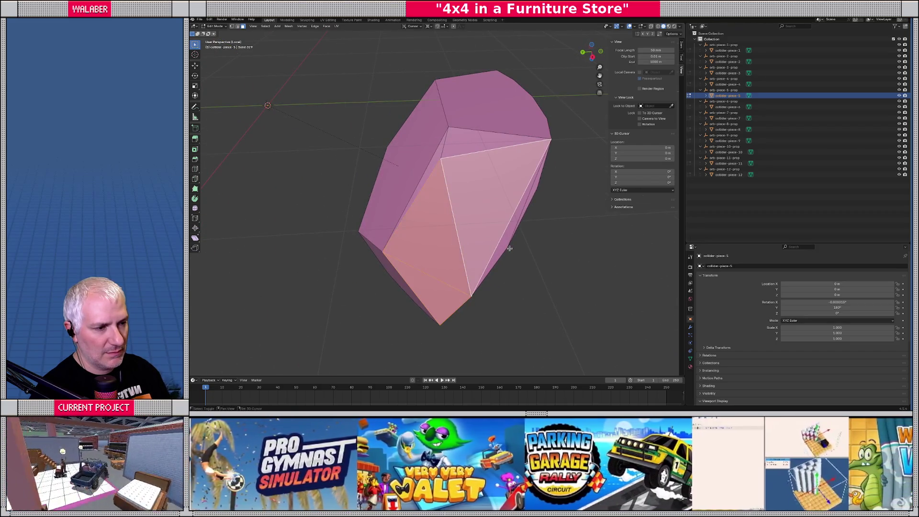
{"action": "left_click", "coordinate": [515, 225], "text": "shift"}
{"action": "left_click", "coordinate": [453, 150], "text": "shift"}
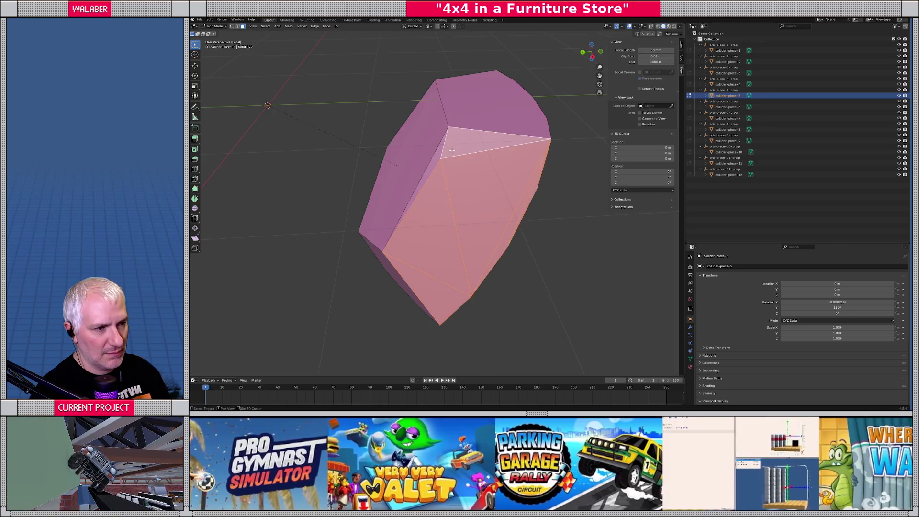
{"action": "key", "text": "h"}
Select the top, left-side and bottom edges of the remaining mesh for beveling.
{"action": "mouse_move", "coordinate": [437, 161]}
{"action": "left_mouse_down"}
{"action": "mouse_move", "coordinate": [483, 244]}
{"action": "mouse_move", "coordinate": [430, 158]}
{"action": "mouse_move", "coordinate": [457, 199]}
{"action": "mouse_move", "coordinate": [453, 174]}
{"action": "mouse_move", "coordinate": [456, 190]}
{"action": "left_mouse_up"}
{"action": "key", "text": "2"}
{"action": "left_click", "coordinate": [456, 190], "text": "alt"}
{"action": "left_click", "coordinate": [462, 182]}
{"action": "left_click_drag", "start_coordinate": [485, 161], "coordinate": [487, 139]}
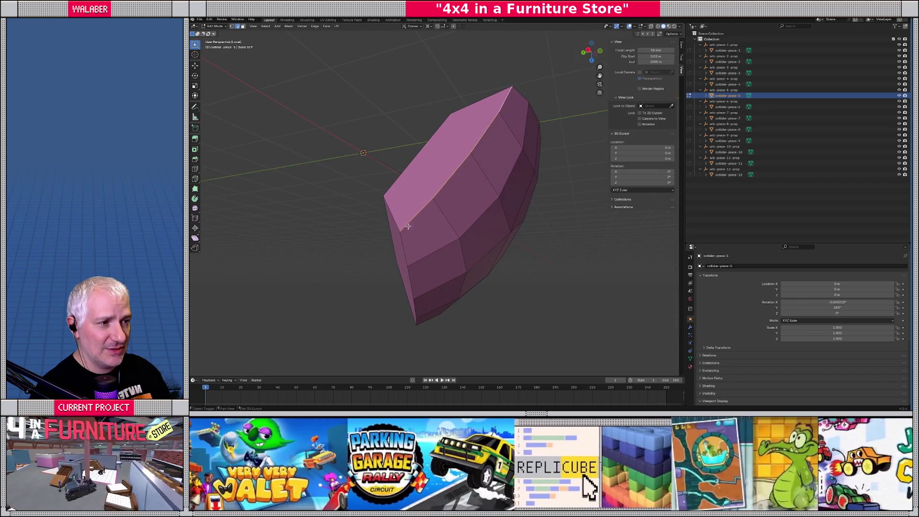
{"action": "left_click", "coordinate": [409, 244], "text": "shift"}
{"action": "left_click", "coordinate": [416, 285], "text": "shift"}
{"action": "mouse_move", "coordinate": [420, 307]}
{"action": "left_mouse_down"}
{"action": "mouse_move", "coordinate": [459, 305]}
{"action": "mouse_move", "coordinate": [517, 266]}
{"action": "mouse_move", "coordinate": [469, 263]}
{"action": "mouse_move", "coordinate": [472, 292]}
{"action": "mouse_move", "coordinate": [402, 144]}
{"action": "left_mouse_up"}
{"action": "left_click", "coordinate": [458, 322], "text": "shift"}
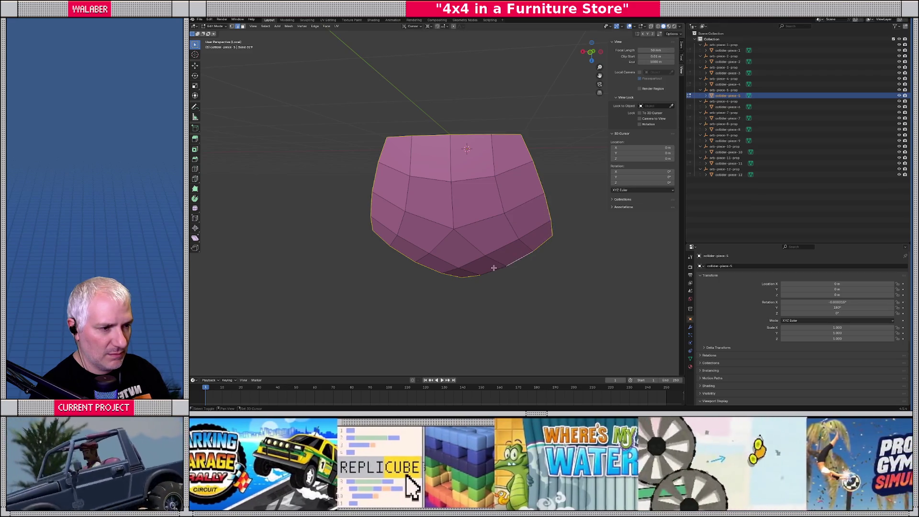
Check the edge selection from several angles and add the front-lower border edge.
{"action": "left_click_drag", "start_coordinate": [491, 227], "coordinate": [411, 247]}
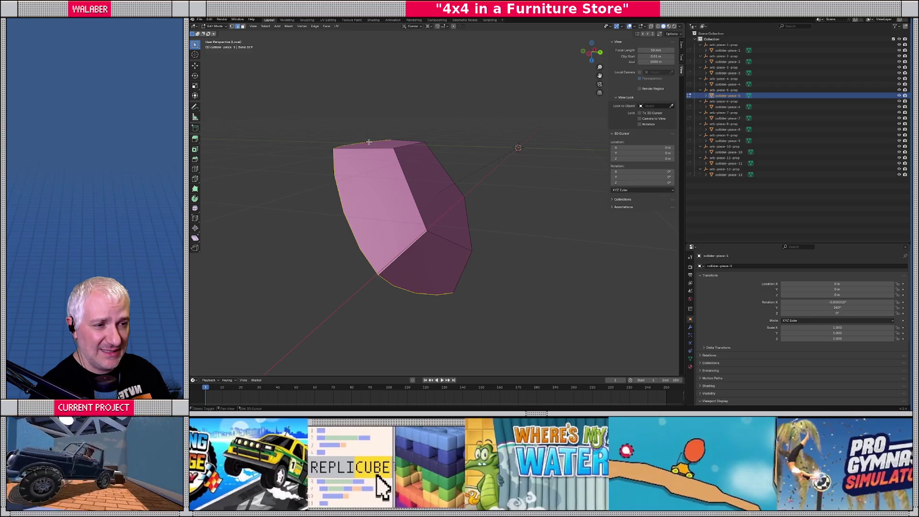
{"action": "left_click_drag", "start_coordinate": [393, 154], "coordinate": [401, 157]}
{"action": "left_click_drag", "start_coordinate": [428, 184], "coordinate": [481, 223]}
{"action": "mouse_move", "coordinate": [409, 248]}
{"action": "left_mouse_down"}
{"action": "mouse_move", "coordinate": [423, 196]}
{"action": "mouse_move", "coordinate": [390, 189]}
{"action": "mouse_move", "coordinate": [407, 205]}
{"action": "mouse_move", "coordinate": [431, 192]}
{"action": "mouse_move", "coordinate": [459, 201]}
{"action": "mouse_move", "coordinate": [559, 290]}
{"action": "left_mouse_up"}
{"action": "left_click", "coordinate": [420, 198], "text": "shift"}
Bevel the selected edges of collider-piece-5 and inspect the rounded pentagon face.
{"action": "key", "text": "ctrl+b"}
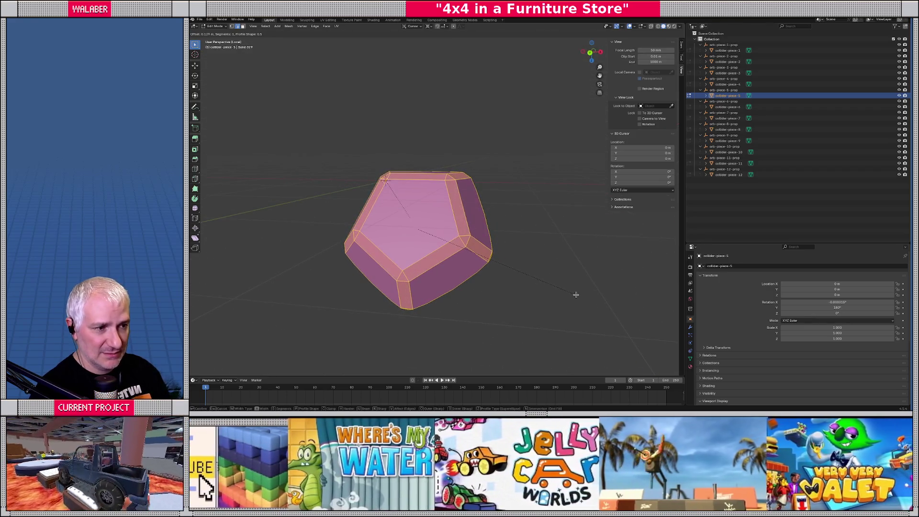
{"action": "left_click", "coordinate": [537, 283]}
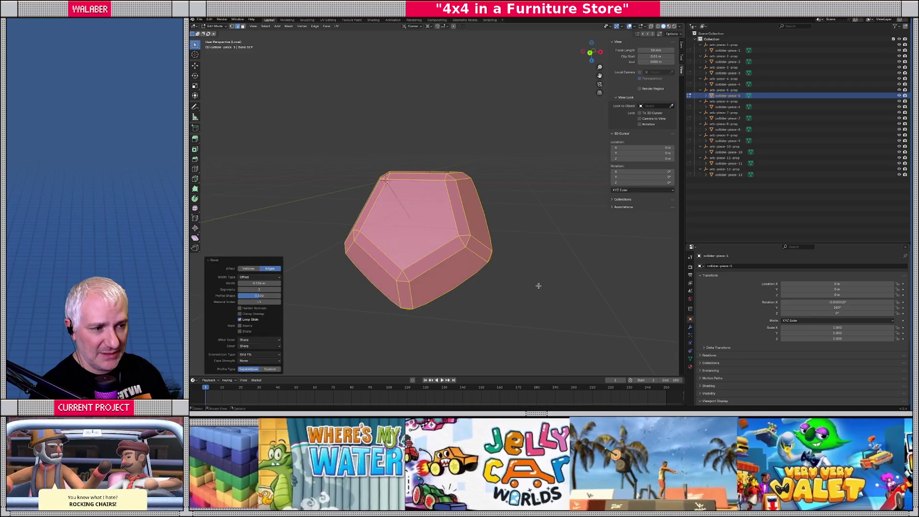
{"action": "key", "text": "Tab"}
{"action": "mouse_move", "coordinate": [489, 270]}
{"action": "left_mouse_down"}
{"action": "mouse_move", "coordinate": [428, 277]}
{"action": "mouse_move", "coordinate": [498, 288]}
{"action": "left_mouse_up"}
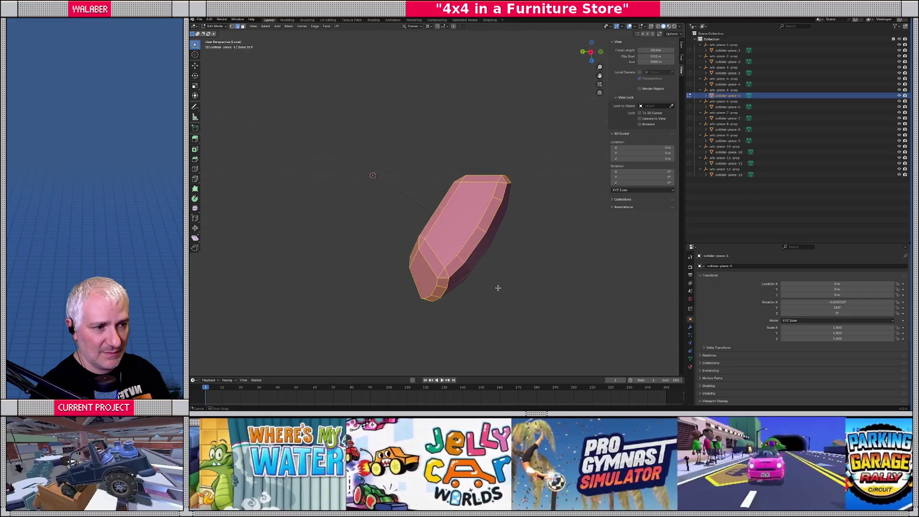
Return to Object Mode, leave local view, and inspect the seams on the full orb.
{"action": "key", "text": "Tab"}
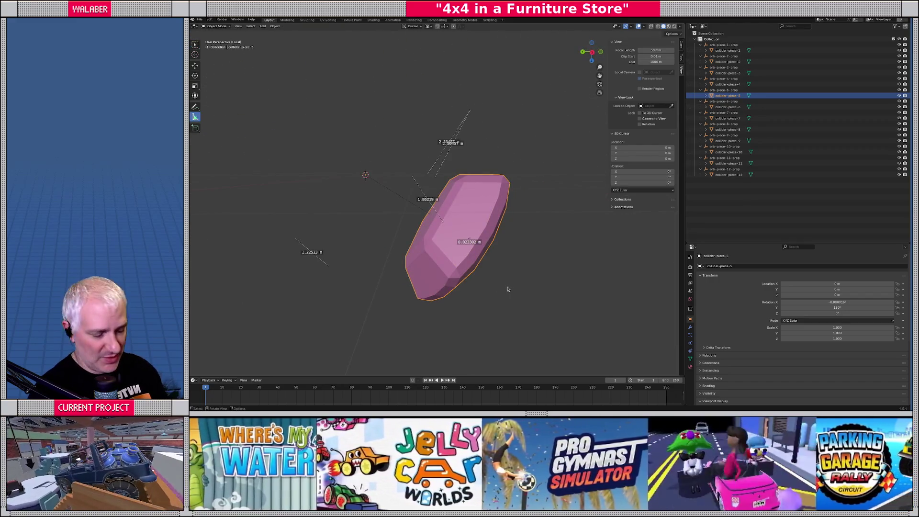
{"action": "key", "text": "KP_Divide"}
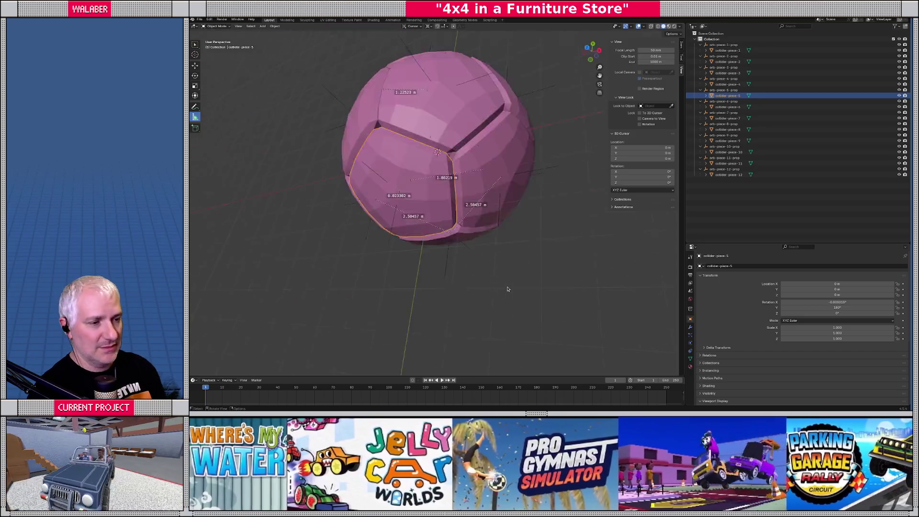
{"action": "mouse_move", "coordinate": [507, 272]}
{"action": "left_mouse_down"}
{"action": "mouse_move", "coordinate": [460, 254]}
{"action": "mouse_move", "coordinate": [565, 261]}
{"action": "left_mouse_up"}
{"action": "mouse_move", "coordinate": [589, 261]}
{"action": "left_mouse_down"}
{"action": "mouse_move", "coordinate": [585, 280]}
{"action": "mouse_move", "coordinate": [533, 278]}
{"action": "left_mouse_up"}
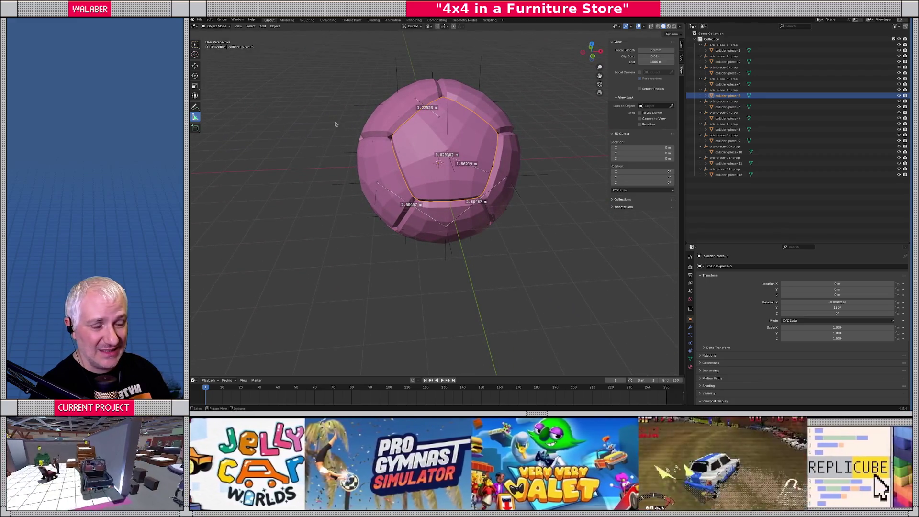
Export the orb as HumanInflatableOrb.glb in glTF 2.0 and view the updated orb in Godot.
{"action": "left_click", "coordinate": [200, 20]}
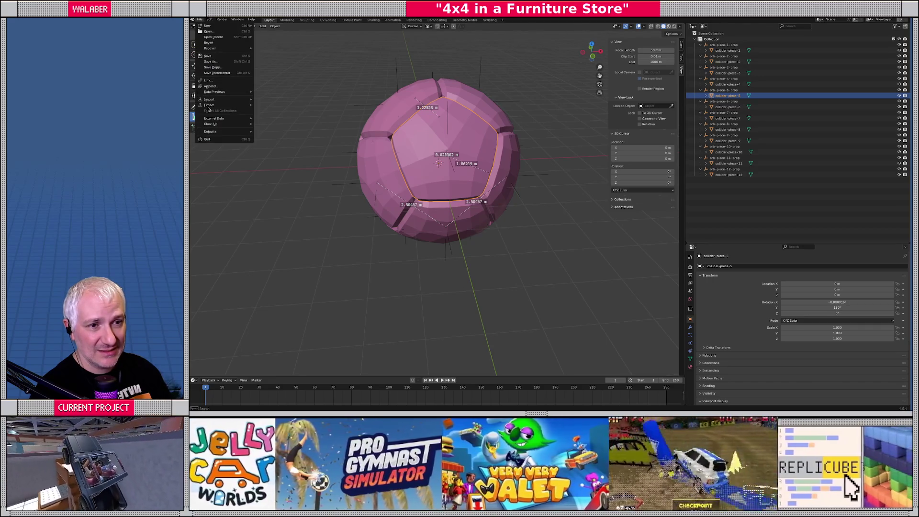
{"action": "mouse_move", "coordinate": [229, 105]}
{"action": "left_click", "coordinate": [280, 161]}
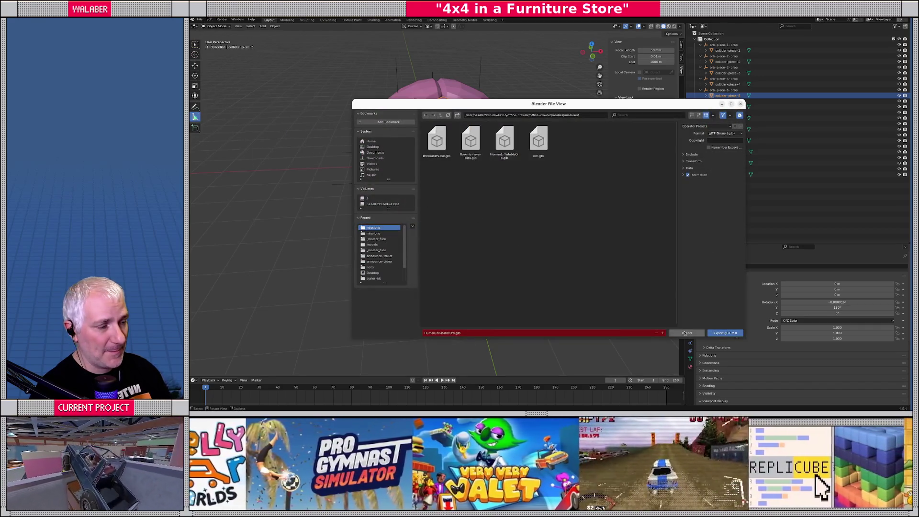
{"action": "left_click", "coordinate": [724, 333]}
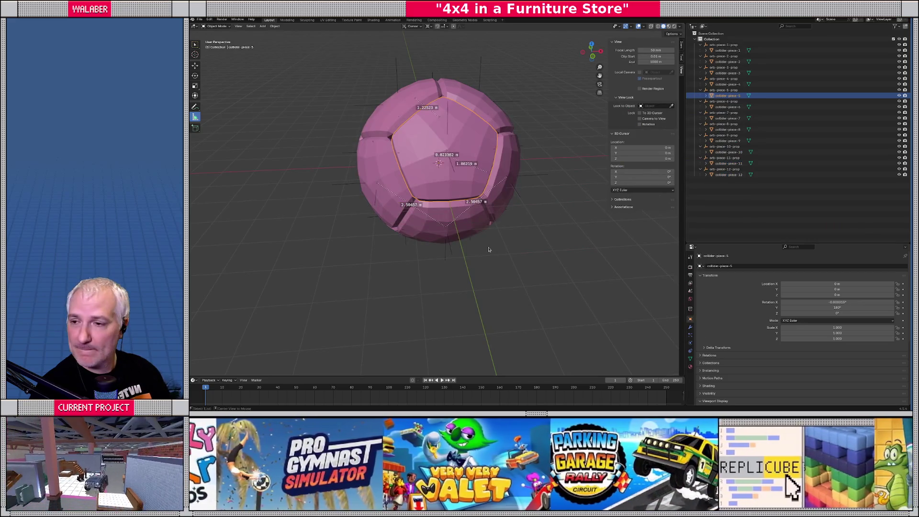
{"action": "key", "text": "alt+Tab"}
{"action": "mouse_move", "coordinate": [563, 191]}
{"action": "left_mouse_down"}
{"action": "mouse_move", "coordinate": [479, 215]}
{"action": "mouse_move", "coordinate": [554, 219]}
{"action": "left_mouse_up"}
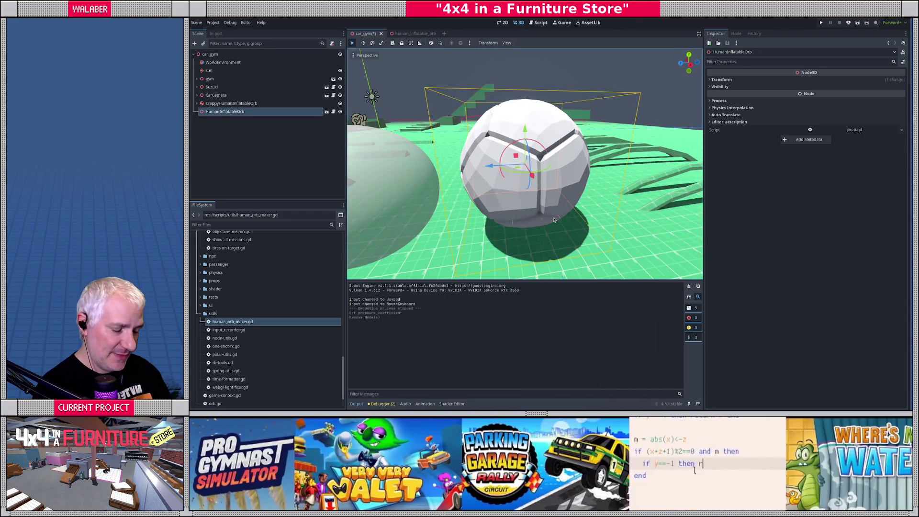